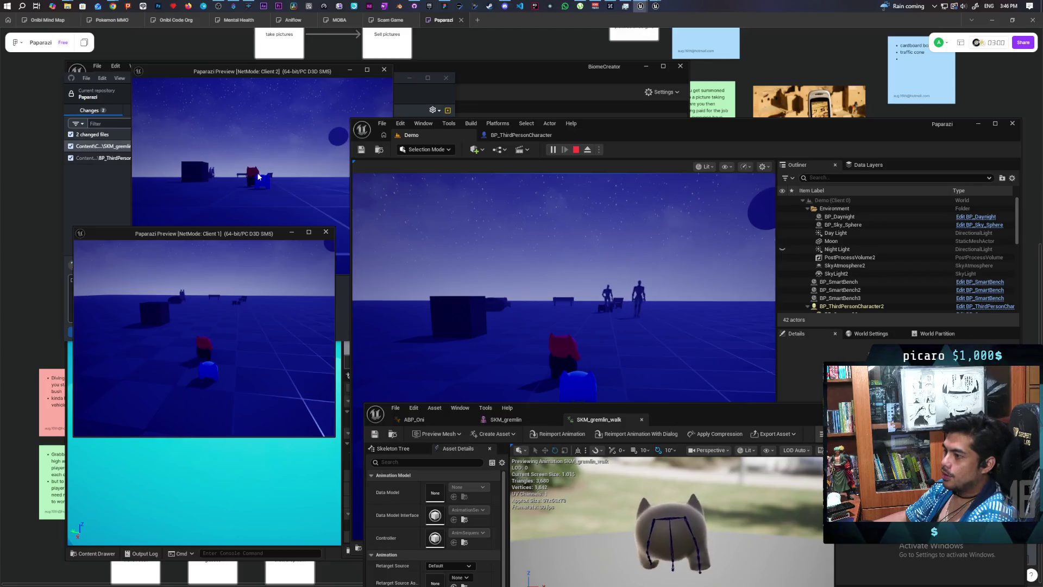
Take control of Client 2's gremlin, jump around, and raise then put away its photo camera
{"action": "left_click", "coordinate": [258, 177]}
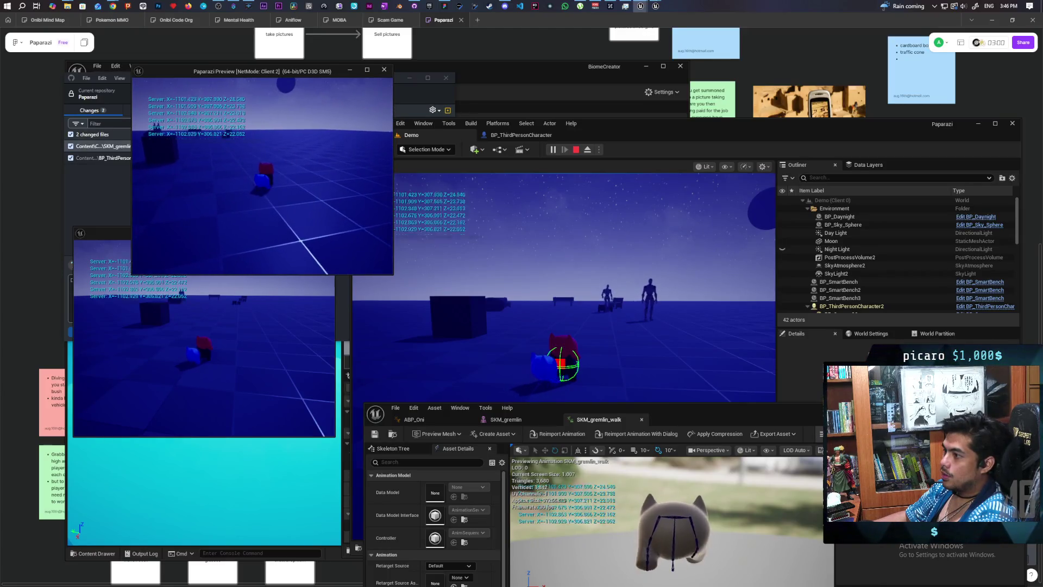
{"action": "key", "text": "space"}
{"action": "key", "text": "e"}
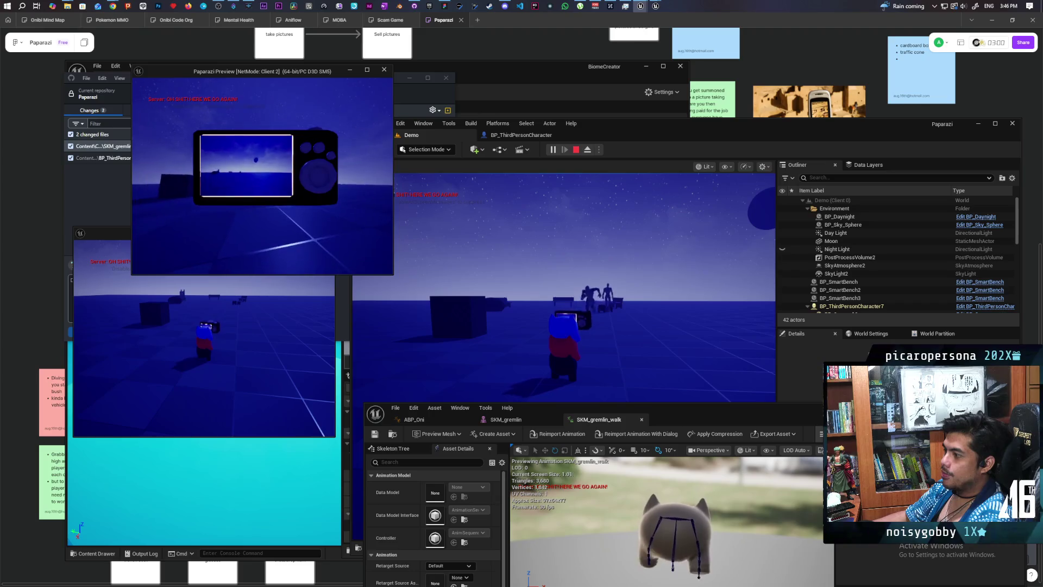
{"action": "key", "text": "e"}
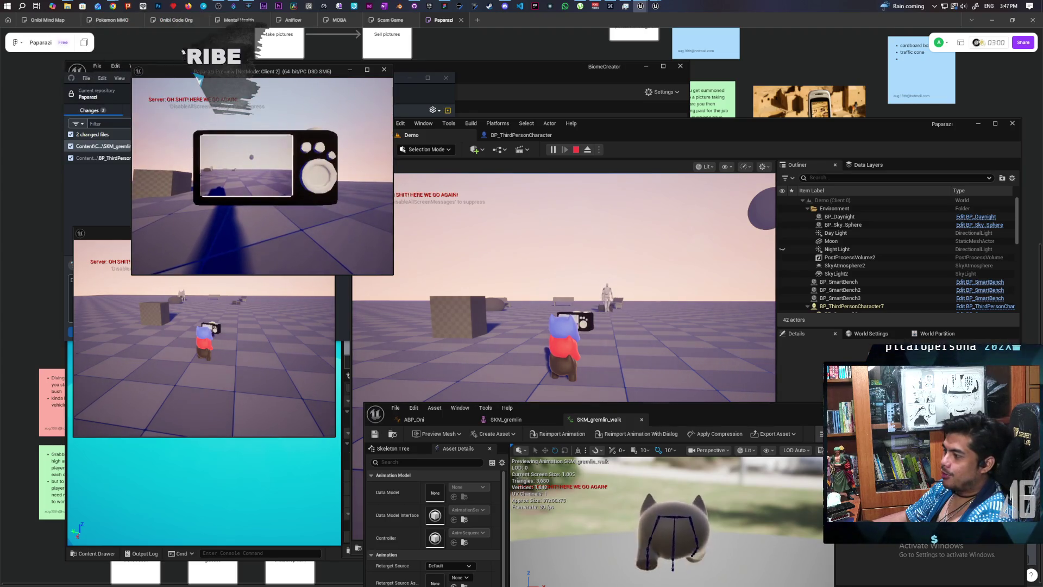
Lower the camera and walk the gremlin past the mannequin up to the bench
{"action": "key", "text": "e"}
{"action": "key", "text": "alt+Tab"}
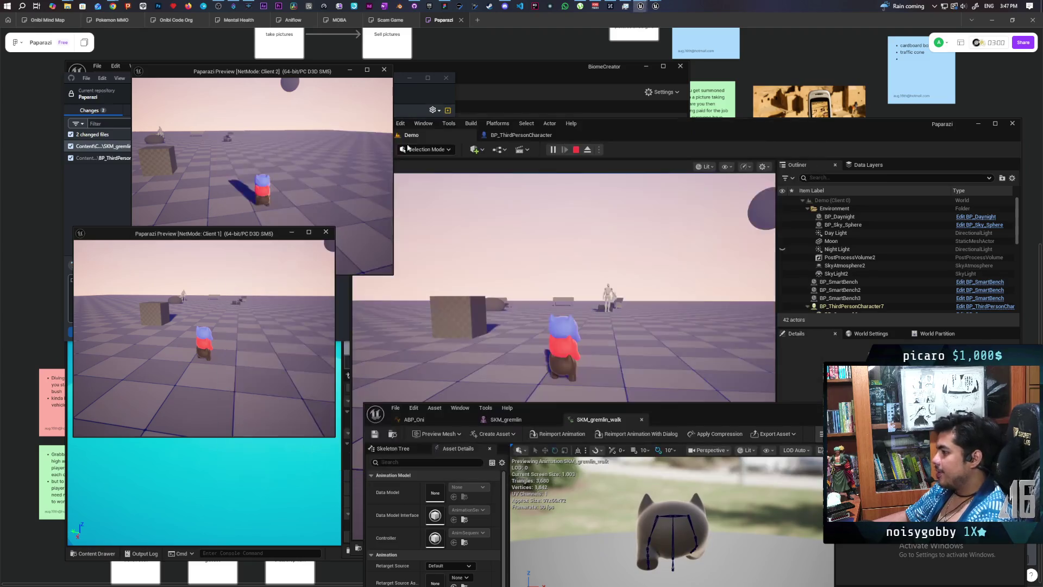
{"action": "key", "text": "alt+Tab"}
{"action": "key", "text": "w"}
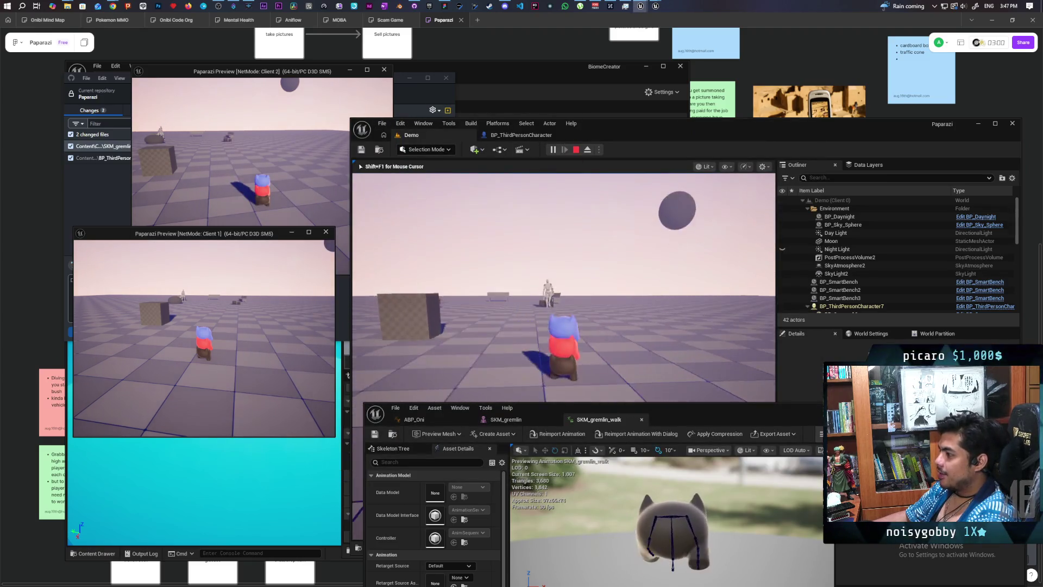
{"action": "key", "text": "w"}
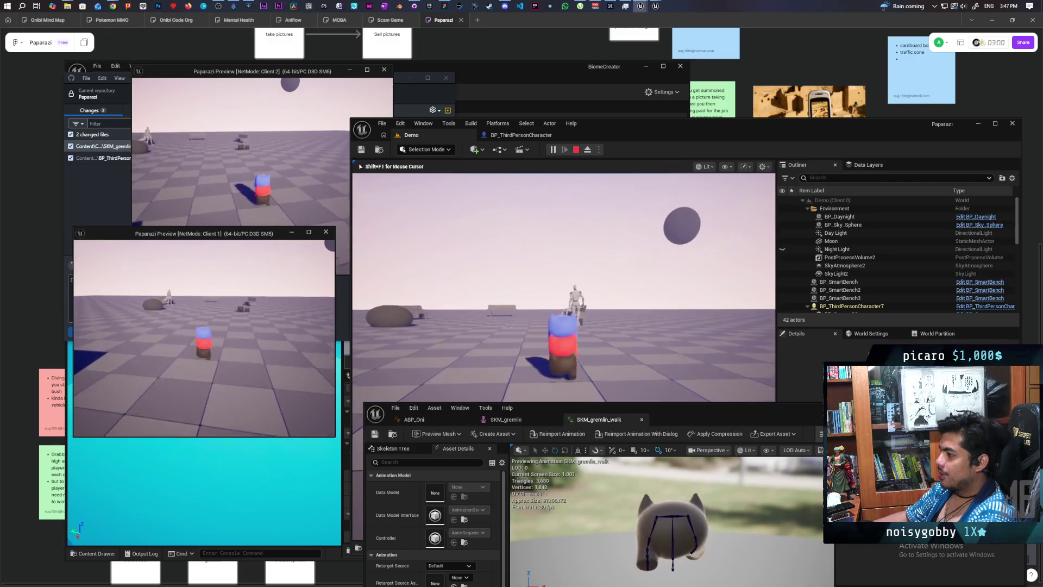
{"action": "key", "text": "w"}
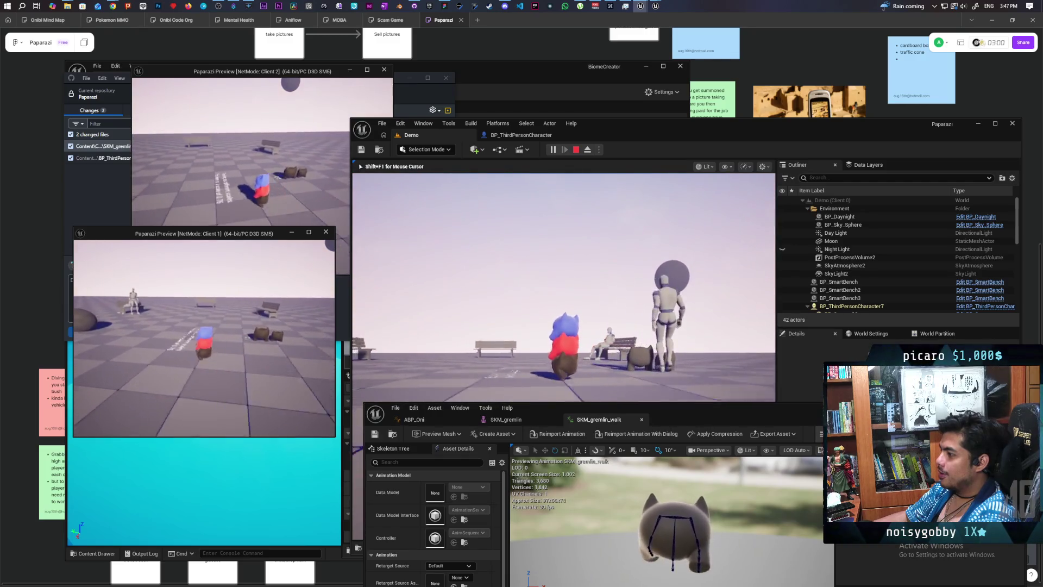
{"action": "key", "text": "w"}
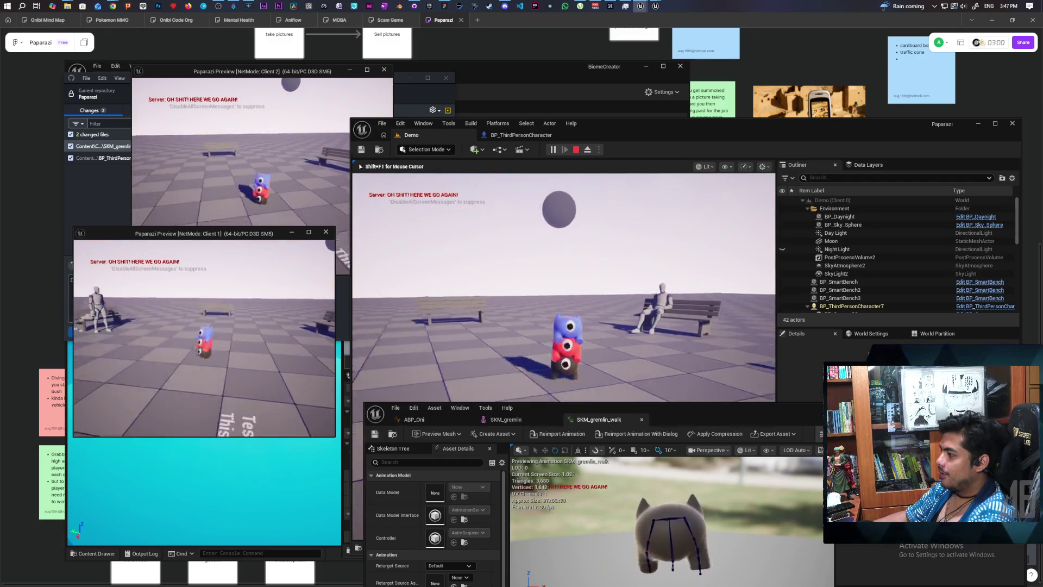
{"action": "key", "text": "w"}
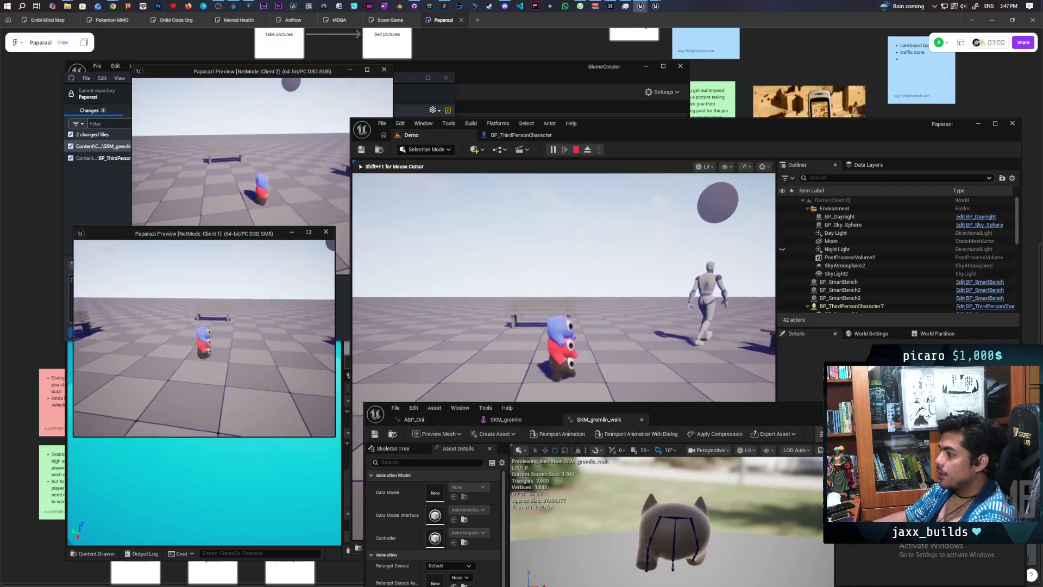
Snap photos from Client 2 and Client 1, then lower the photo camera
{"action": "key", "text": "alt+Tab"}
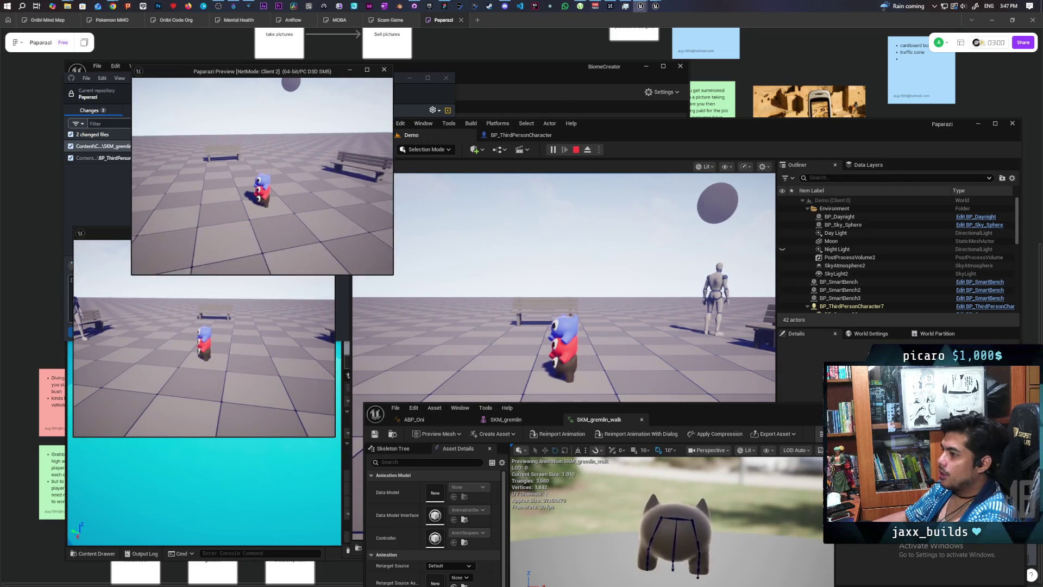
{"action": "left_click", "coordinate": [262, 176]}
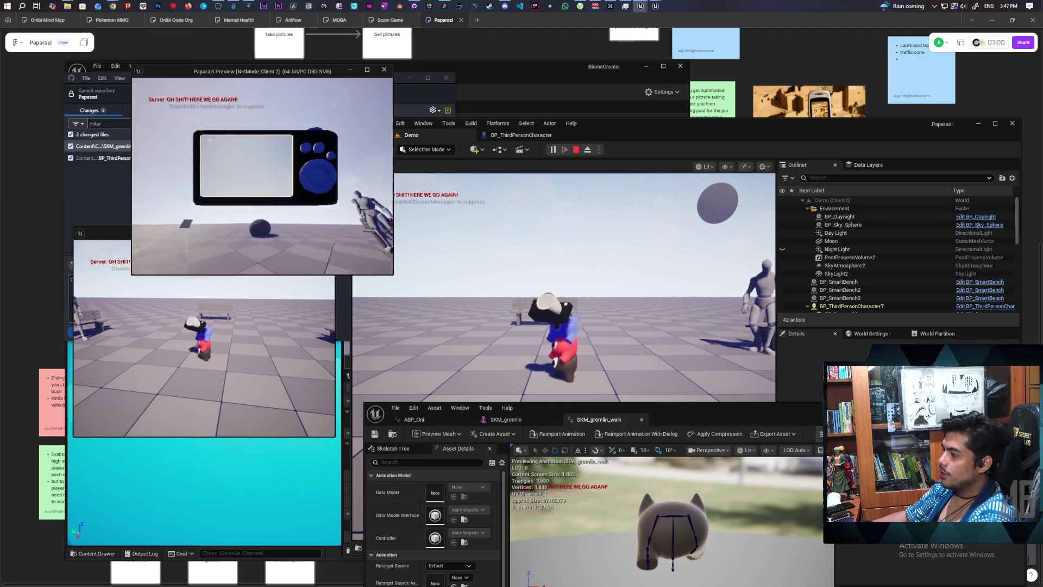
{"action": "key", "text": "alt+Tab"}
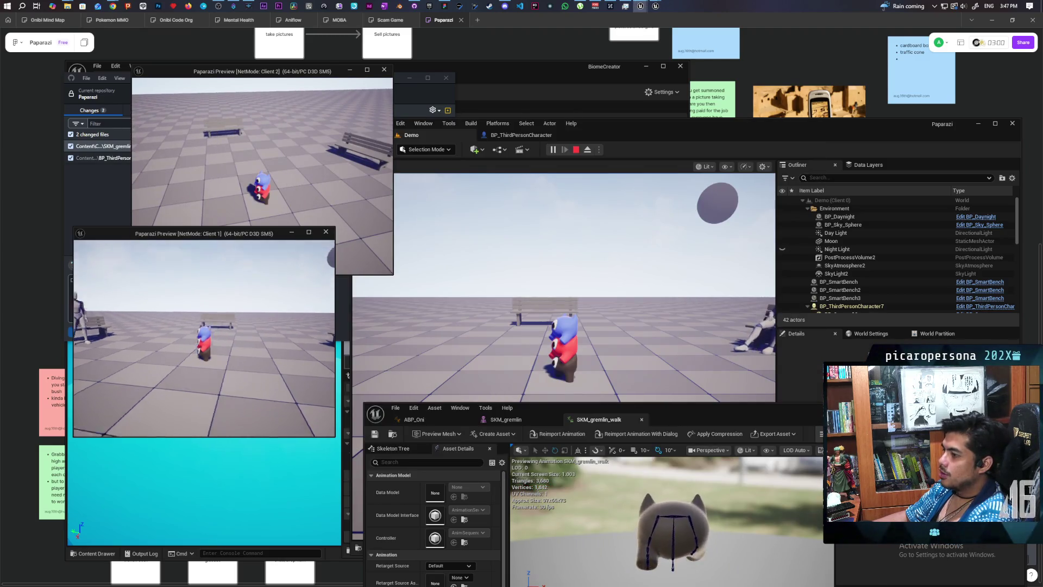
{"action": "left_click", "coordinate": [205, 337]}
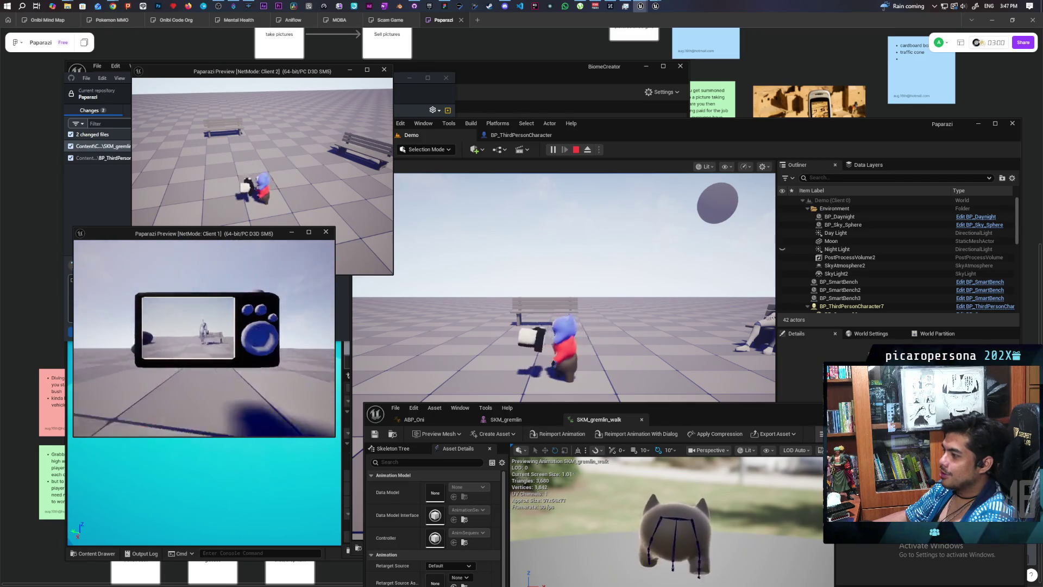
{"action": "left_click", "coordinate": [191, 210]}
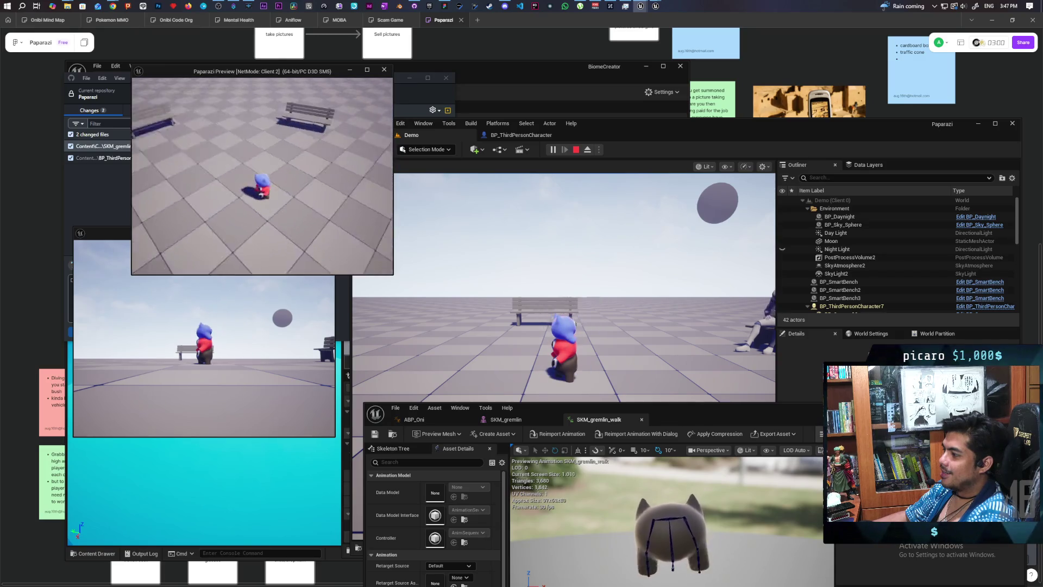
{"action": "left_click", "coordinate": [527, 291]}
{"action": "left_click", "coordinate": [526, 291]}
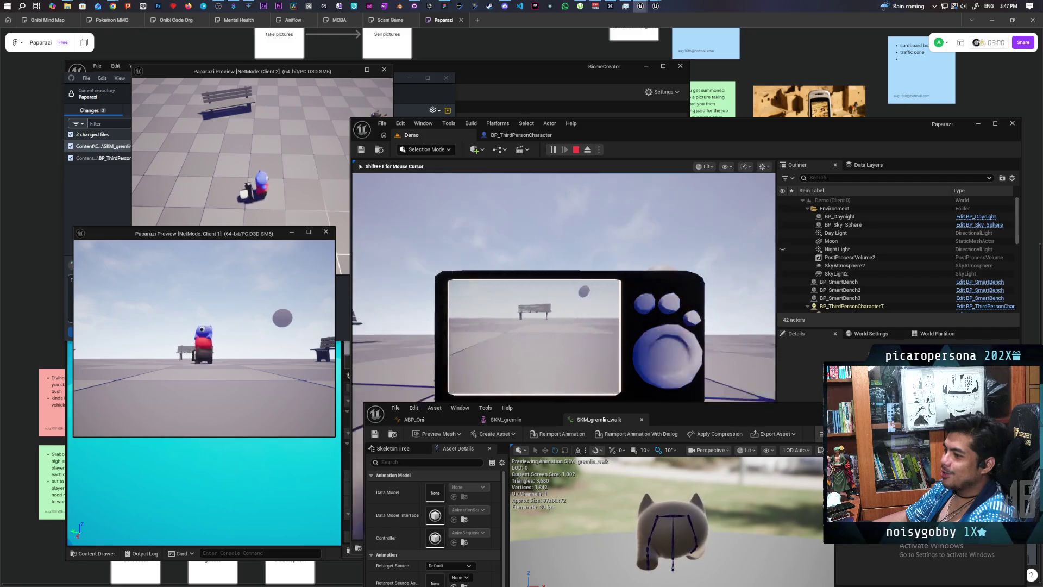
{"action": "key", "text": "e"}
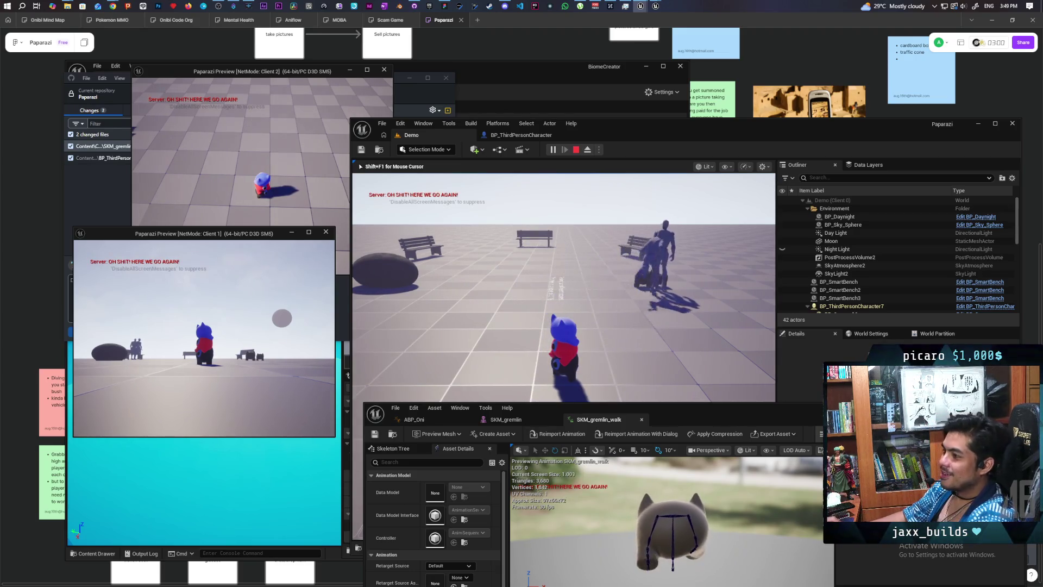
End the three-client Play In Editor session with Esc
{"action": "key", "text": "Escape"}
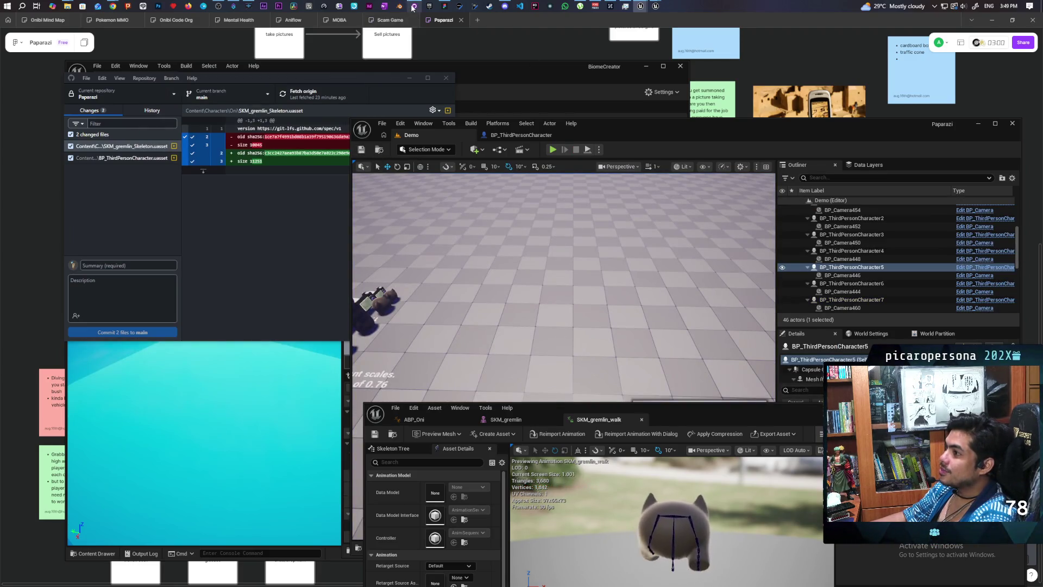
Review the 5 pending changes and enter the summary 'adjusted animation and movement speeds'
{"action": "mouse_move", "coordinate": [413, 8]}
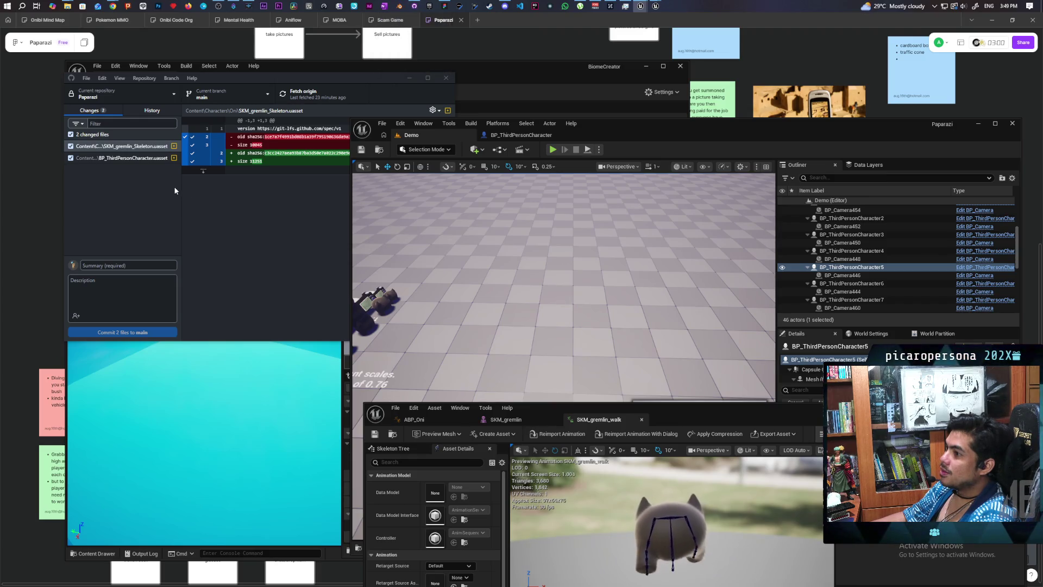
{"action": "left_click", "coordinate": [144, 273]}
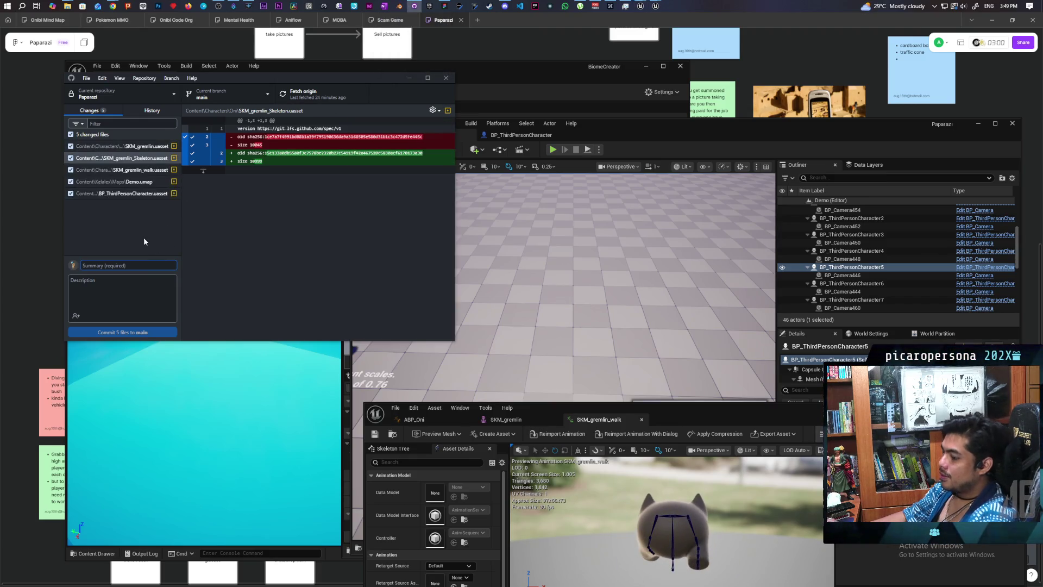
{"action": "type", "text": "adjusted animation and movement speeds"}
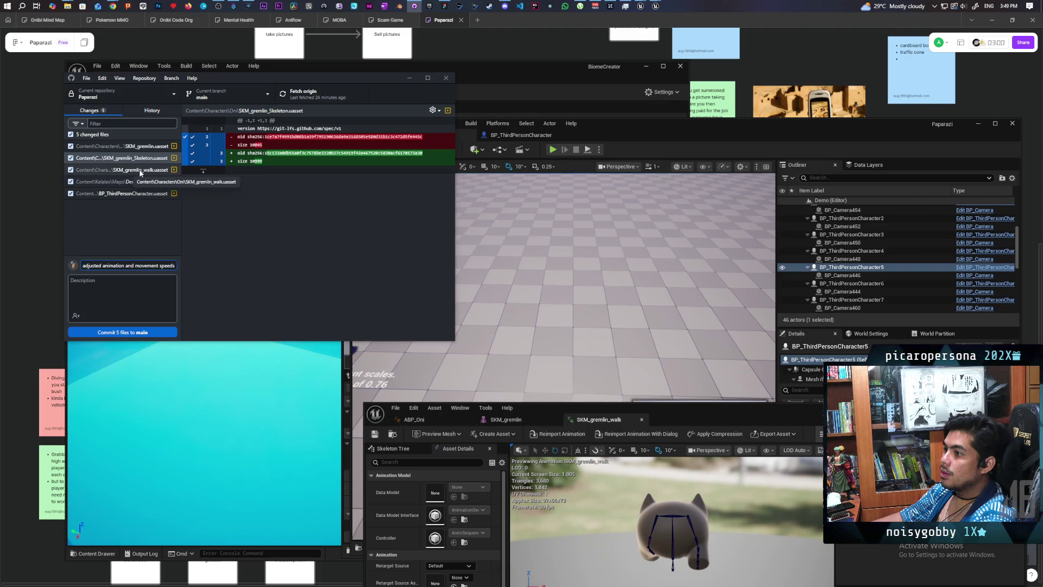
{"action": "left_click", "coordinate": [155, 114]}
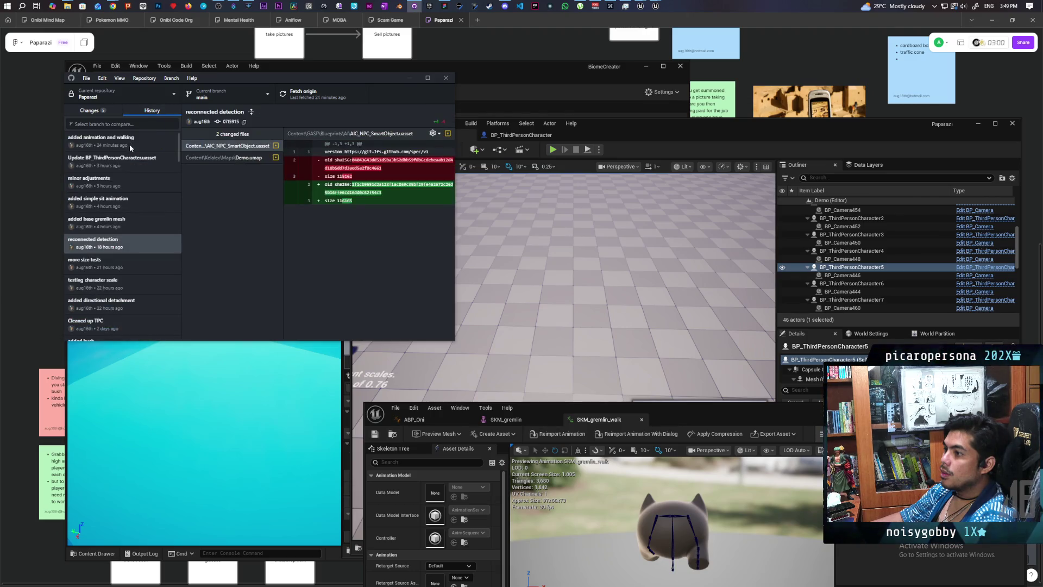
Check the latest 'added animation and walking' commit, then commit the 5 files to main
{"action": "left_click", "coordinate": [138, 143]}
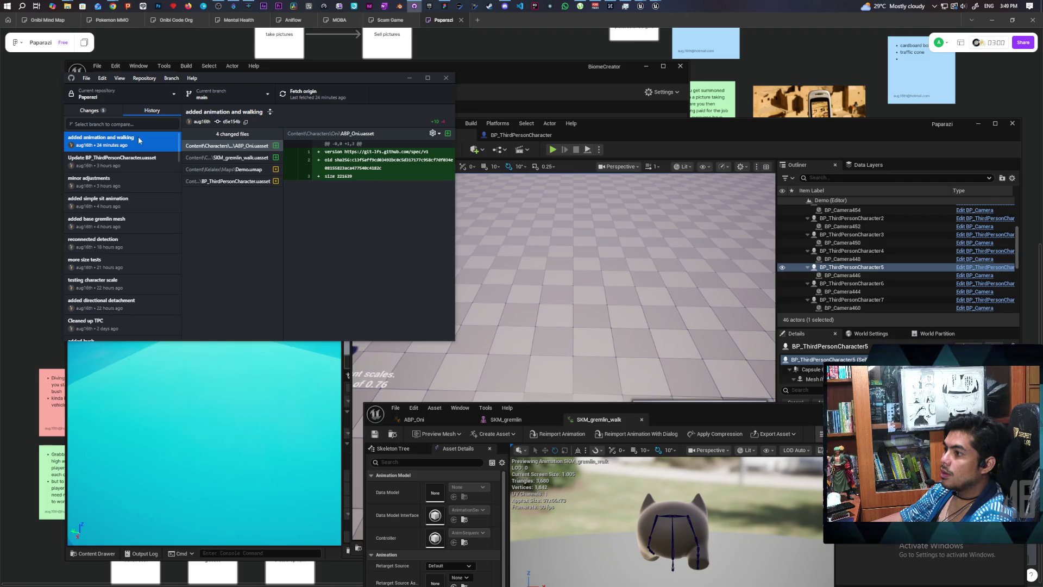
{"action": "left_click", "coordinate": [90, 111]}
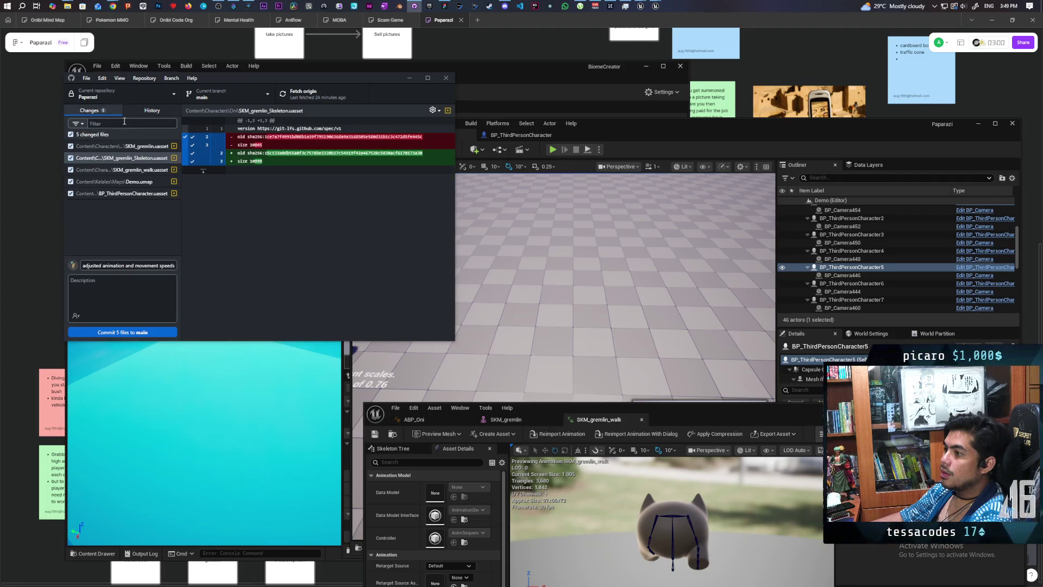
{"action": "left_click", "coordinate": [151, 331]}
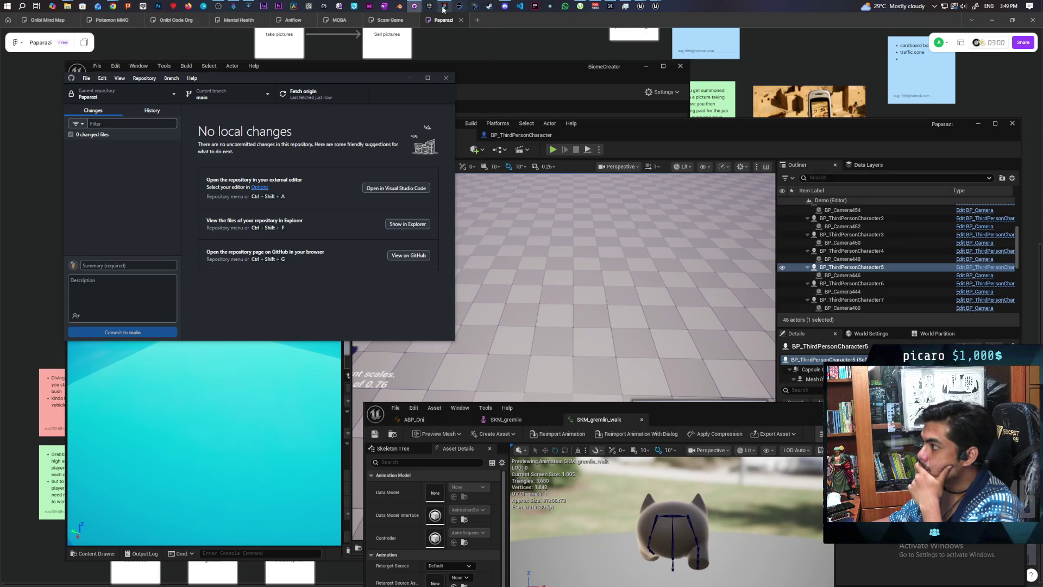
{"action": "left_click", "coordinate": [504, 10]}
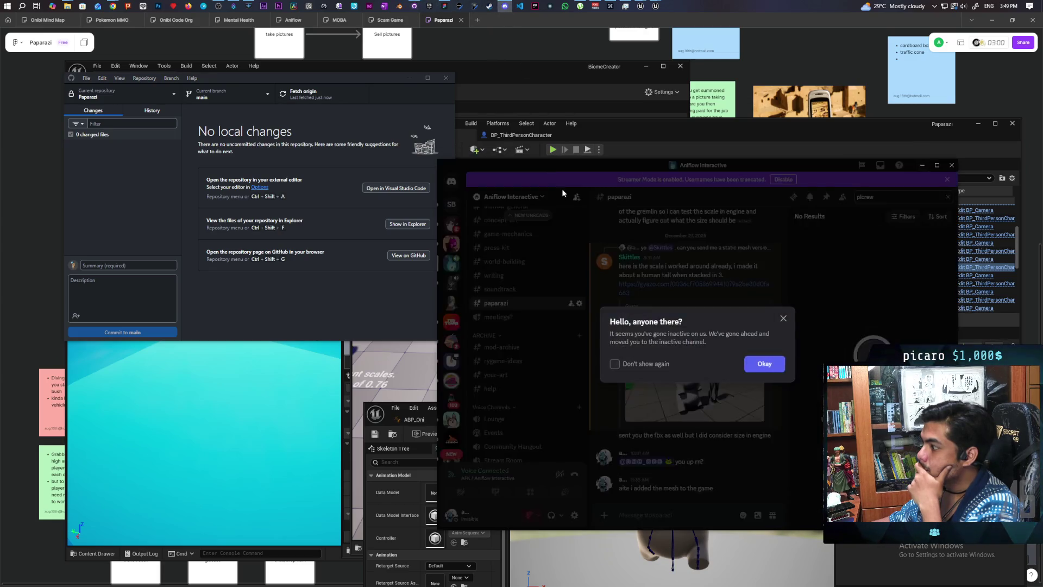
Post in #paparazi that adding animations fixed the character lagging behind, then minimize Discord
{"action": "left_click", "coordinate": [586, 290]}
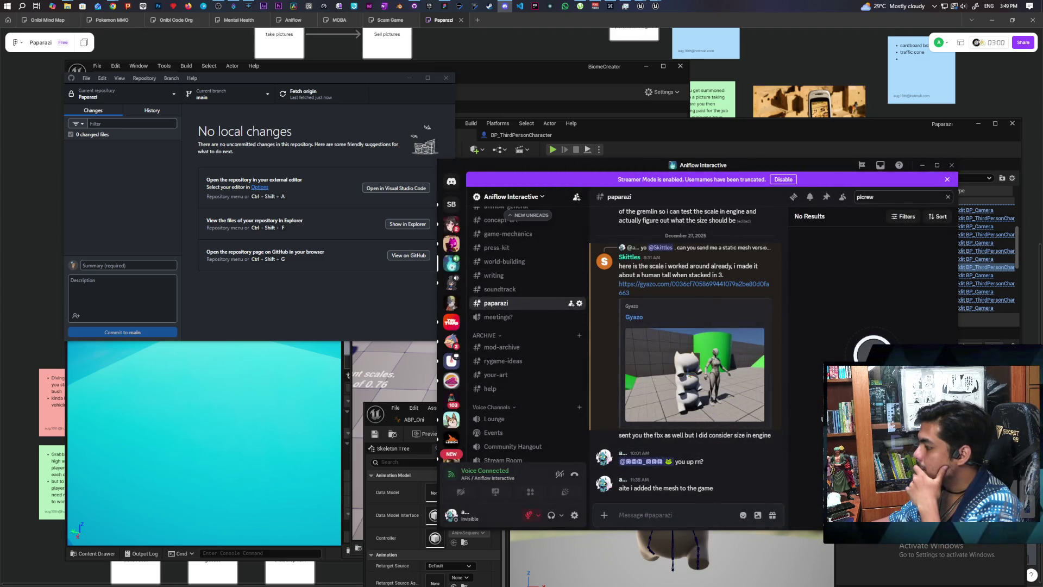
{"action": "type", "text": "adde"}
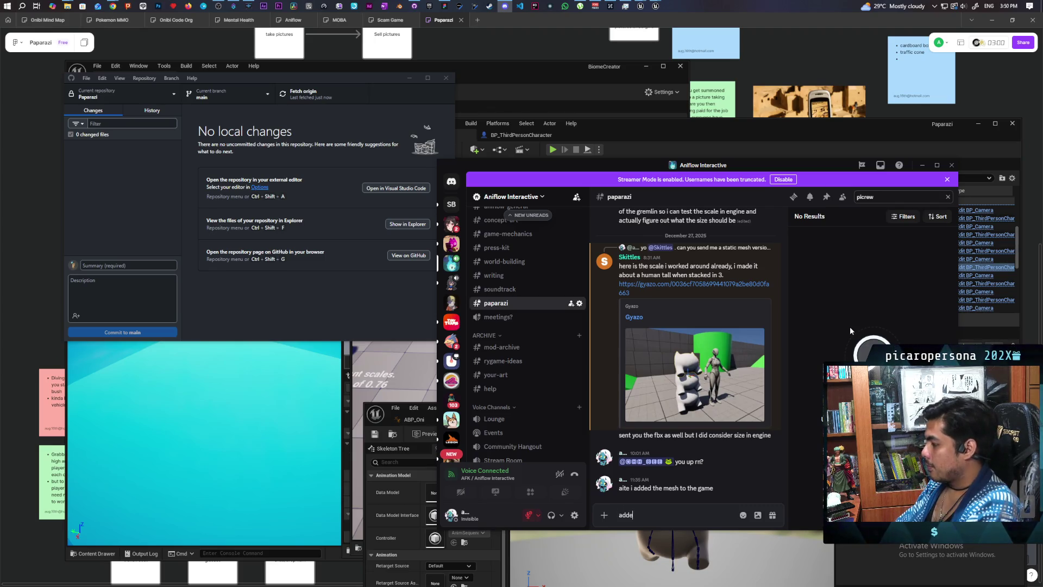
{"action": "type", "text": "d animaio"}
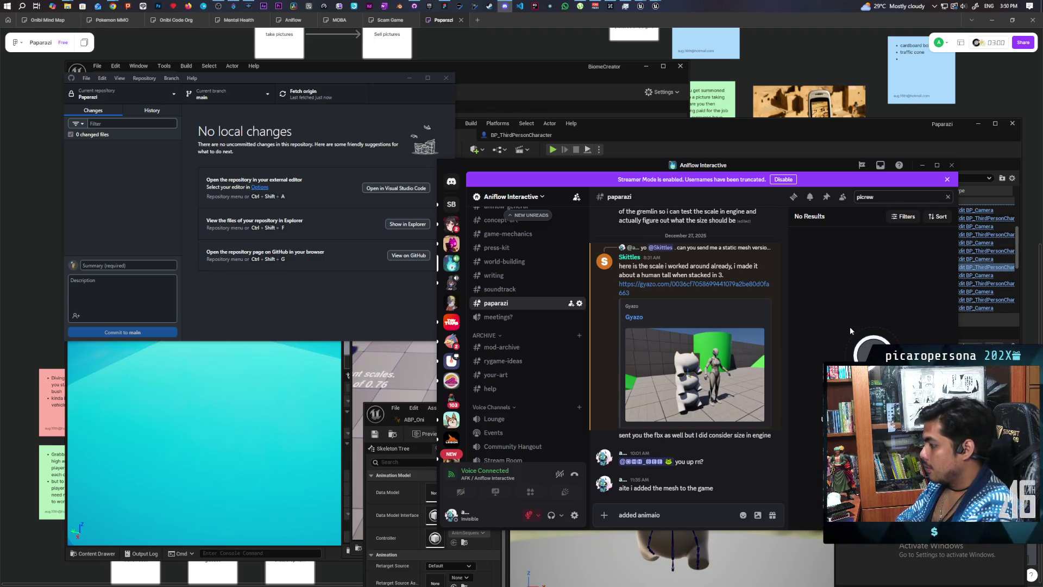
{"action": "scroll", "coordinate": [536, 417], "scroll_direction": "up", "scroll_amount": 3}
{"action": "scroll", "coordinate": [522, 423], "scroll_direction": "down", "scroll_amount": 1}
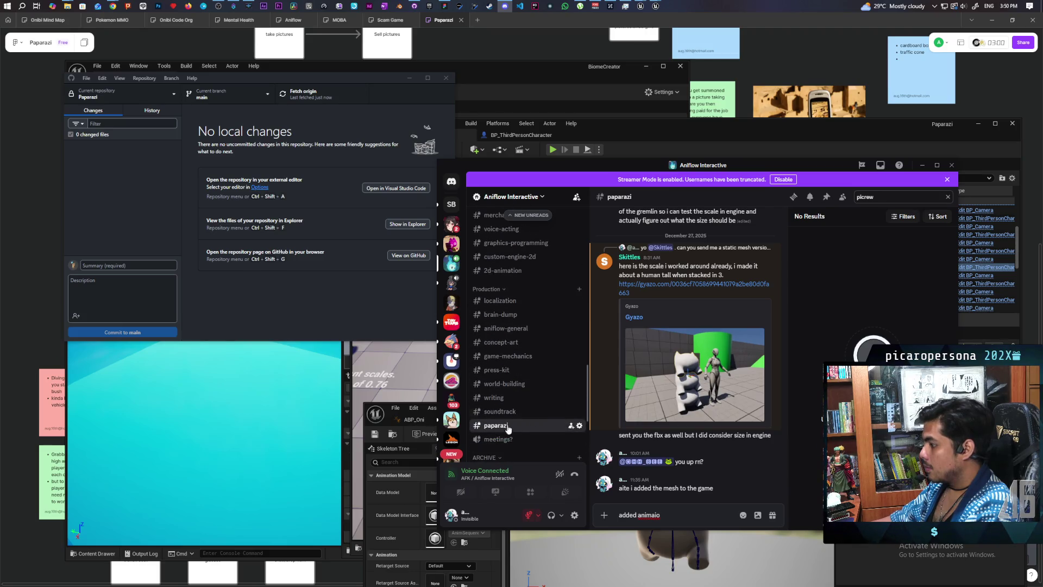
{"action": "left_click", "coordinate": [525, 440]}
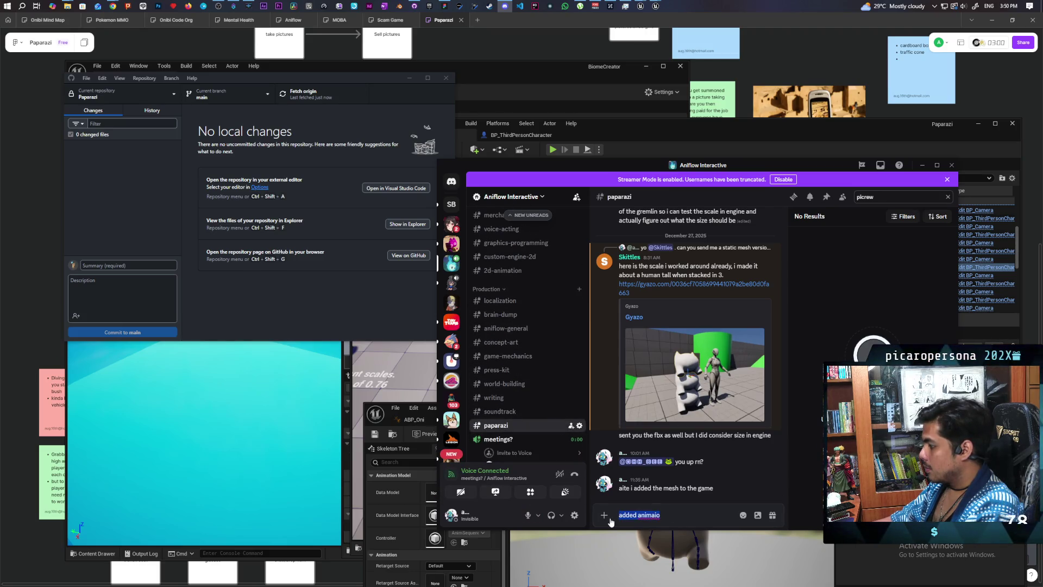
{"action": "type", "text": "adding animat"}
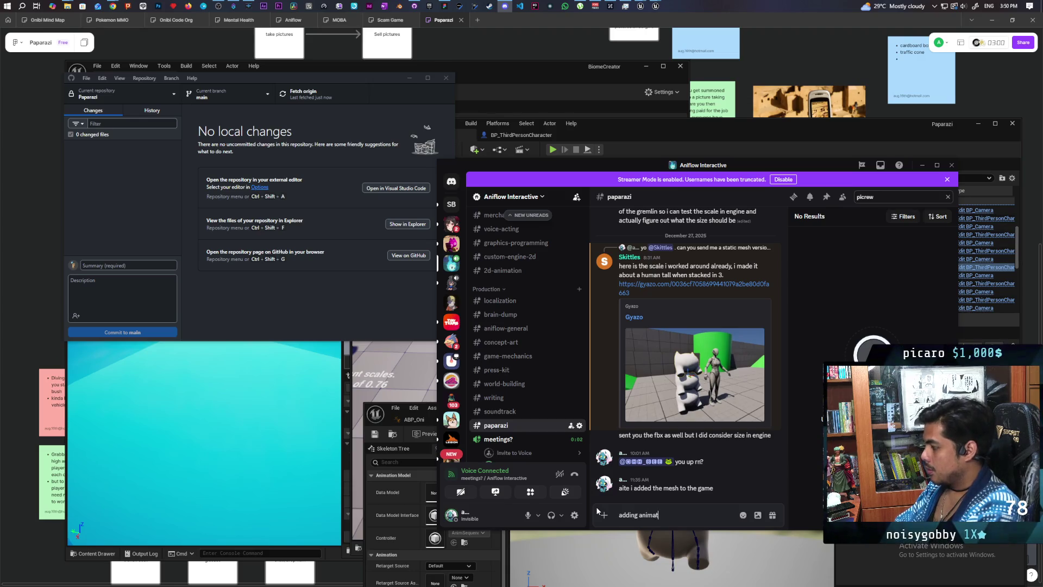
{"action": "type", "text": "ions seems t"}
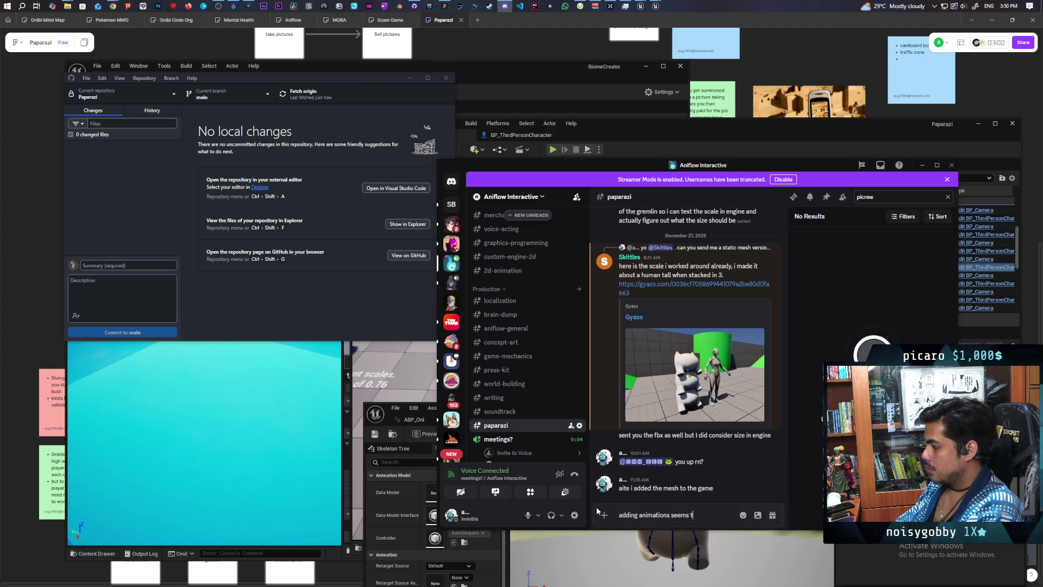
{"action": "type", "text": "o have"}
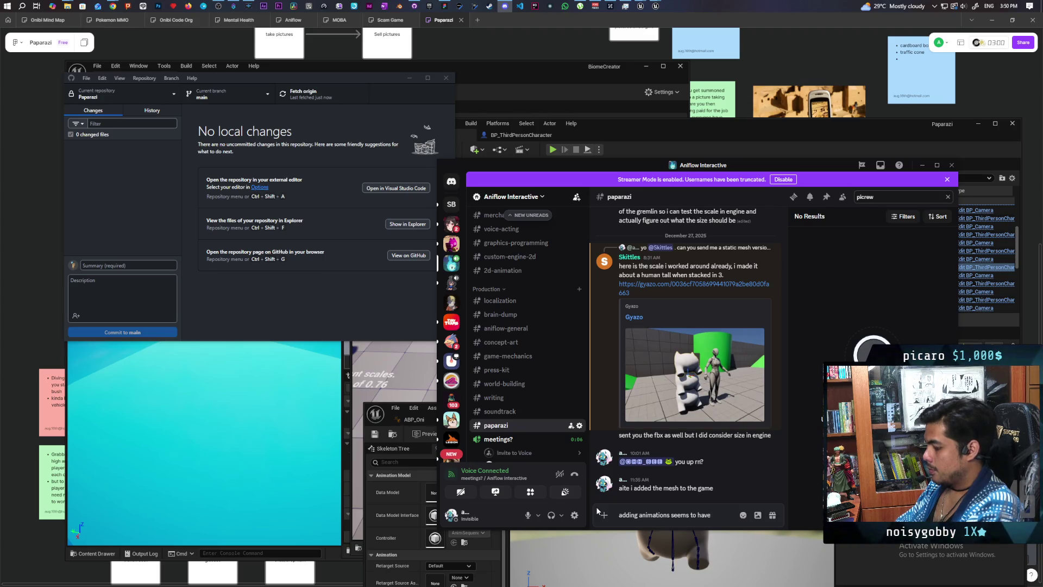
{"action": "type", "text": " fized the"}
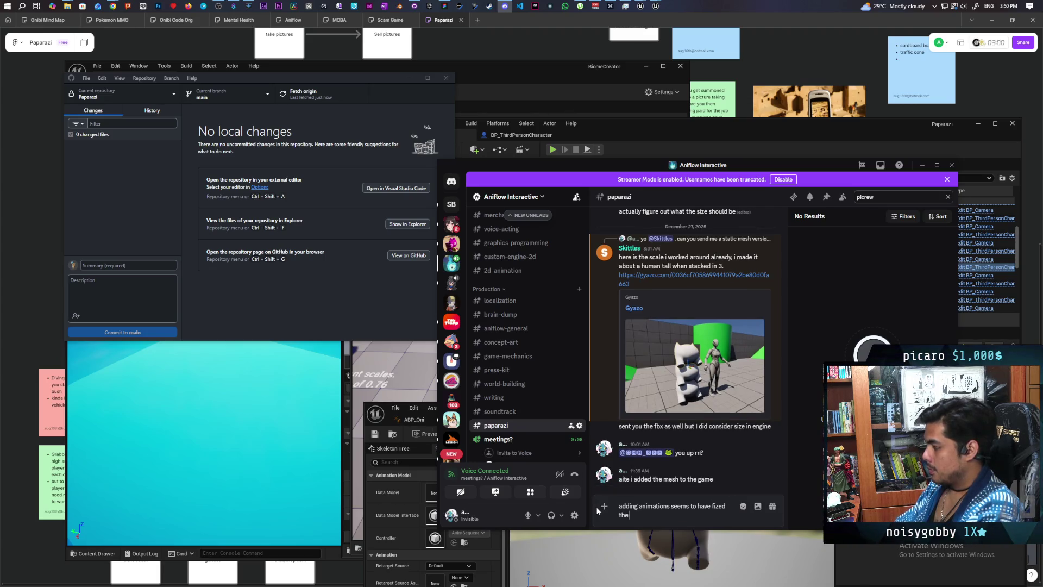
{"action": "type", "text": " character com"}
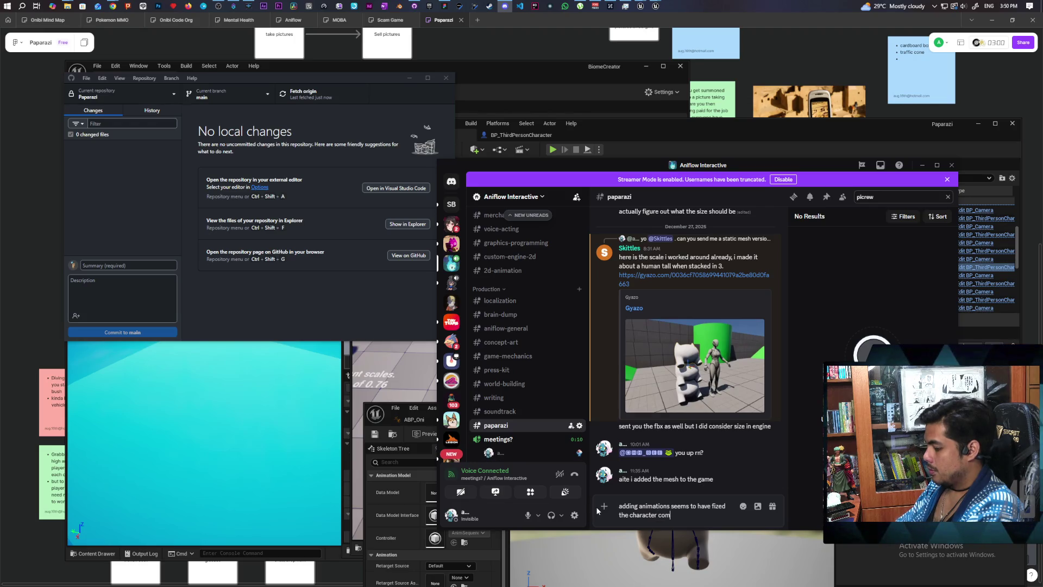
{"action": "type", "text": "pletely lag"}
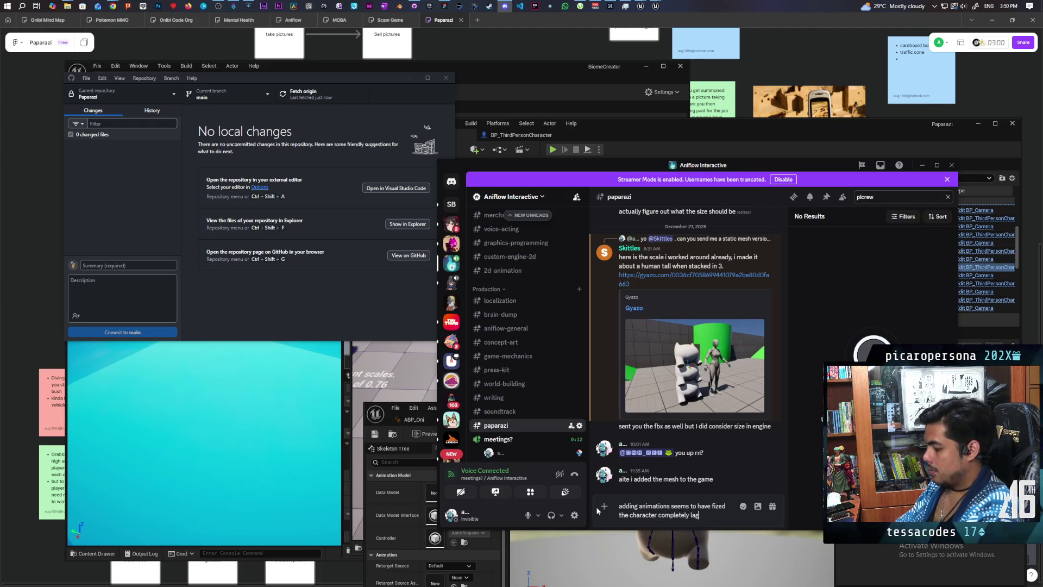
{"action": "type", "text": "gin"}
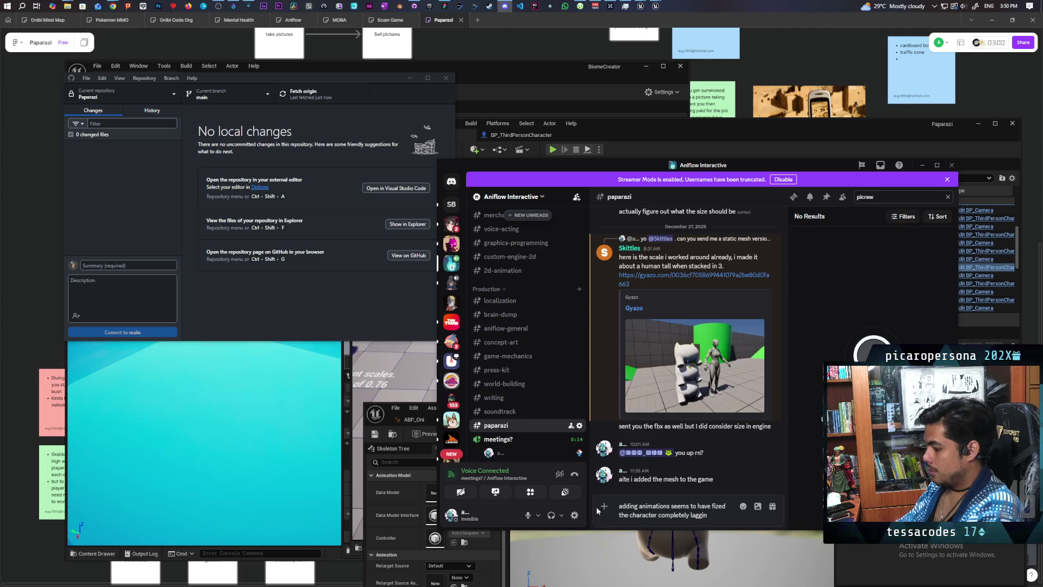
{"action": "type", "text": "g behind b"}
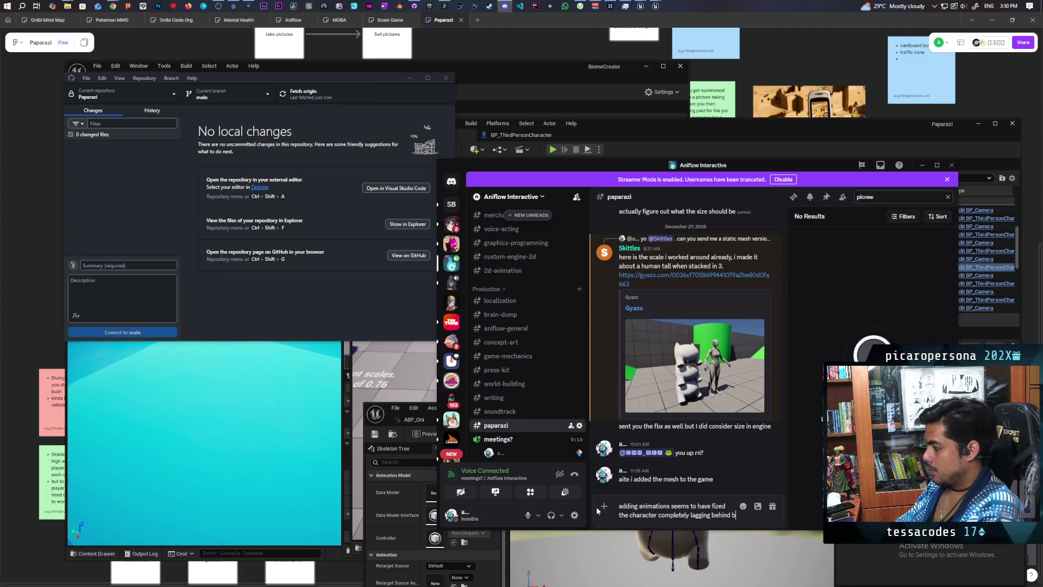
{"action": "type", "text": "ut now we "}
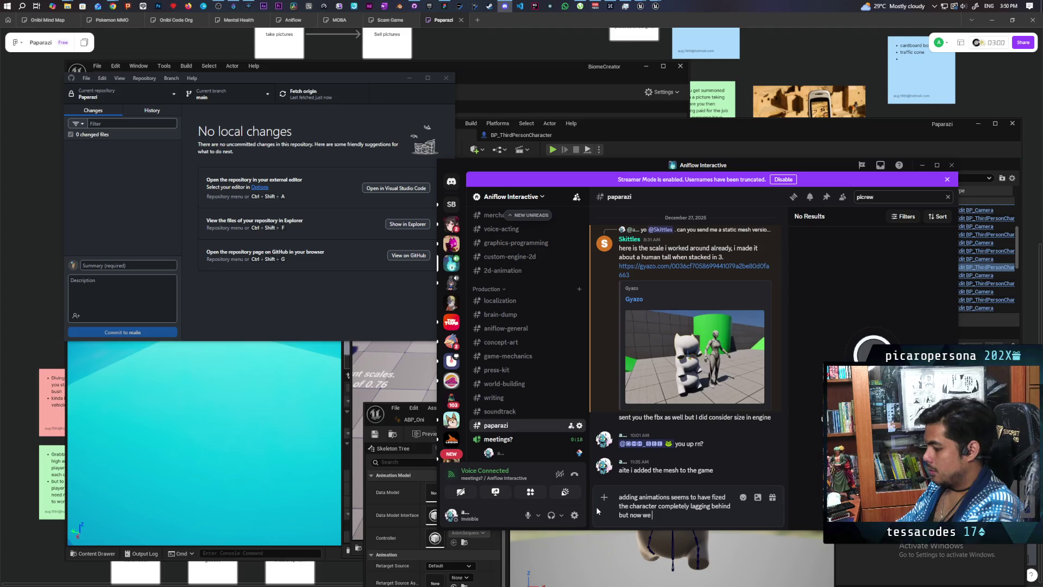
{"action": "type", "text": "do see the co"}
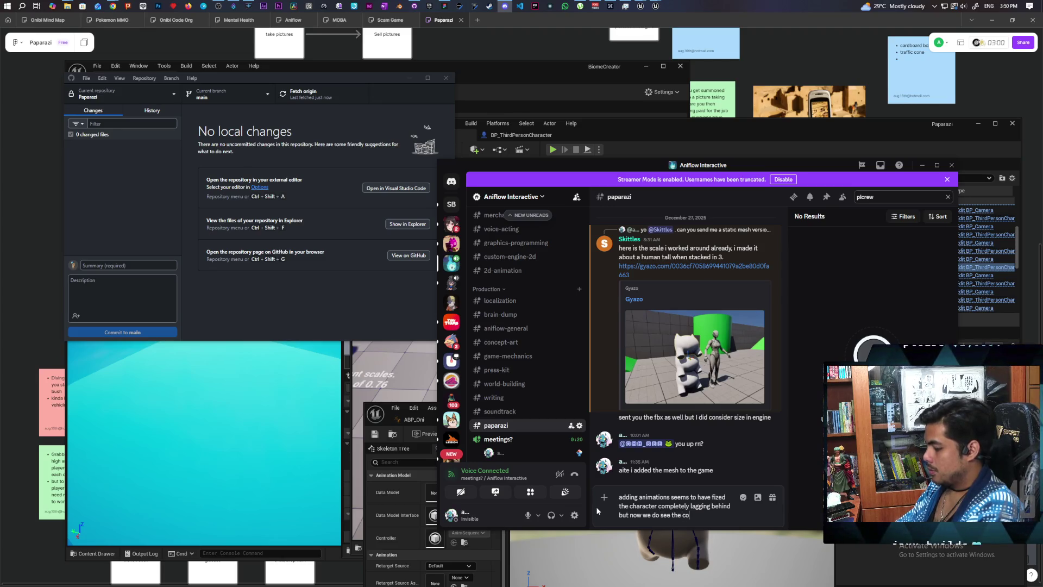
{"action": "type", "text": "rrections "}
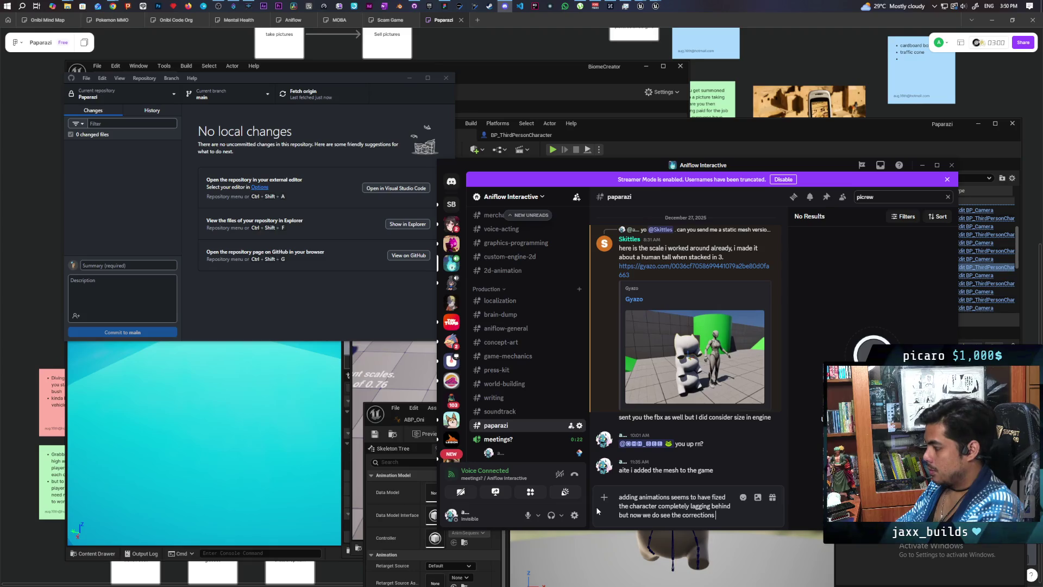
{"action": "type", "text": "happening"}
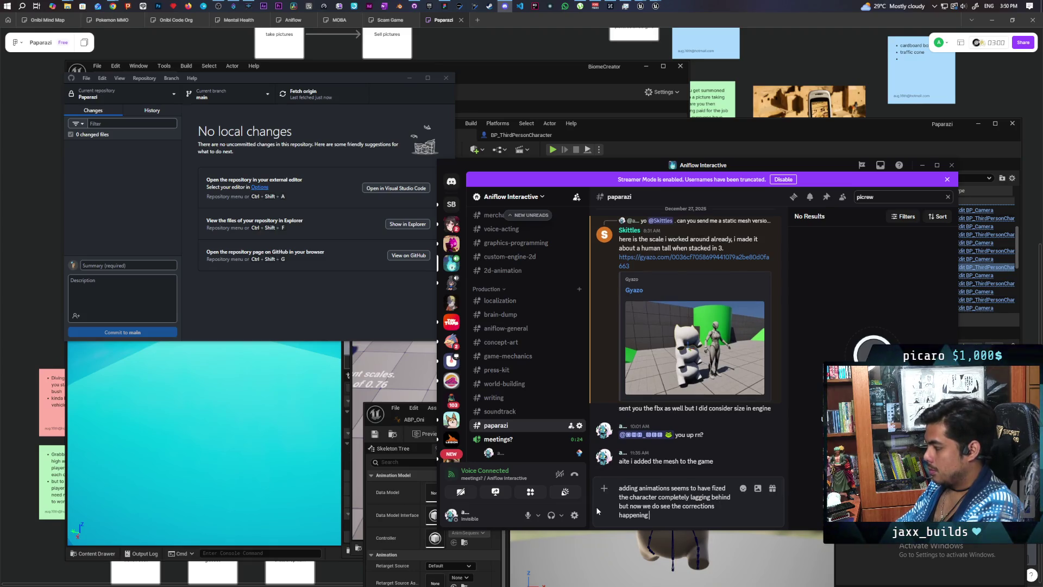
{"action": "type", "text": " so we need to"}
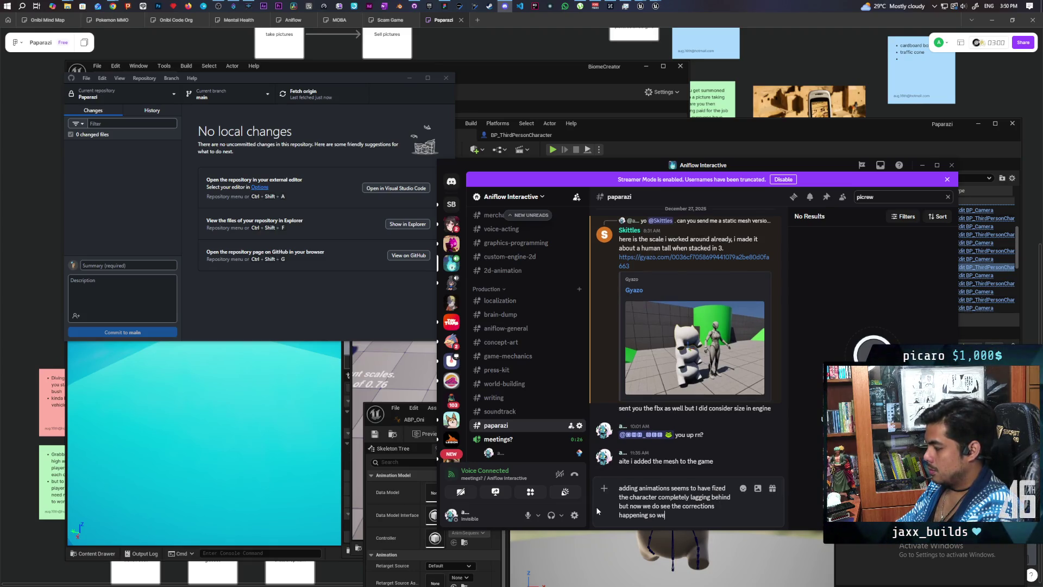
{"action": "type", "text": " look into that"}
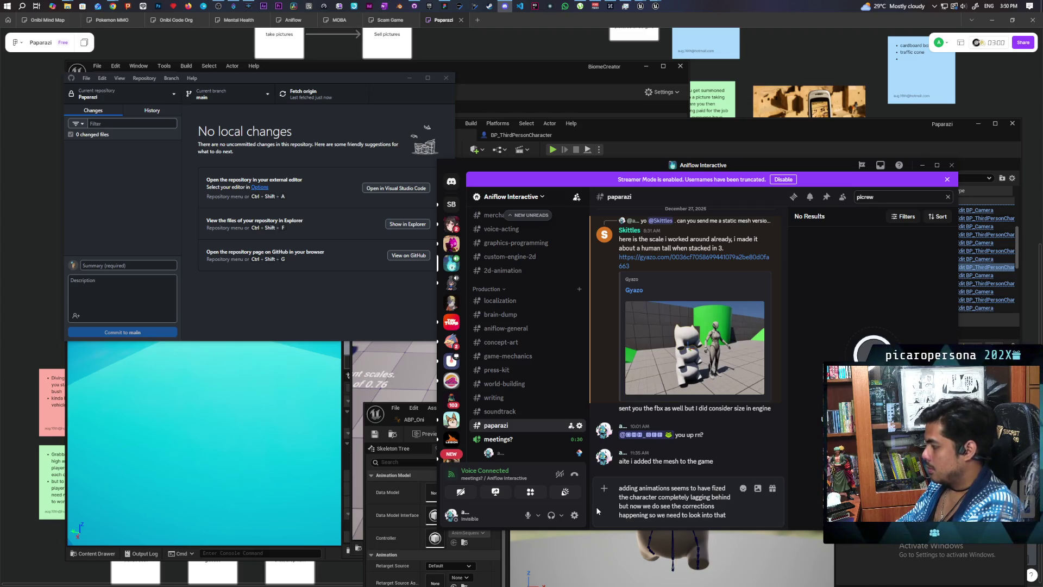
{"action": "key", "text": "Return"}
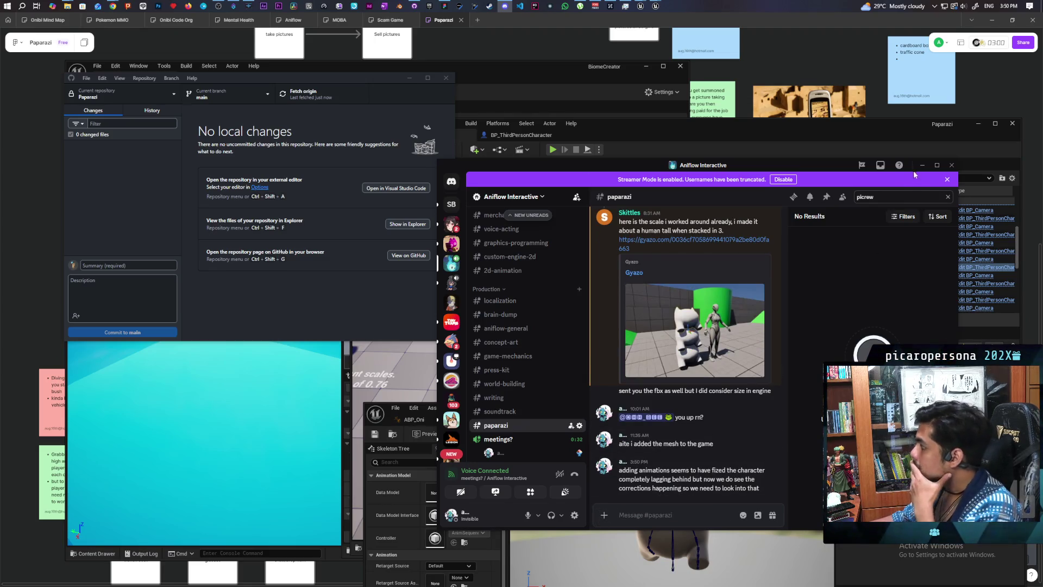
{"action": "left_click", "coordinate": [922, 165]}
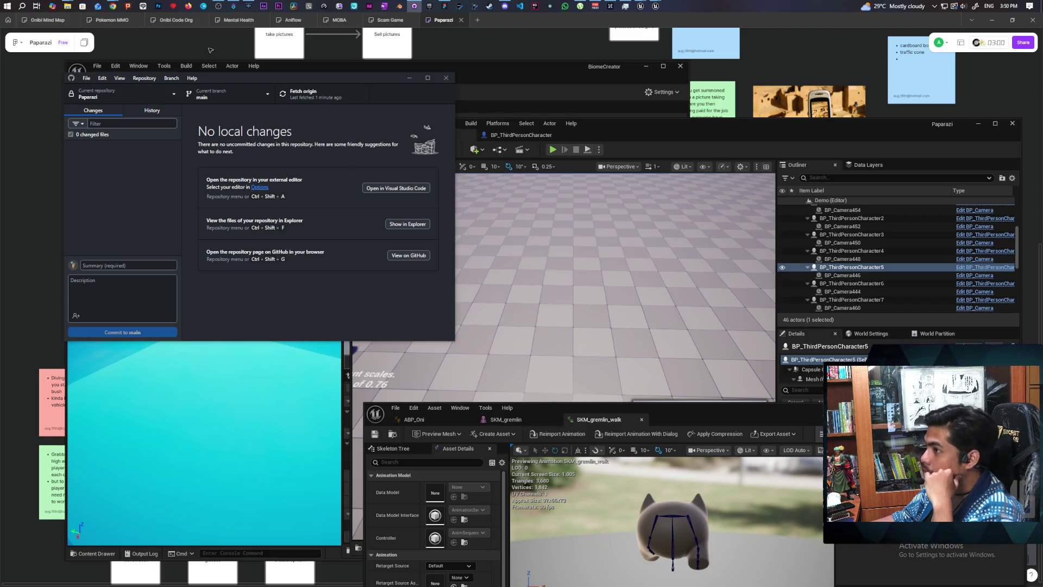
{"action": "left_click", "coordinate": [113, 6]}
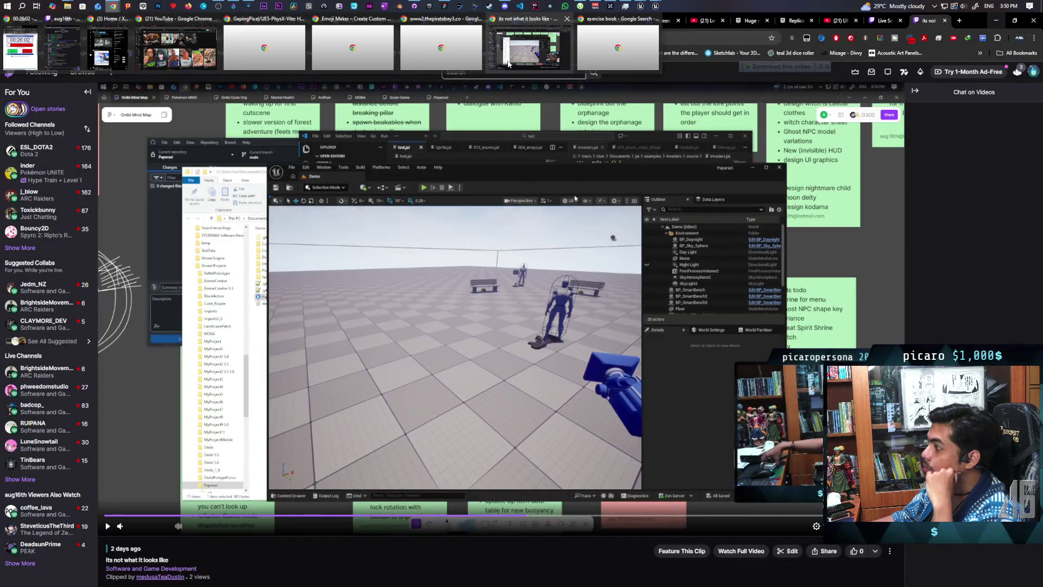
Open a followed channel's live Blender modelling stream on Twitch and turn its sound up
{"action": "left_click", "coordinate": [508, 64]}
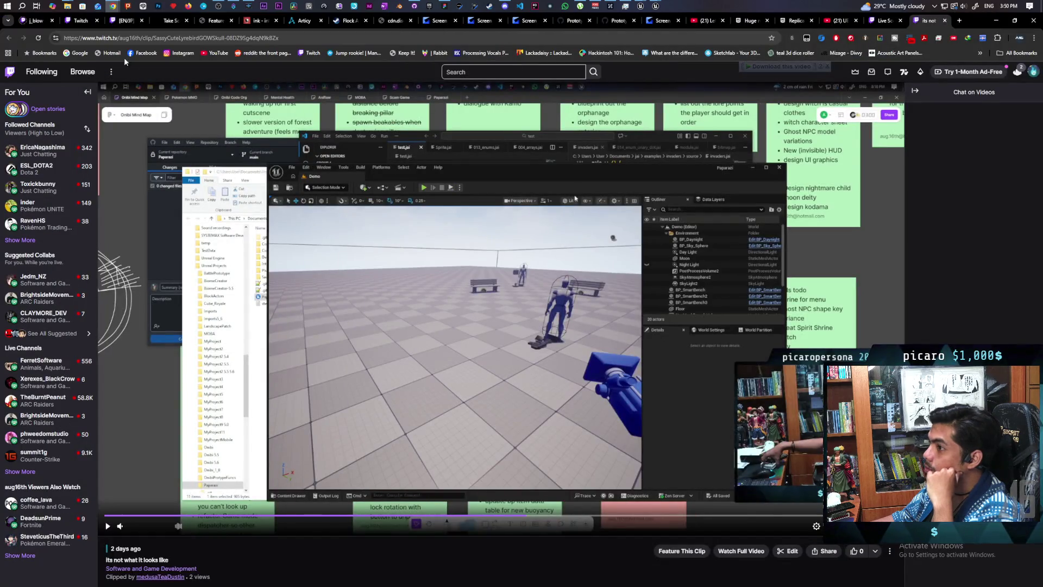
{"action": "left_click", "coordinate": [33, 21]}
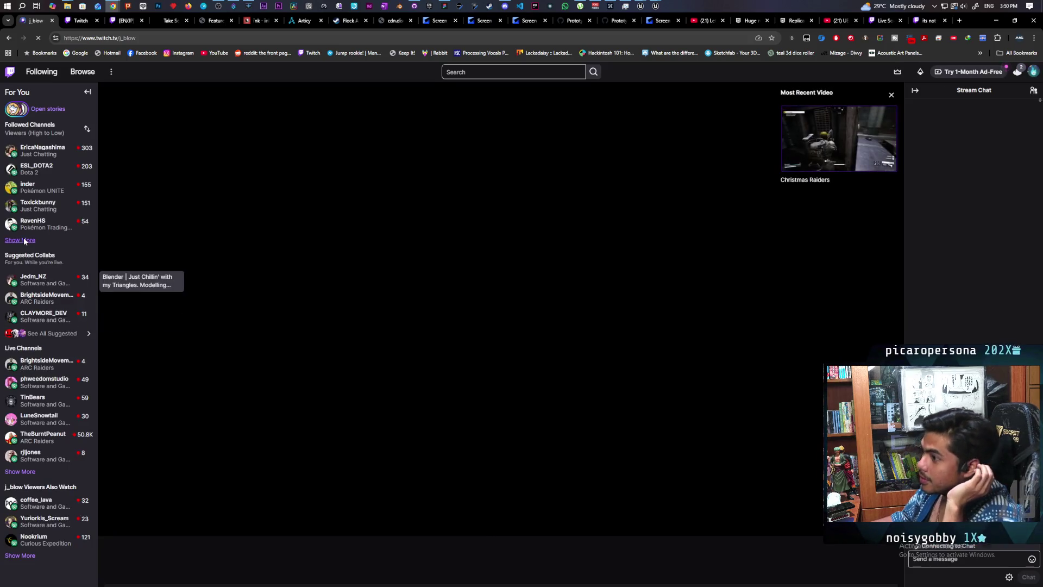
{"action": "left_click", "coordinate": [41, 283]}
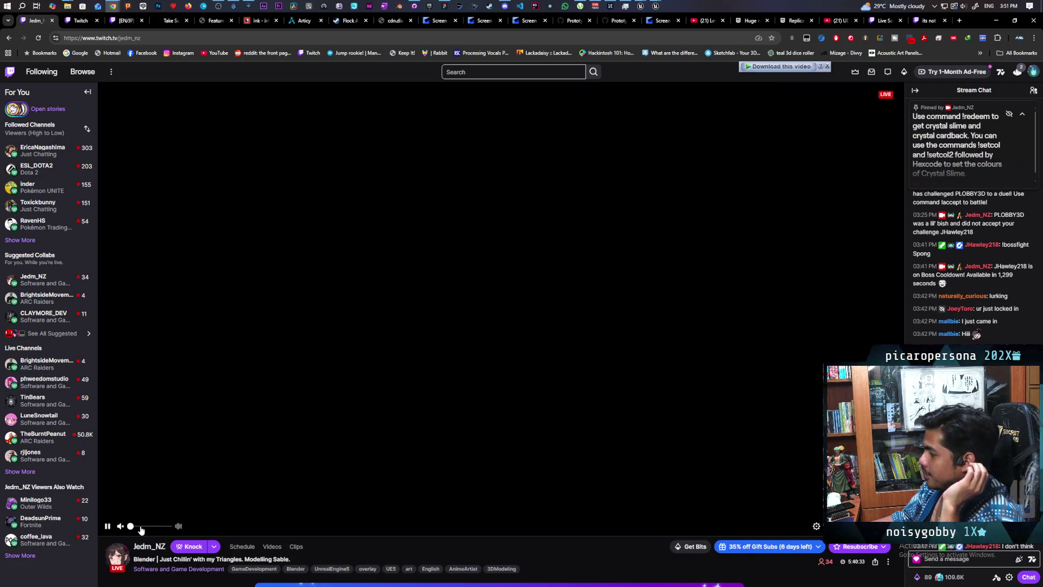
{"action": "left_click", "coordinate": [139, 525]}
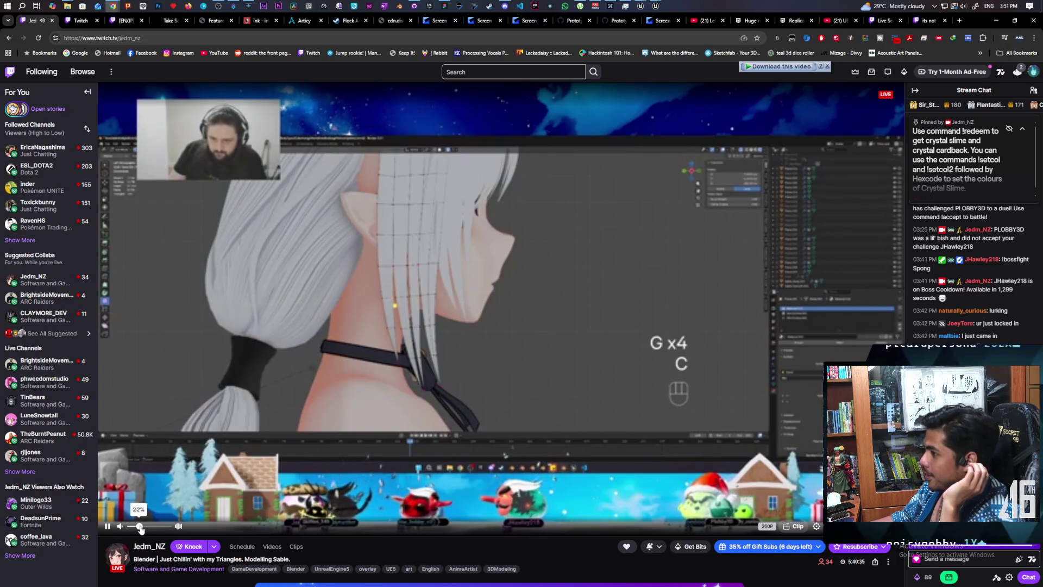
Claim the channel-points bonus gift on the Blender stream
{"action": "left_click", "coordinate": [945, 580]}
{"action": "type", "text": "oh no shes balding"}
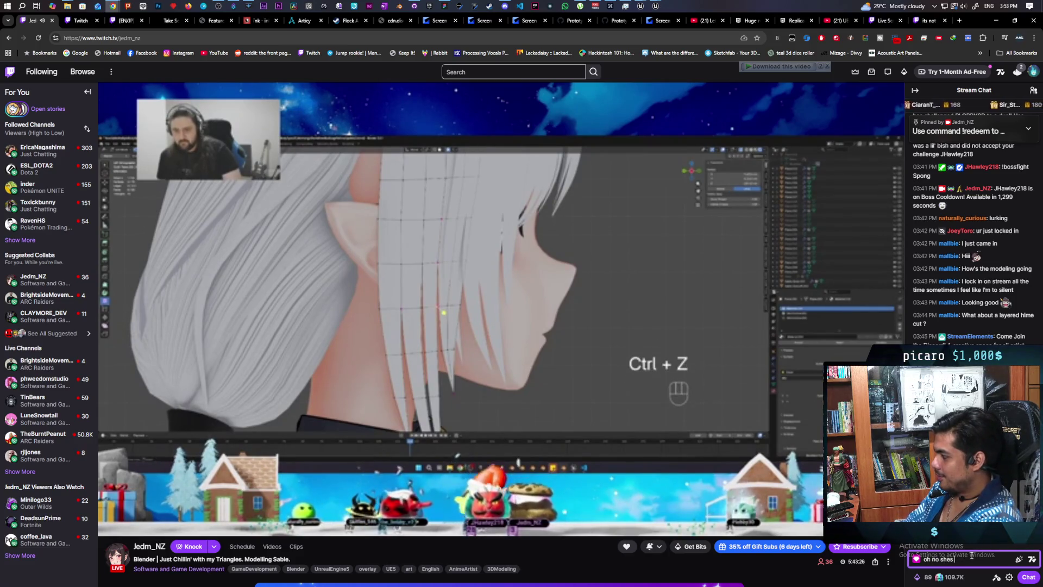
Send the chat comment joking that the modelled character is balding
{"action": "key", "text": "Return"}
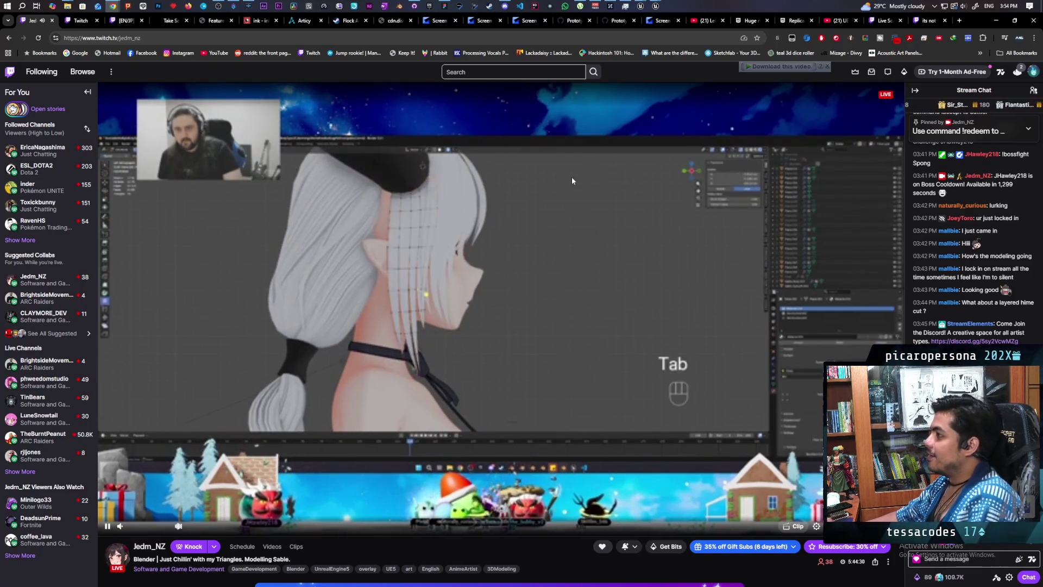
{"action": "mouse_move", "coordinate": [657, 6]}
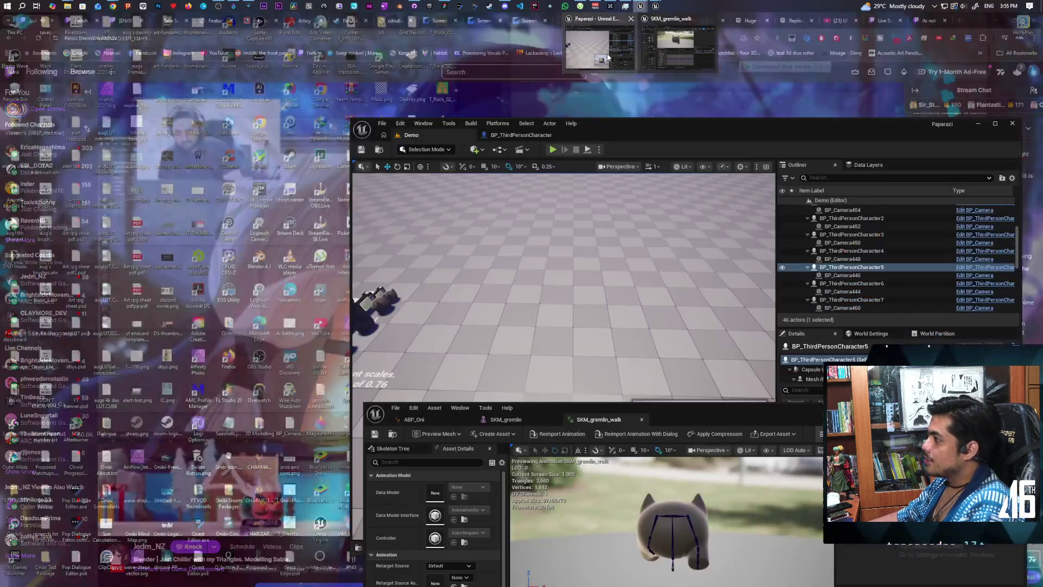
Start a new multiplayer playtest and walk the black gremlin onto the red prop
{"action": "left_click", "coordinate": [608, 56]}
{"action": "left_click_drag", "start_coordinate": [586, 135], "coordinate": [601, 70]}
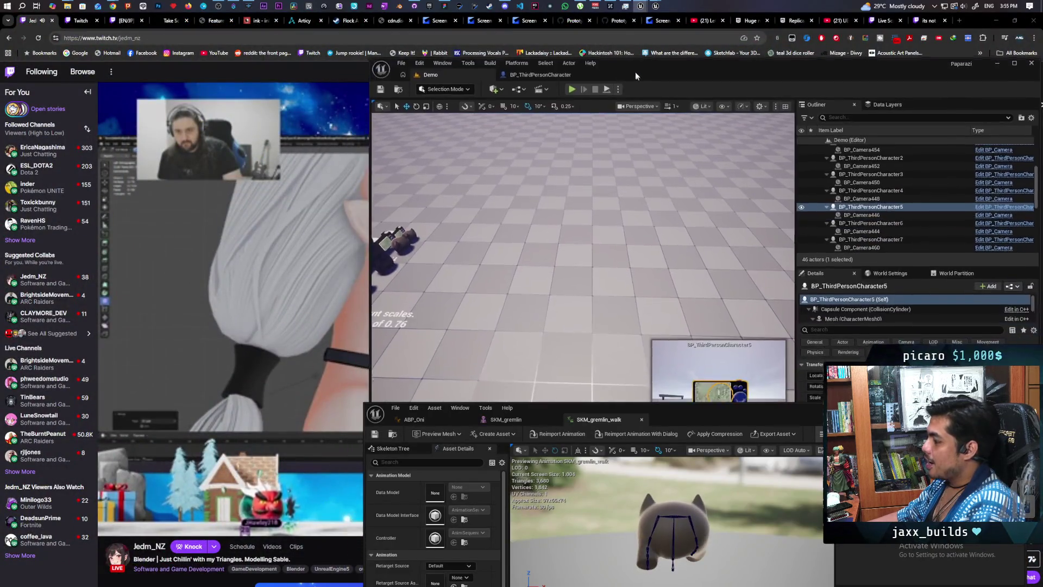
{"action": "left_click", "coordinate": [568, 84]}
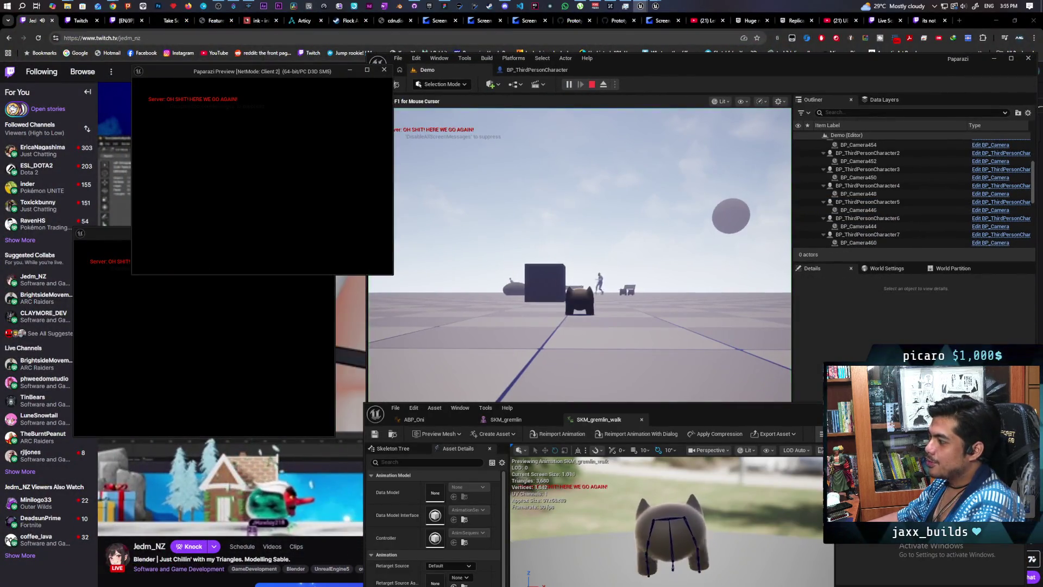
{"action": "key", "text": "alt+Tab"}
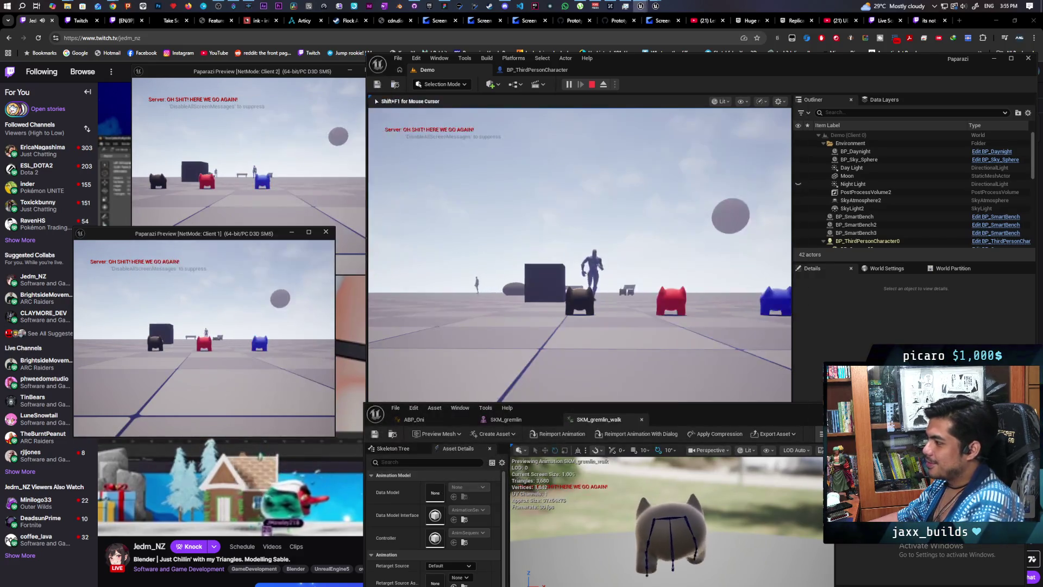
{"action": "key", "text": "w"}
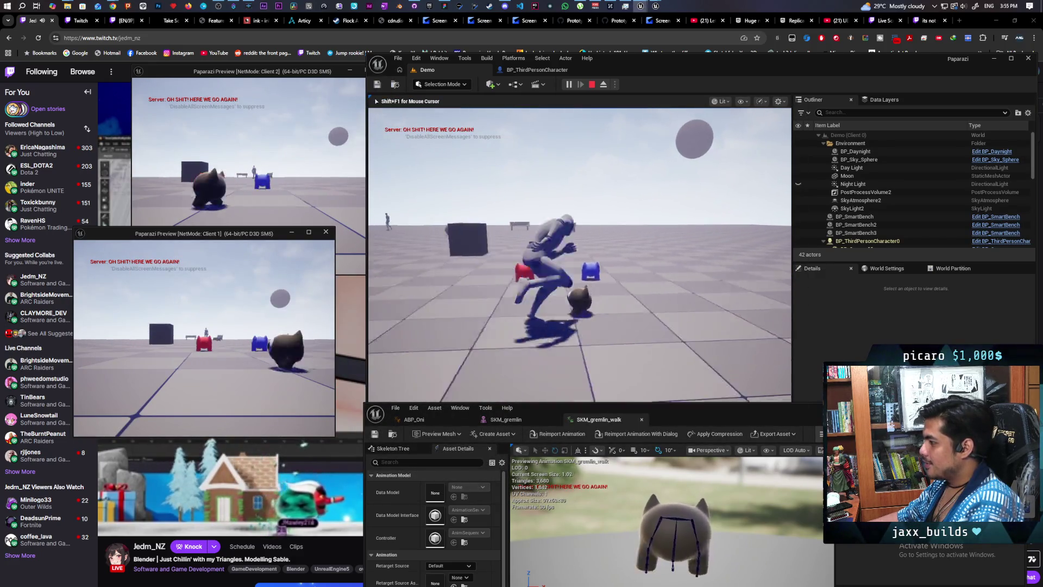
{"action": "key", "text": "w"}
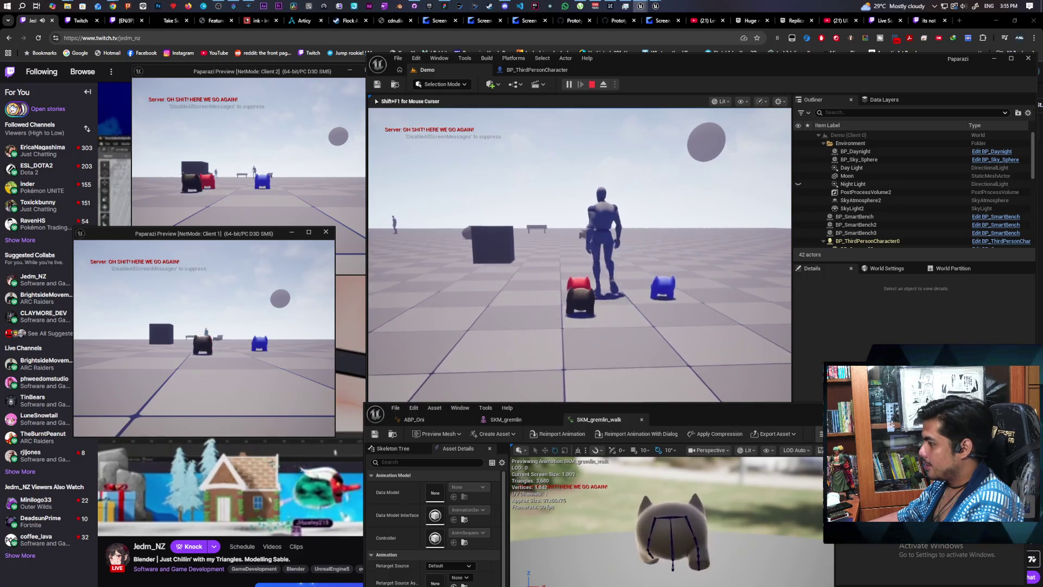
{"action": "key", "text": "space"}
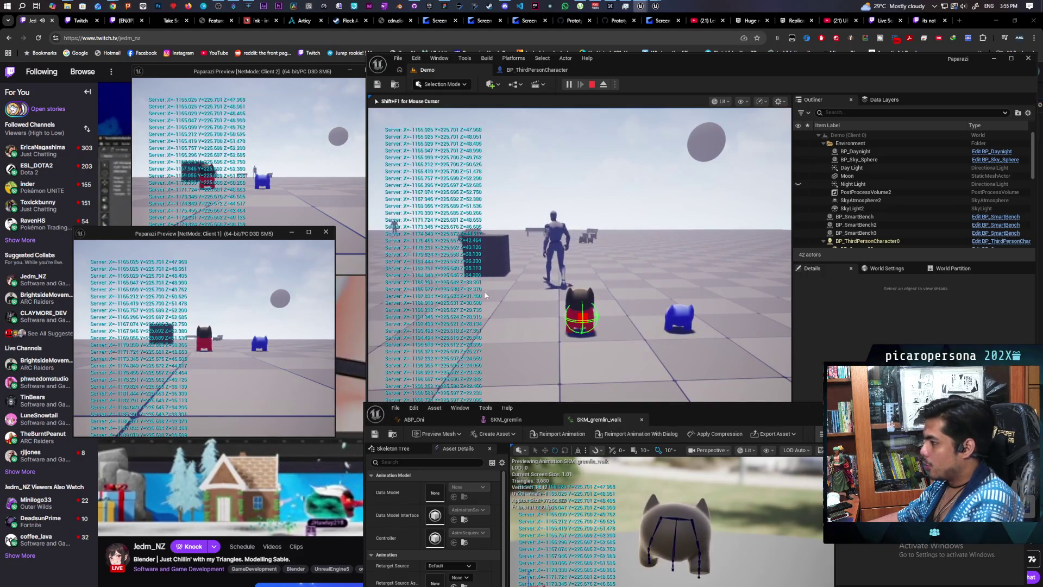
Walk the red gremlin around the level and push it up against the box
{"action": "left_click", "coordinate": [279, 166]}
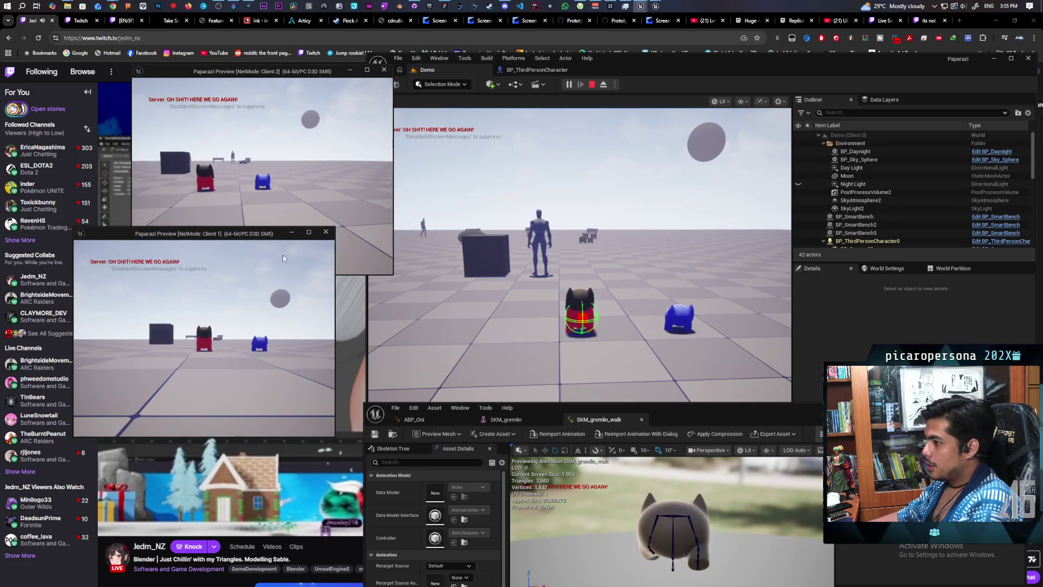
{"action": "key", "text": "w"}
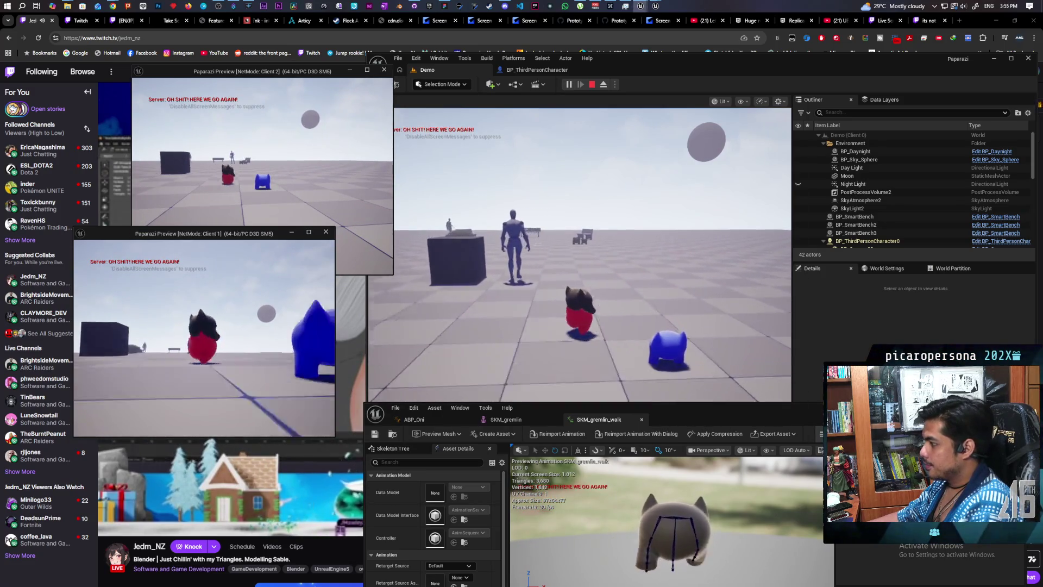
{"action": "key", "text": "w"}
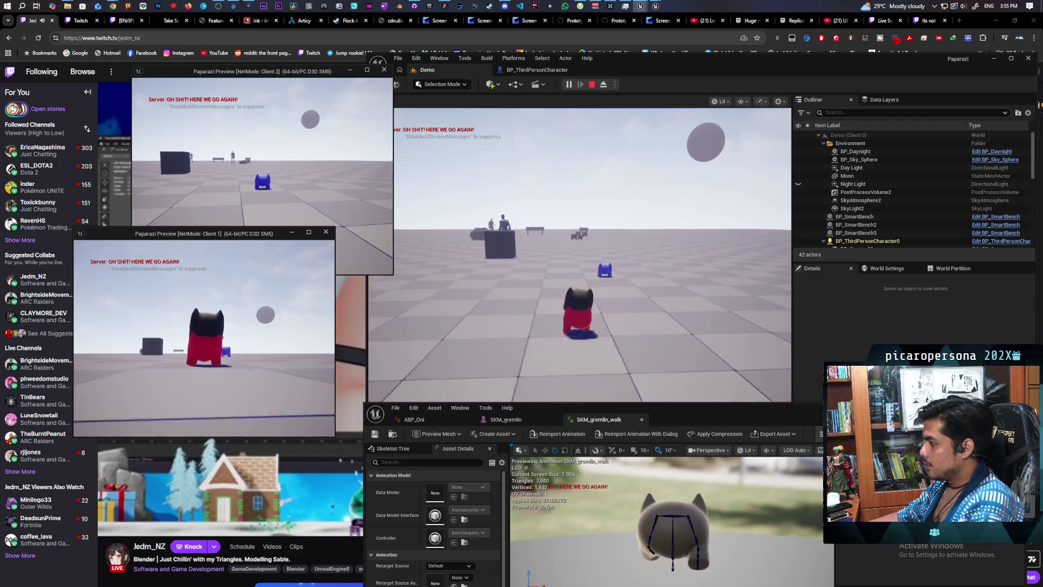
{"action": "key", "text": "w"}
{"action": "key", "text": "e"}
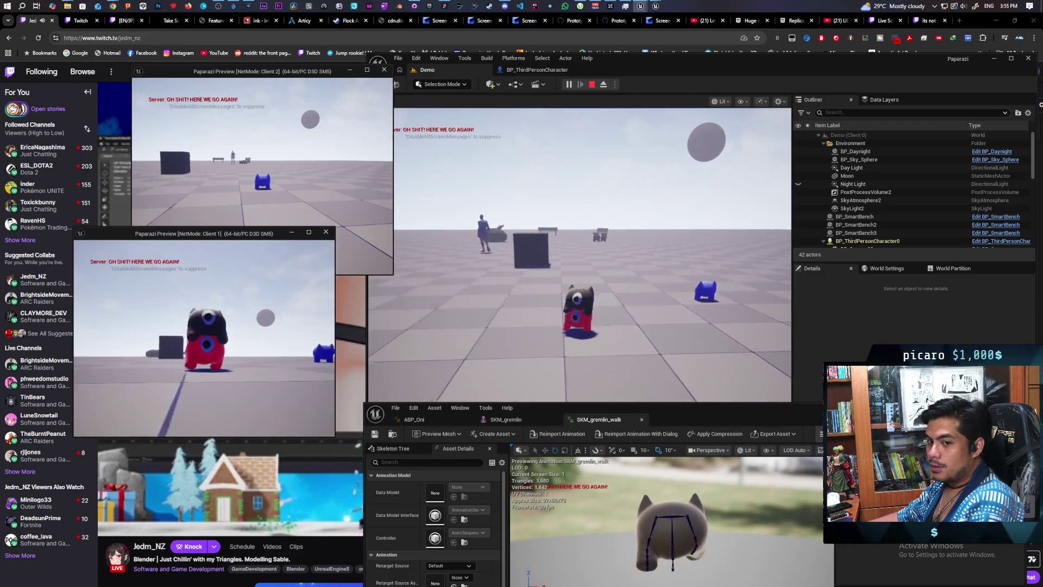
{"action": "key", "text": "s"}
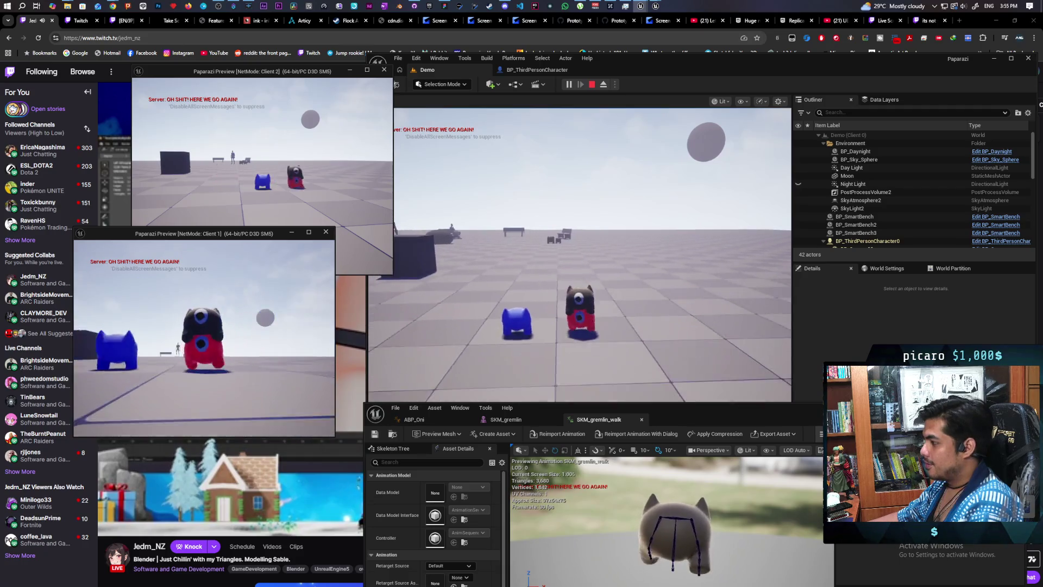
{"action": "key", "text": "w"}
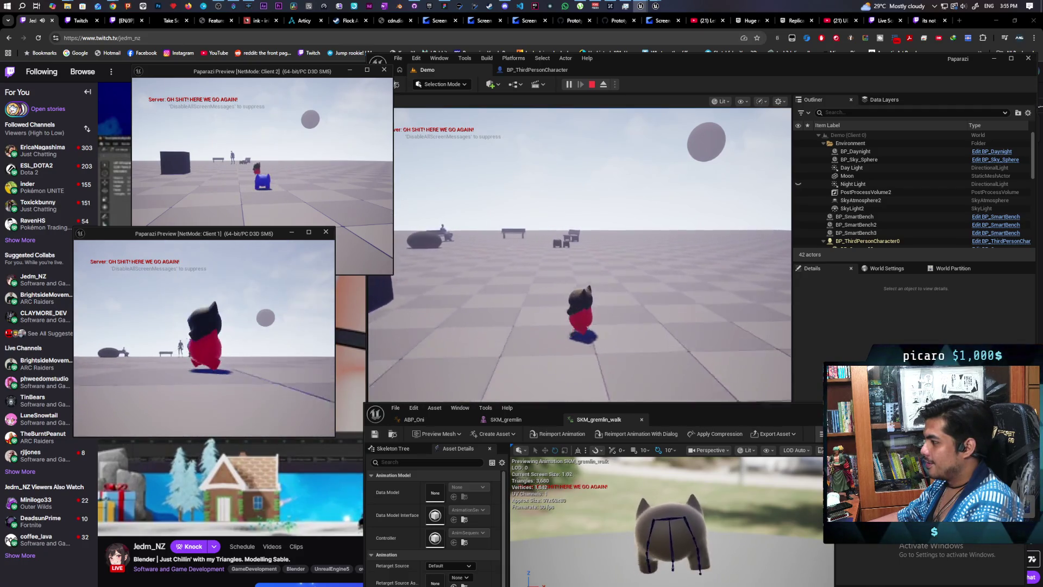
{"action": "key", "text": "a"}
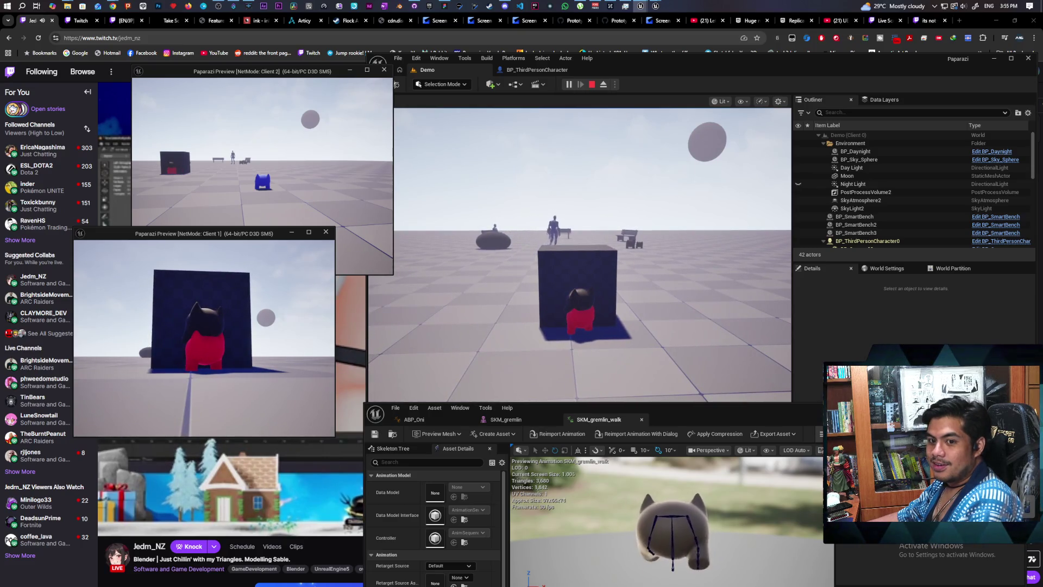
{"action": "key", "text": "d"}
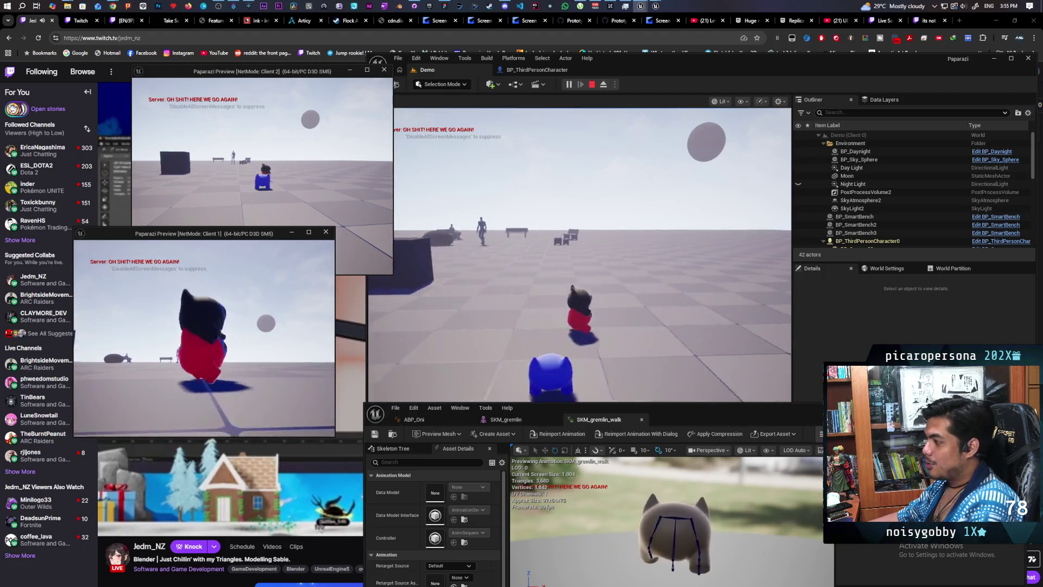
{"action": "key", "text": "a"}
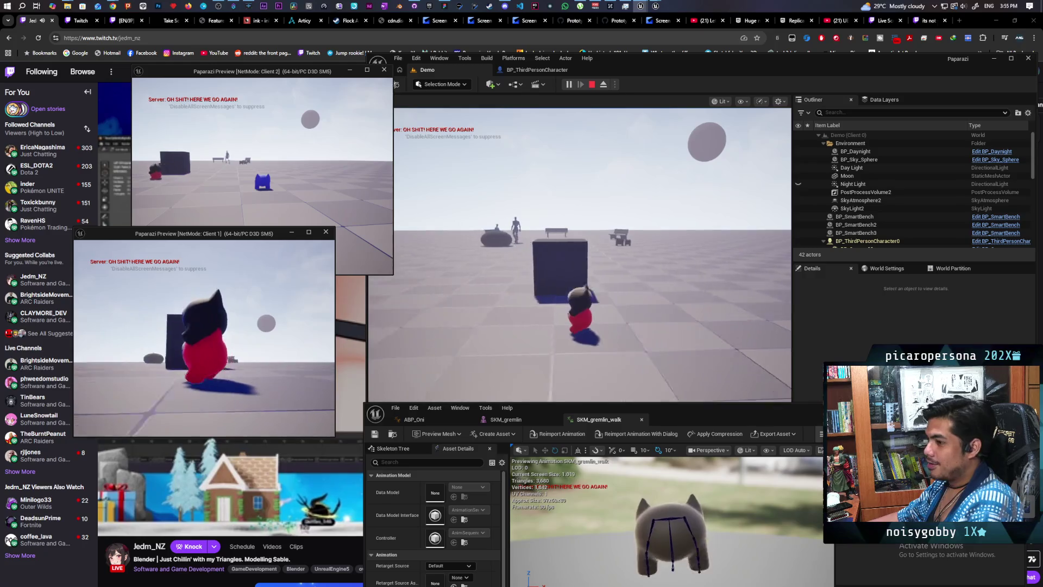
{"action": "key", "text": "w"}
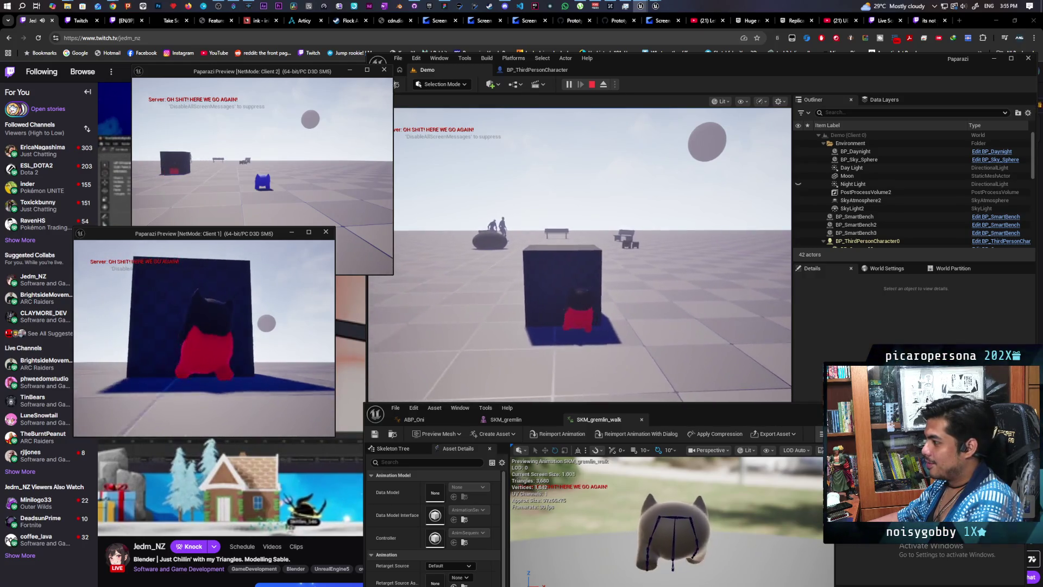
Move Client 2's blue gremlin toward the box, then back it away
{"action": "key", "text": "alt+Tab"}
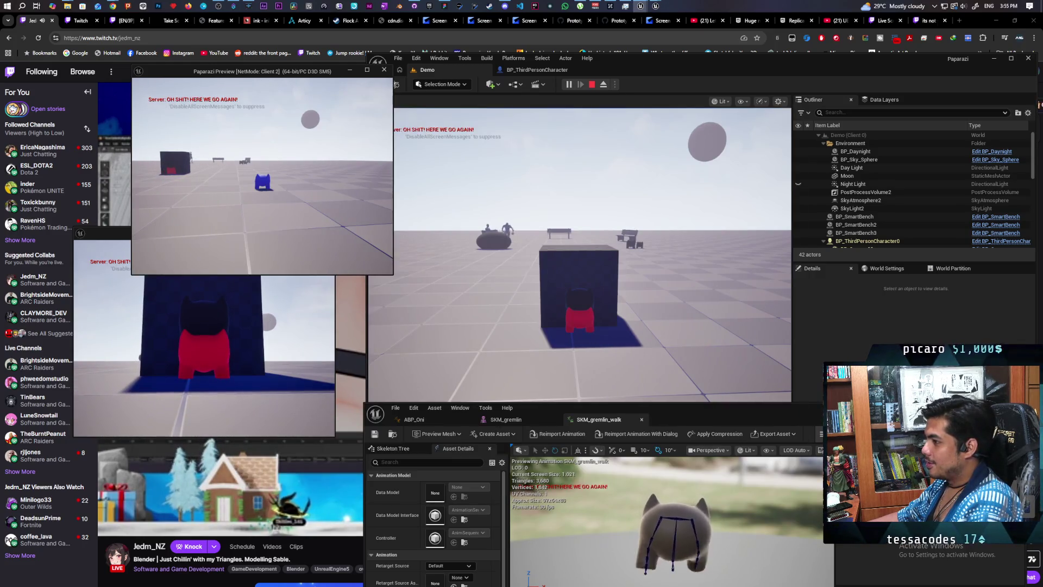
{"action": "key", "text": "w"}
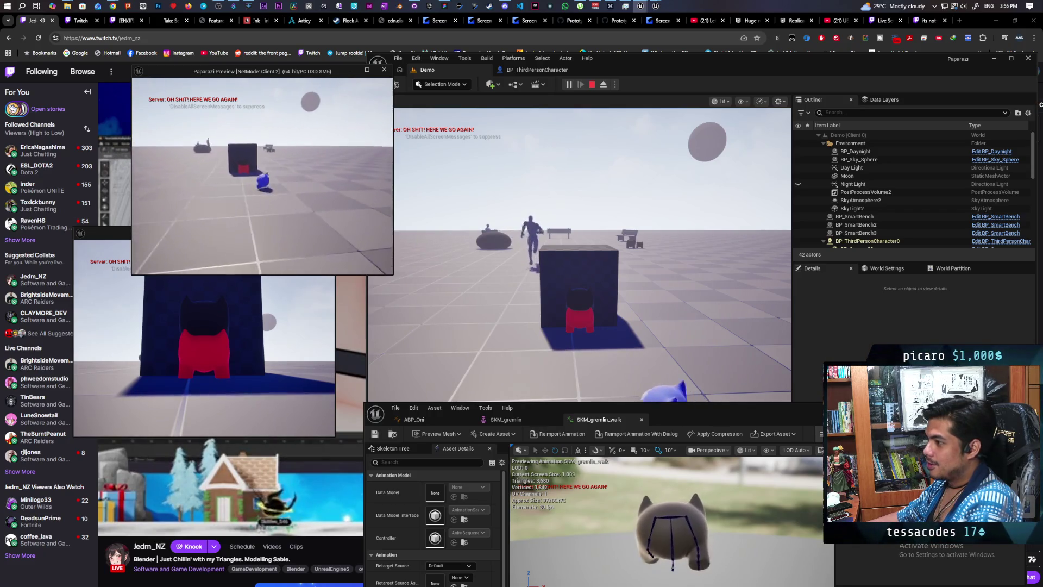
{"action": "key", "text": "w"}
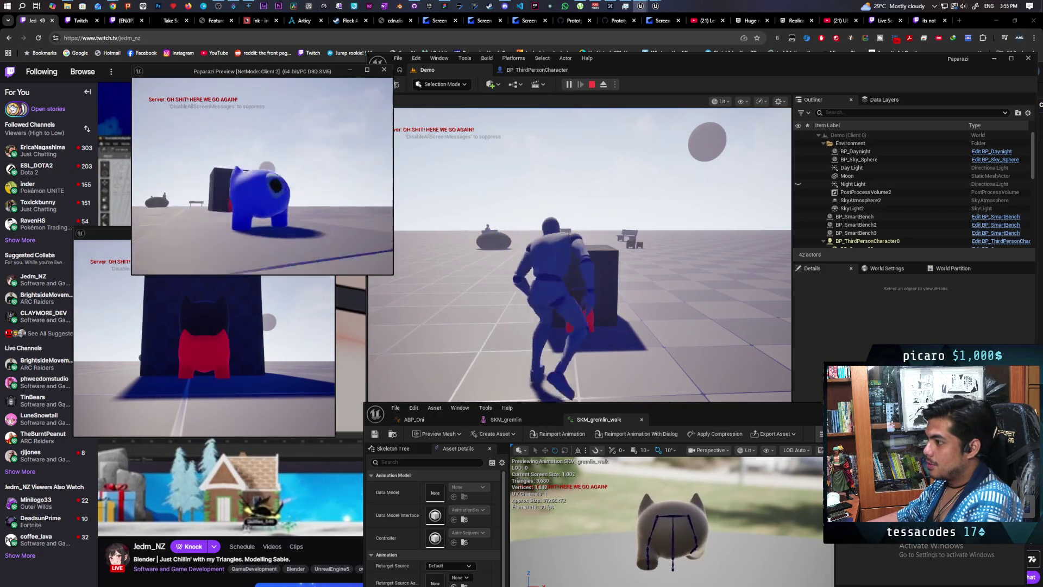
{"action": "key", "text": "s"}
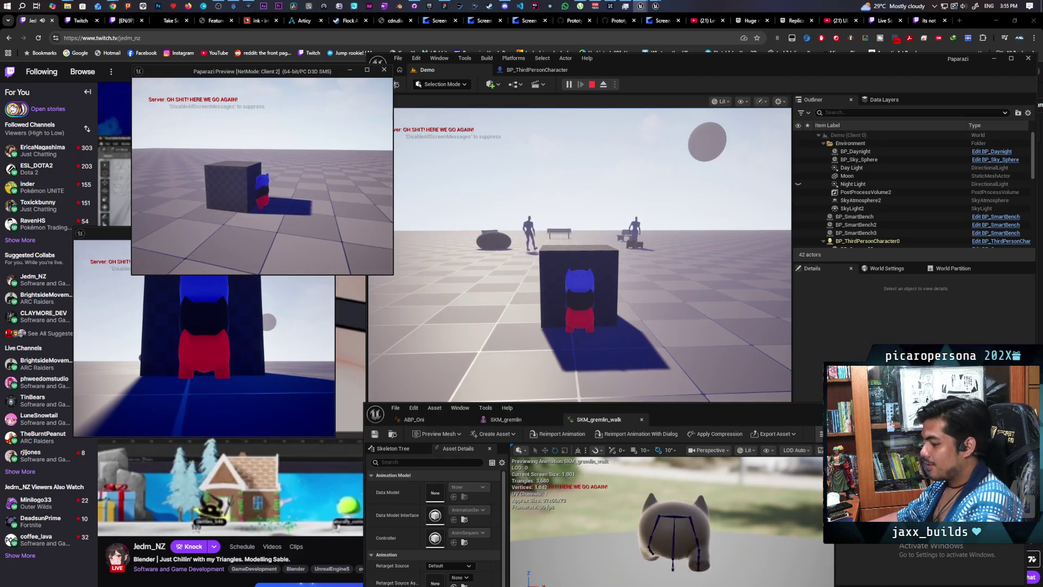
Post the message 'smh my head' in the Twitch stream chat
{"action": "left_click", "coordinate": [61, 84]}
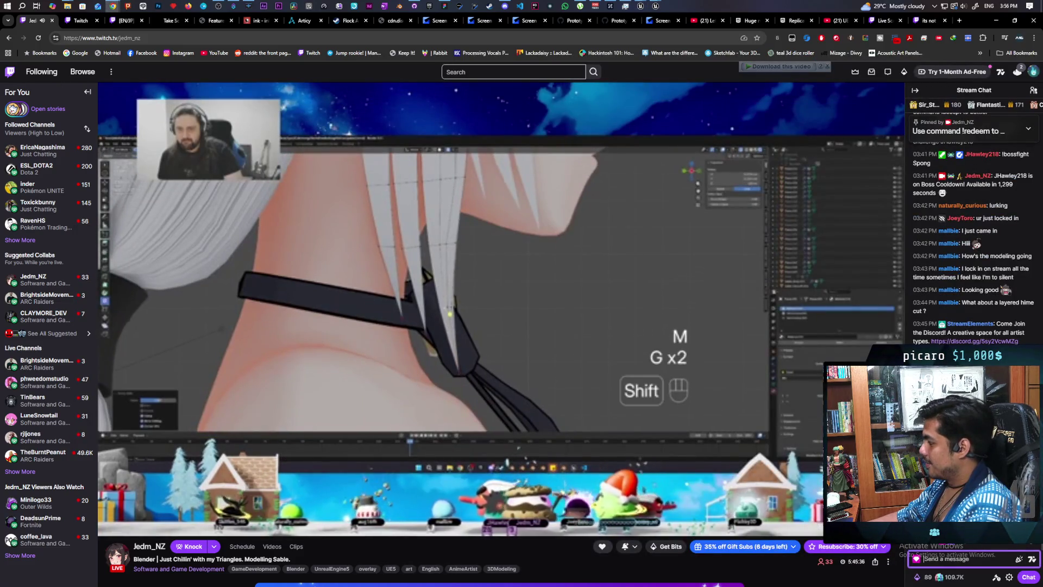
{"action": "left_click", "coordinate": [976, 555]}
{"action": "type", "text": "smh my head"}
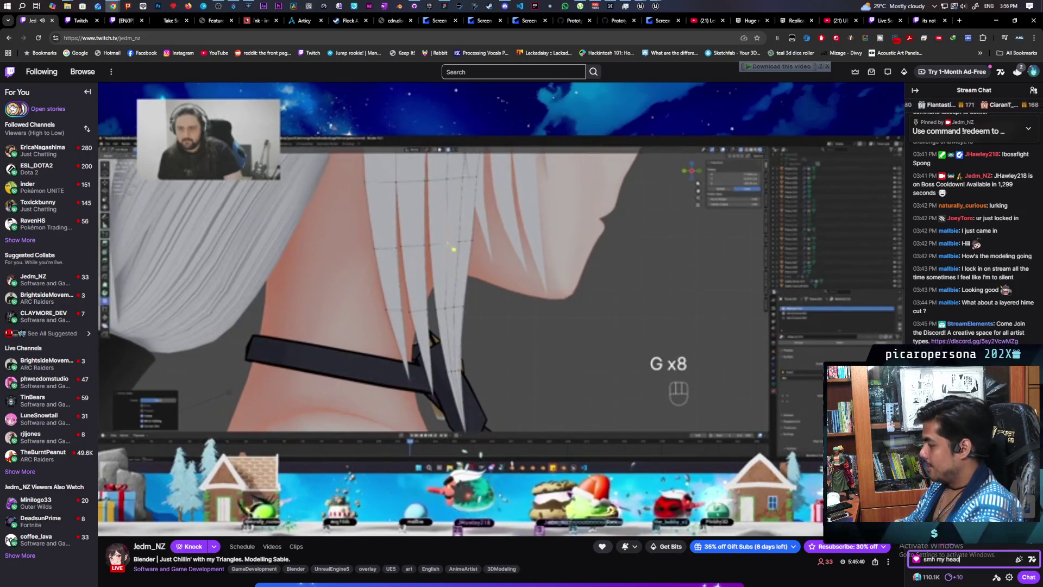
{"action": "key", "text": "Return"}
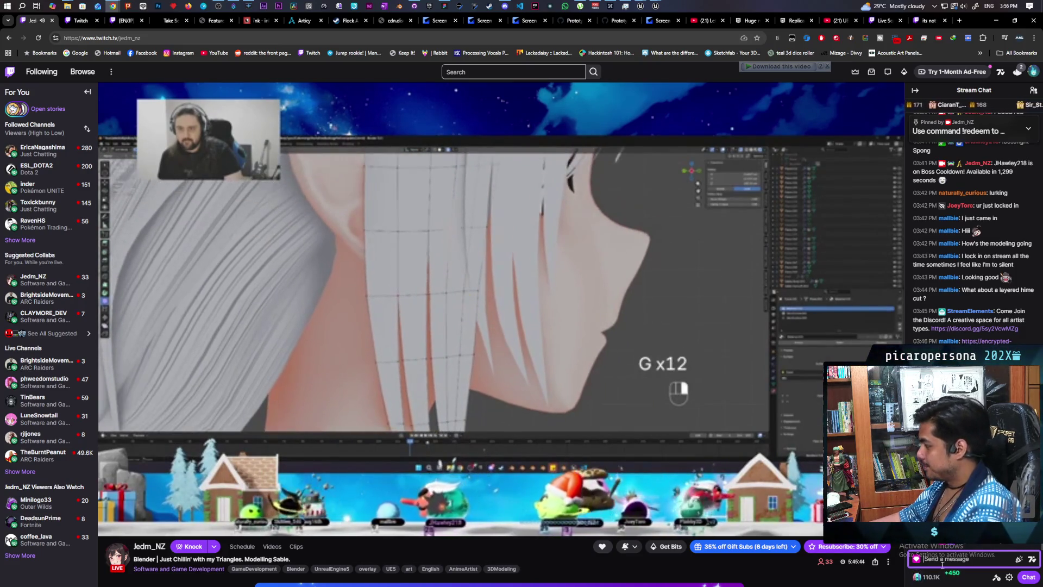
{"action": "mouse_move", "coordinate": [932, 580]}
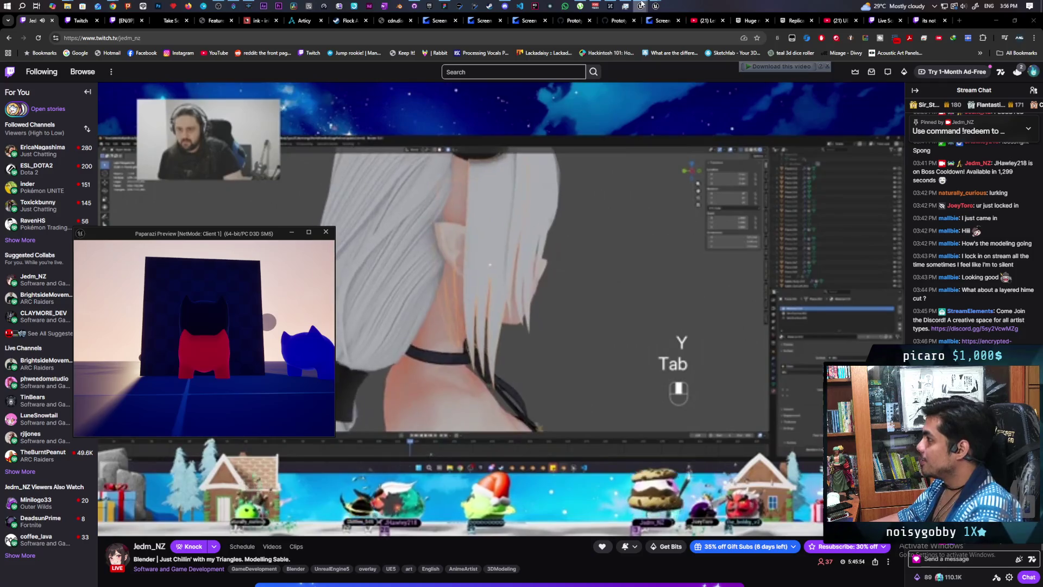
{"action": "mouse_move", "coordinate": [641, 8]}
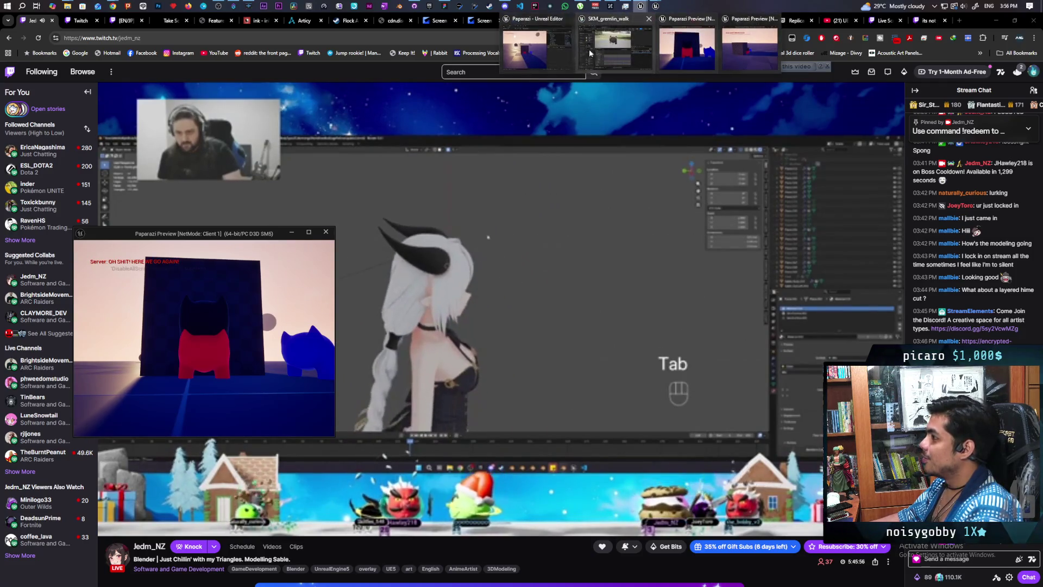
Switch back to the Paparazi Unreal Editor window with the play session running
{"action": "left_click", "coordinate": [559, 51]}
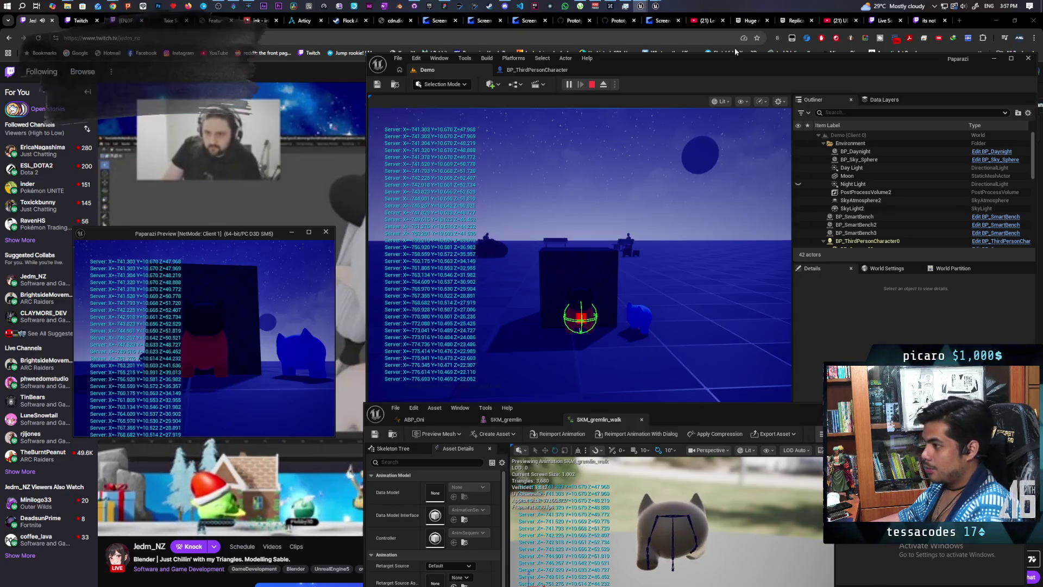
Bring the Chrome window with the Twitch Blender stream to the front
{"action": "left_click", "coordinate": [253, 71]}
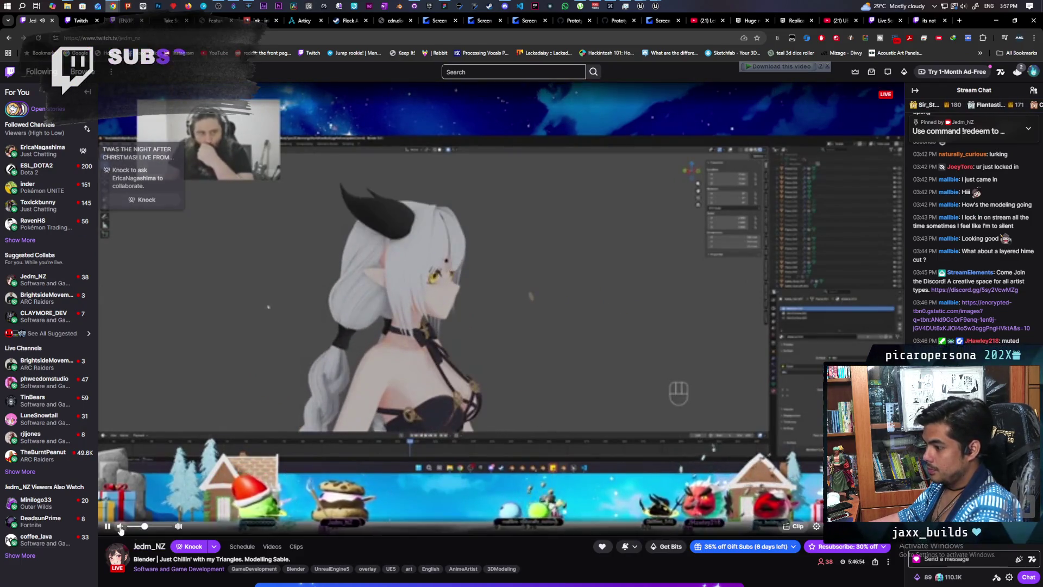
Hide the browser and walk the Client 2 gremlin away from the box
{"action": "left_click", "coordinate": [996, 22]}
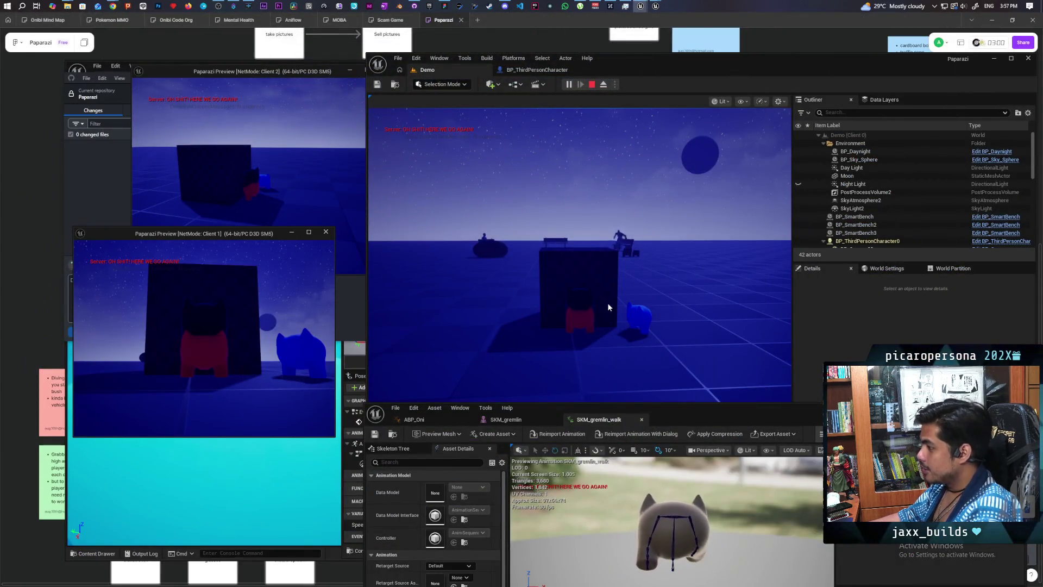
{"action": "left_click", "coordinate": [279, 179]}
{"action": "key", "text": "s"}
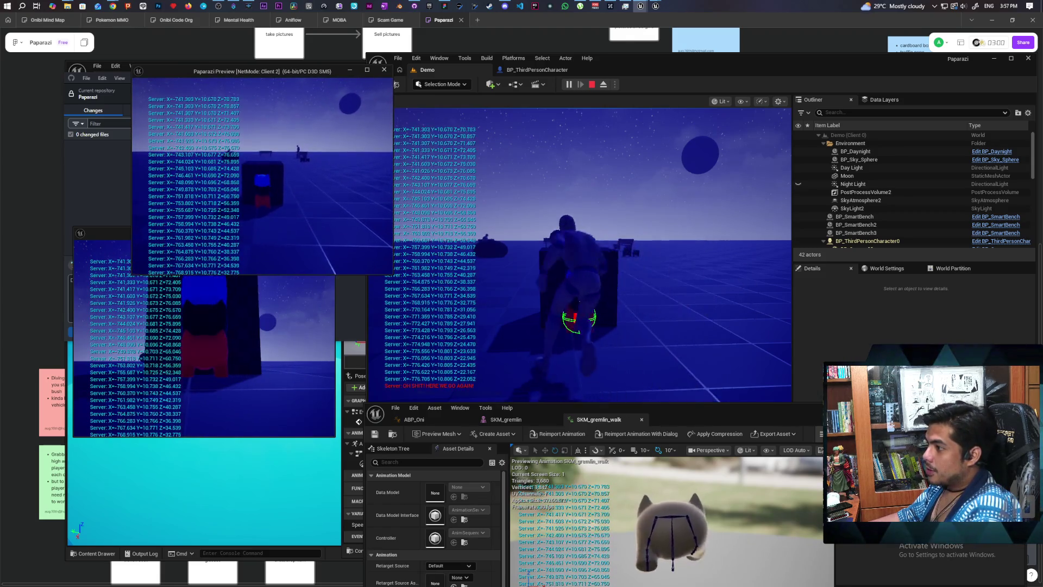
{"action": "key", "text": "shift+F1"}
Walk the gremlins over to the bench using the Client 1 and main play views
{"action": "left_click", "coordinate": [146, 293]}
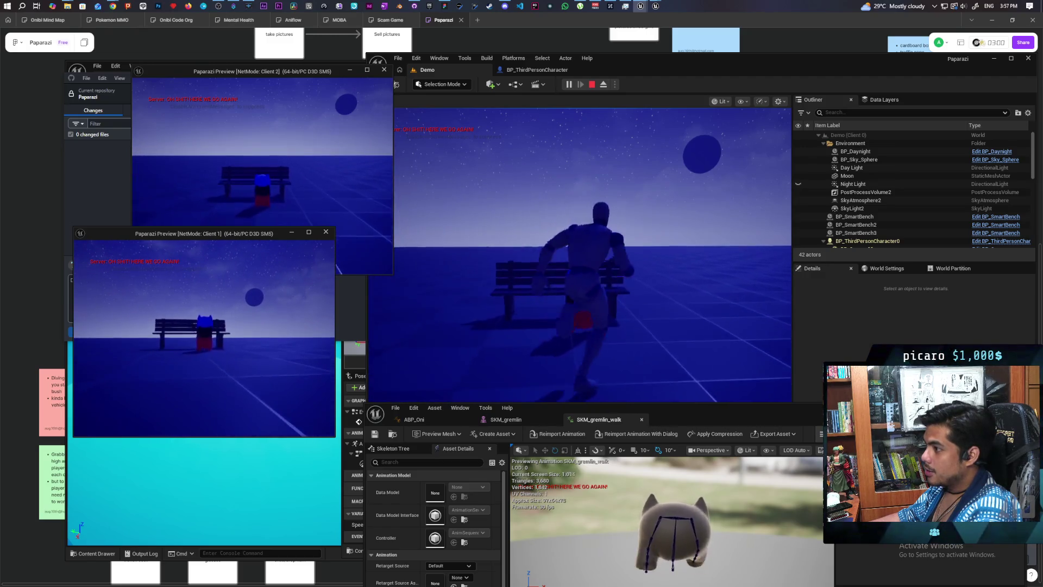
{"action": "key", "text": "alt+Tab"}
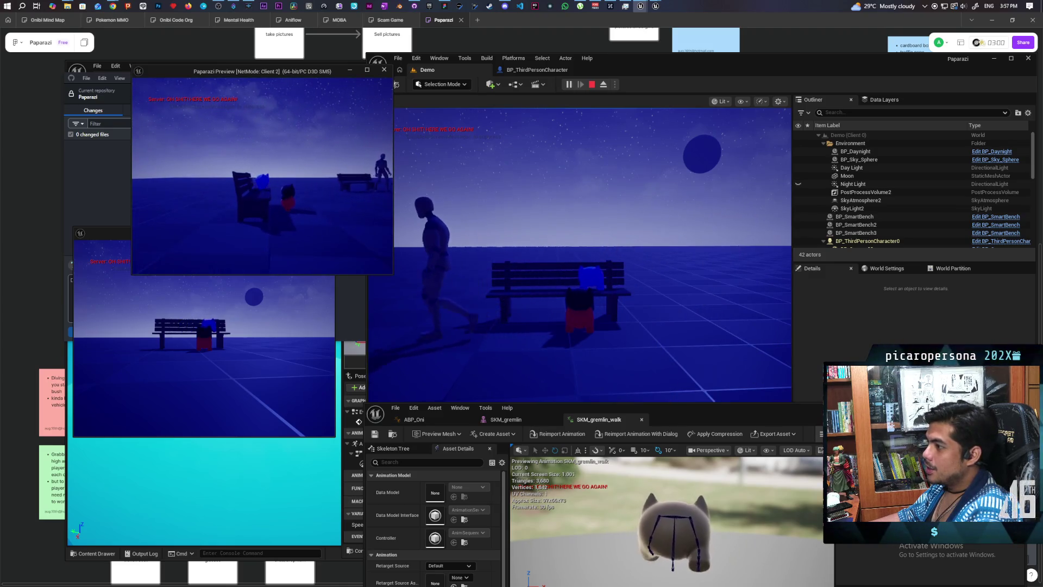
{"action": "key", "text": "alt+Tab"}
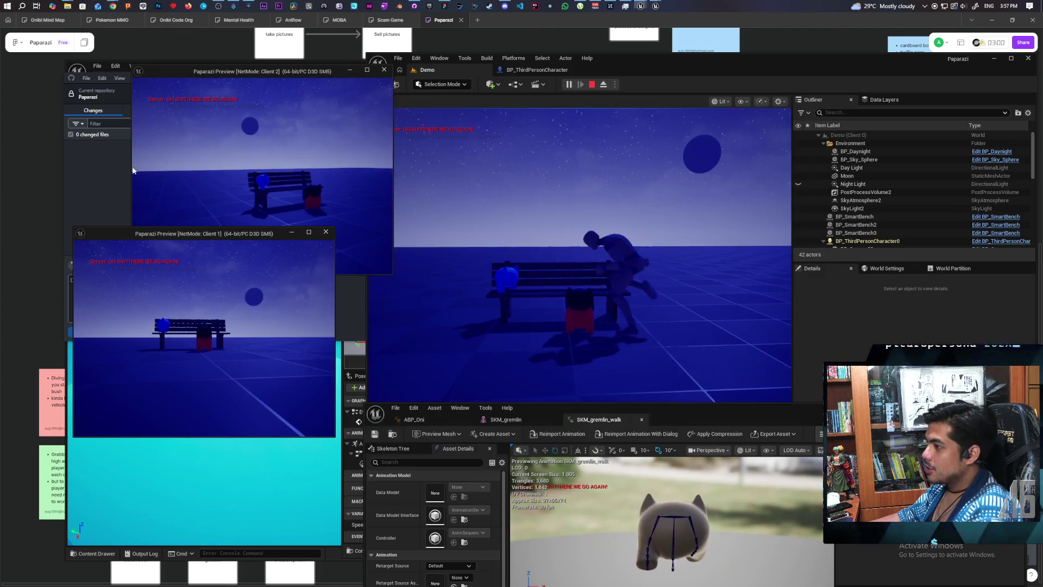
{"action": "left_click", "coordinate": [629, 287]}
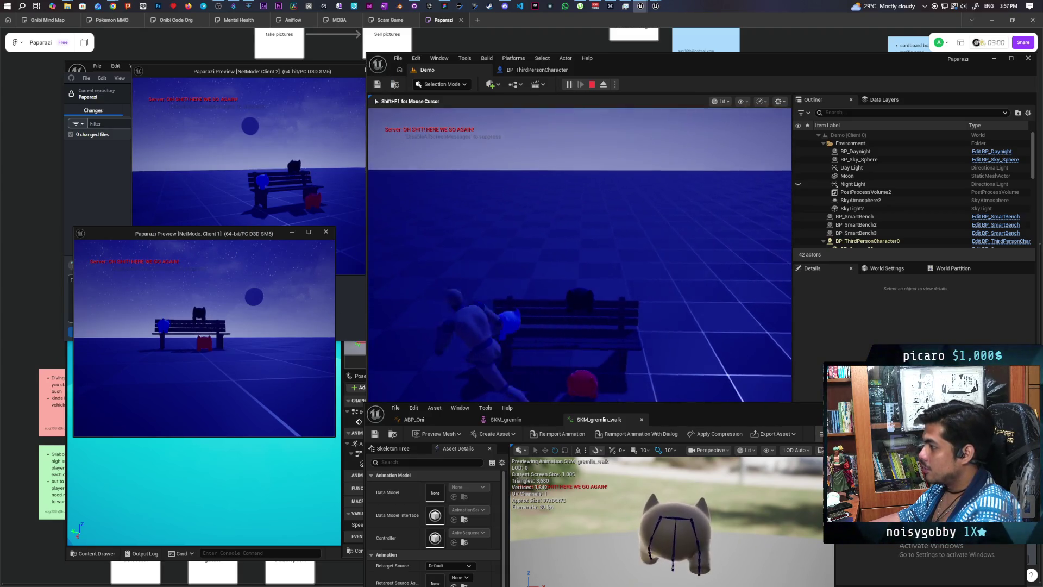
{"action": "key", "text": "w"}
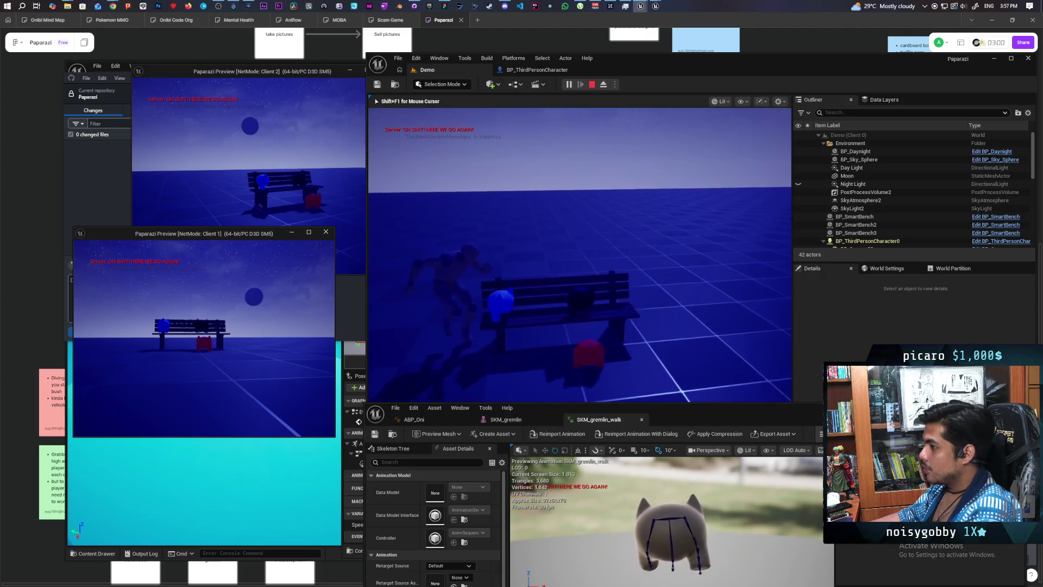
{"action": "key", "text": "s"}
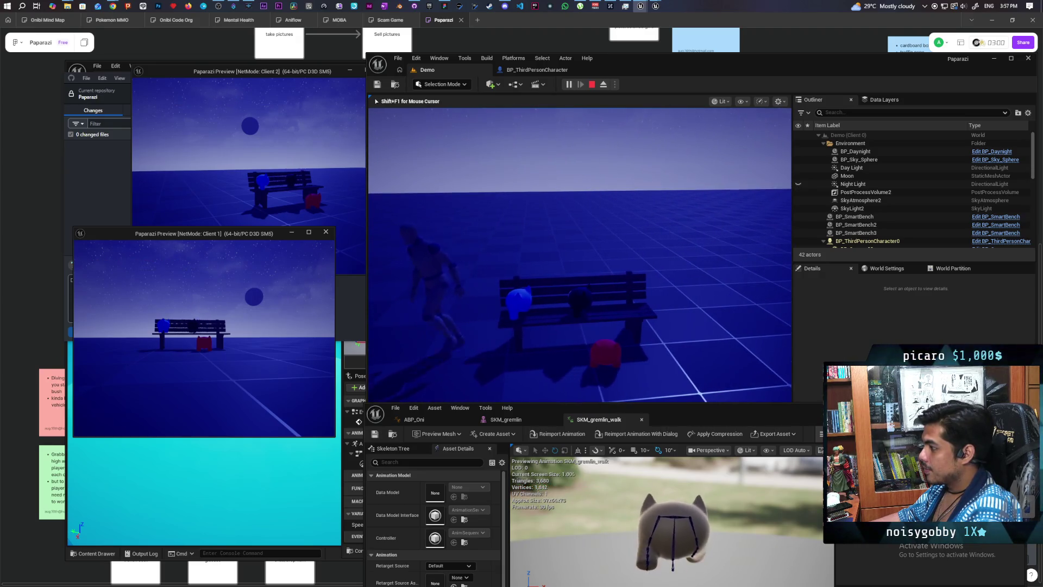
{"action": "key", "text": "w"}
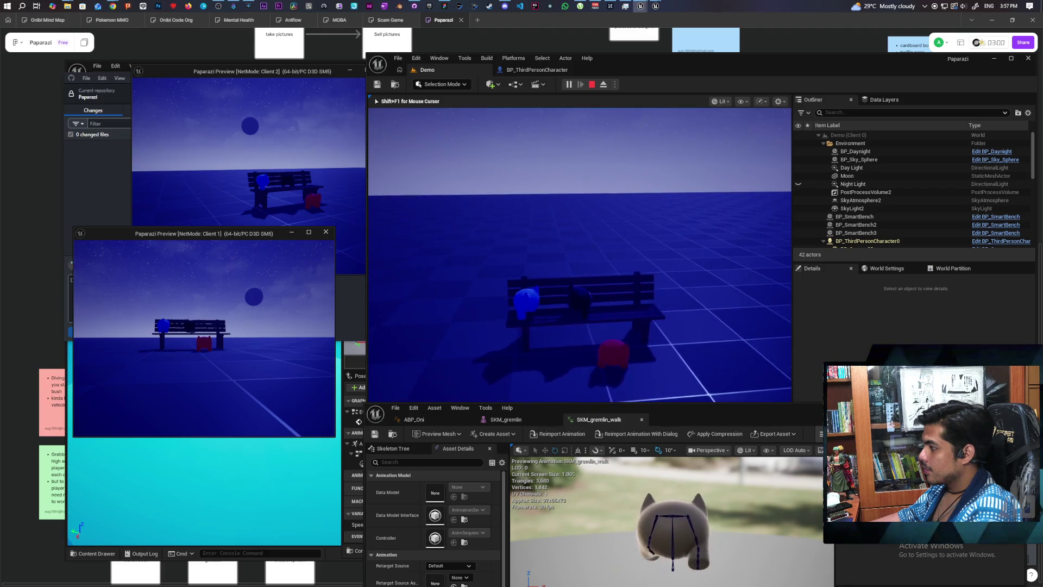
{"action": "key", "text": "s"}
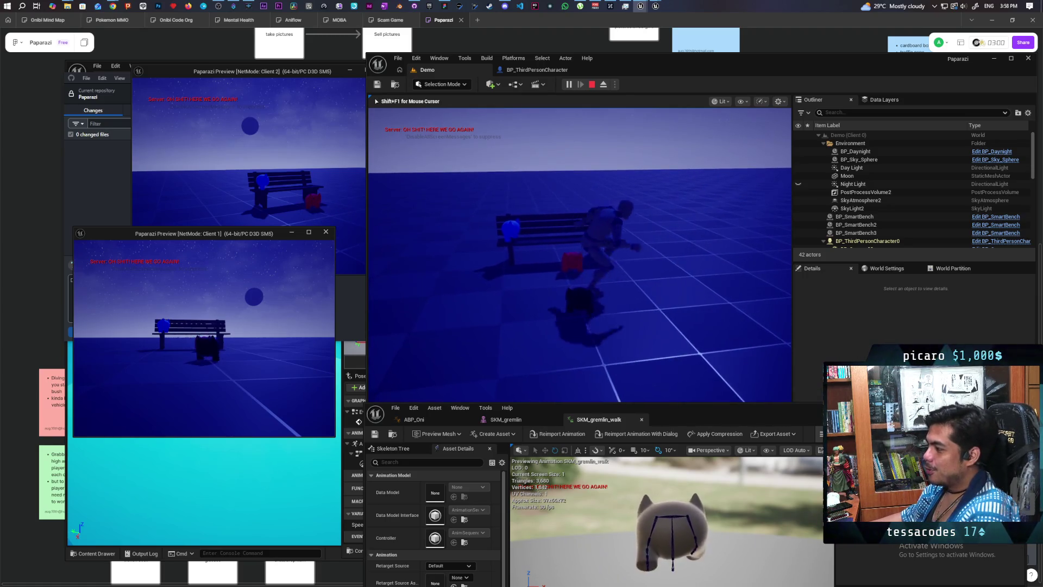
Sit the character on the bench with E, then press E again to stand up
{"action": "key", "text": "e"}
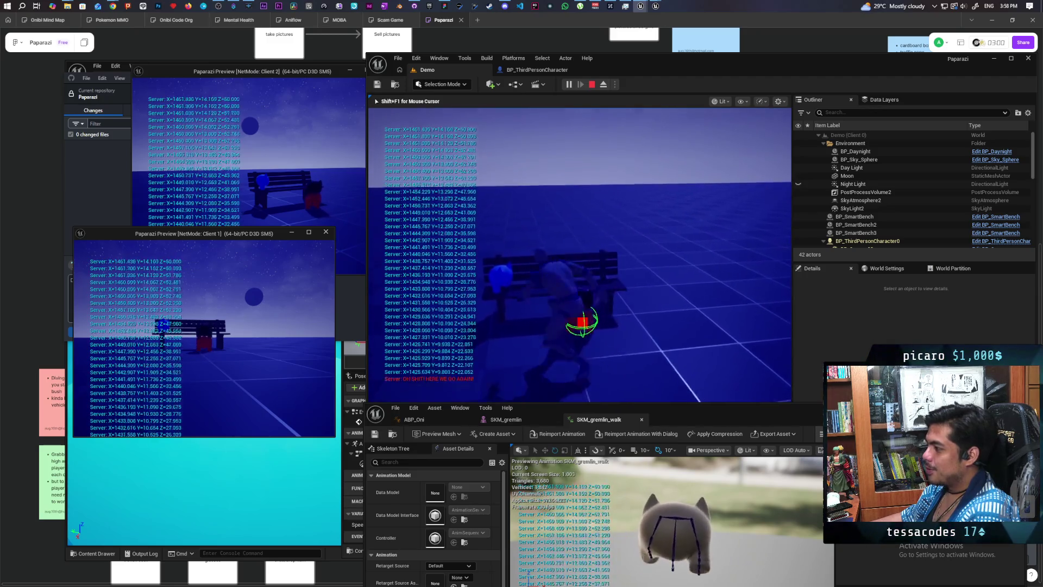
{"action": "key", "text": "e"}
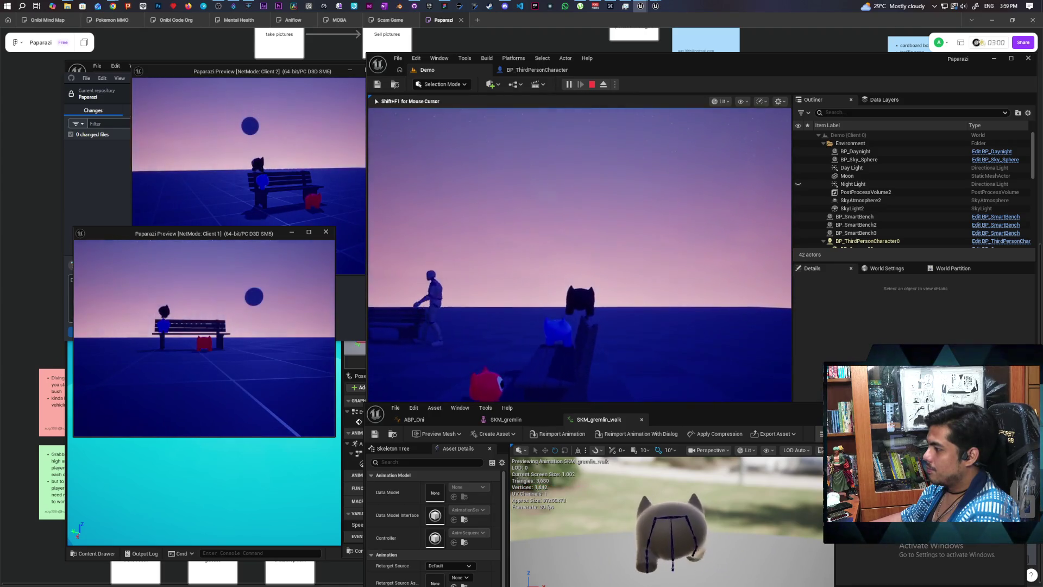
Circle the black gremlin around the bench, then stop the Play In Editor session
{"action": "key", "text": "a"}
{"action": "key", "text": "a"}
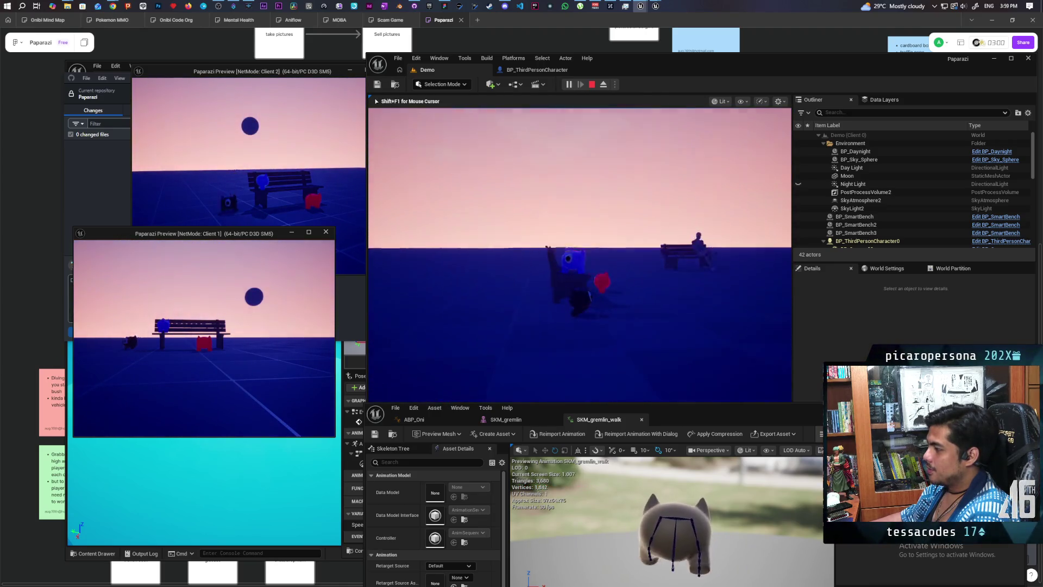
{"action": "key", "text": "a"}
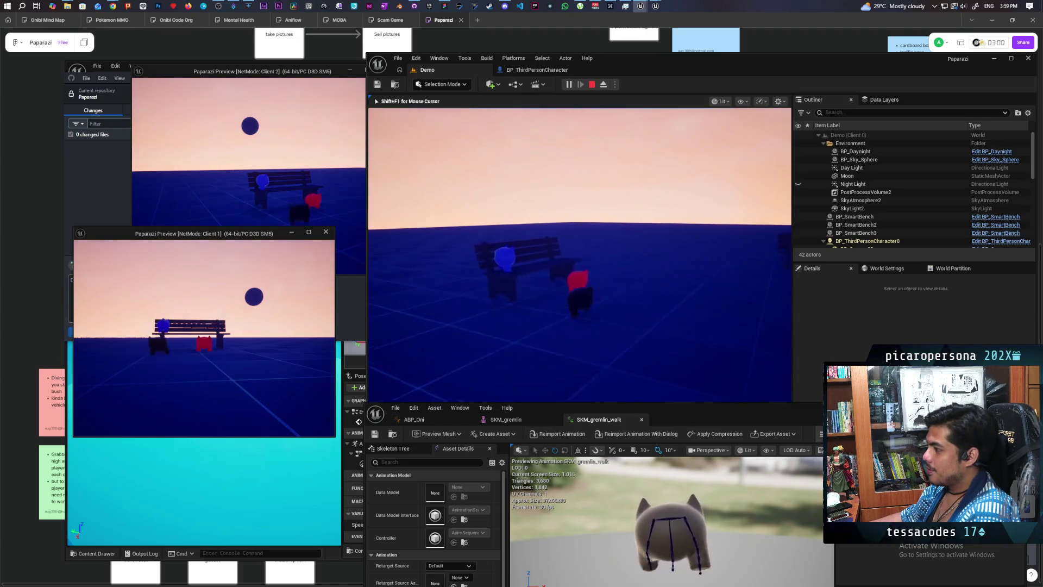
{"action": "key", "text": "a"}
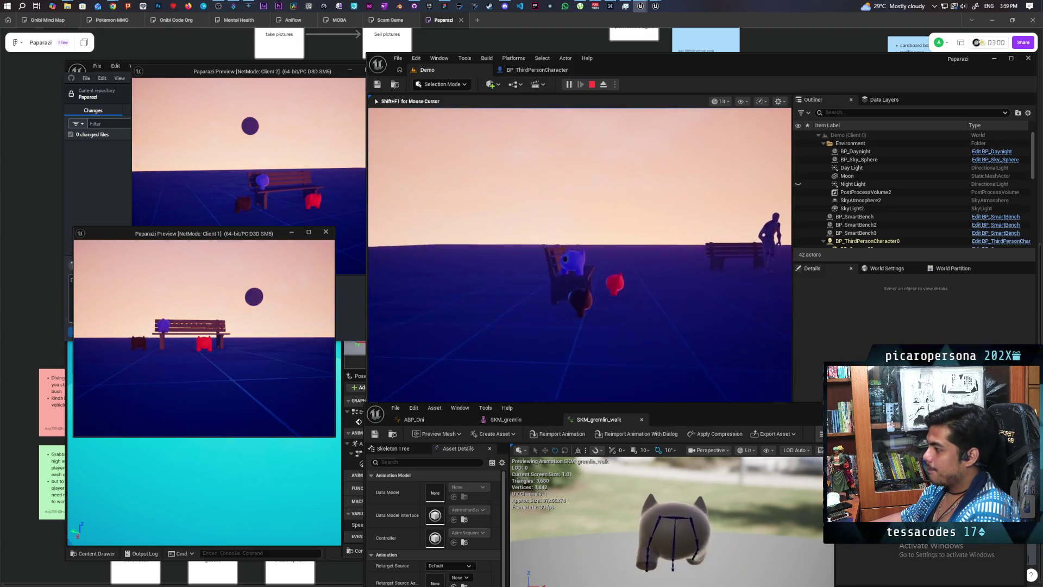
{"action": "key", "text": "a"}
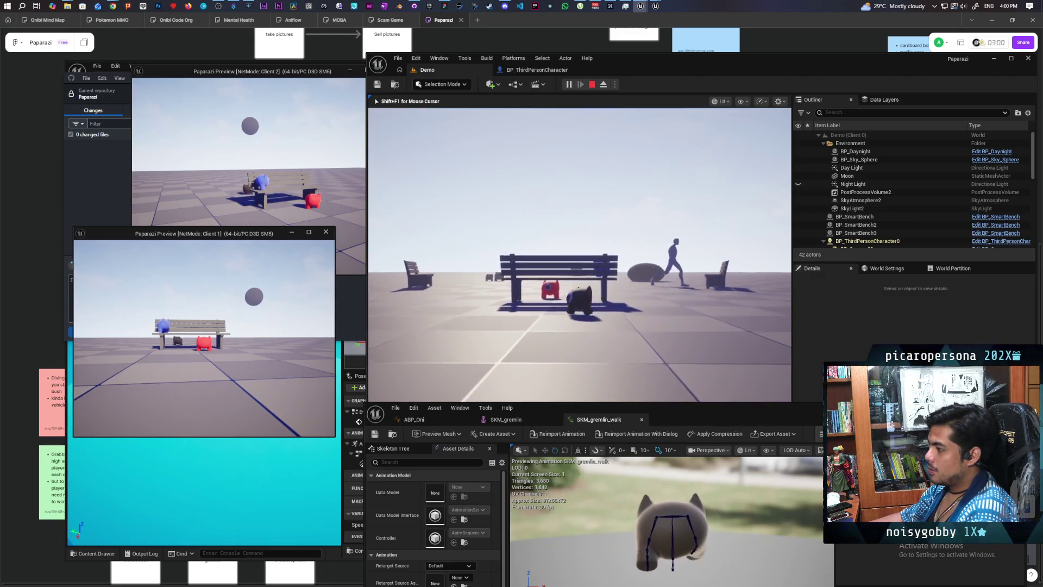
{"action": "key", "text": "Escape"}
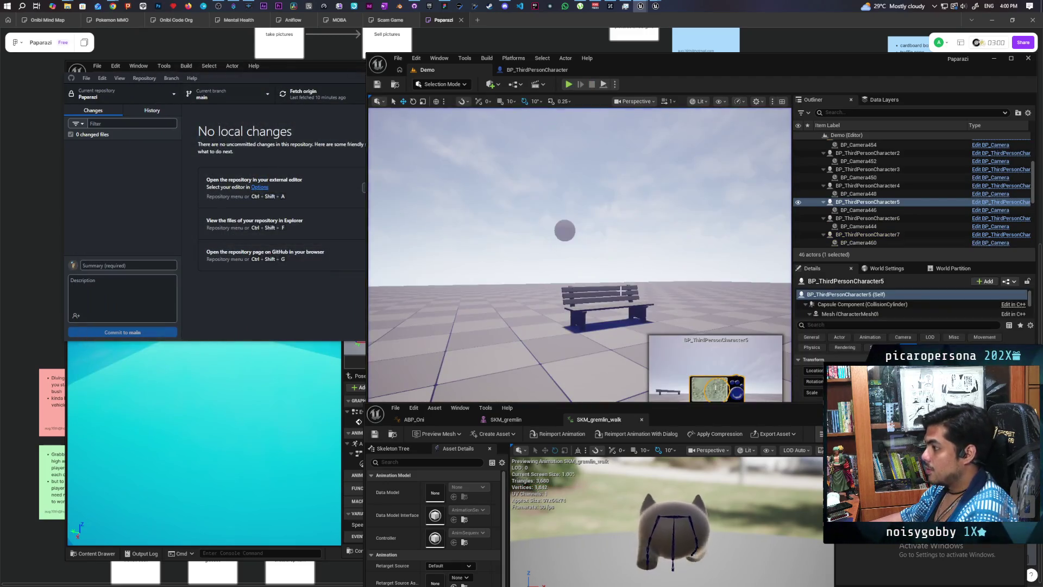
Select the bench in the Demo level and its StaticMesh component in Details
{"action": "left_click", "coordinate": [582, 300]}
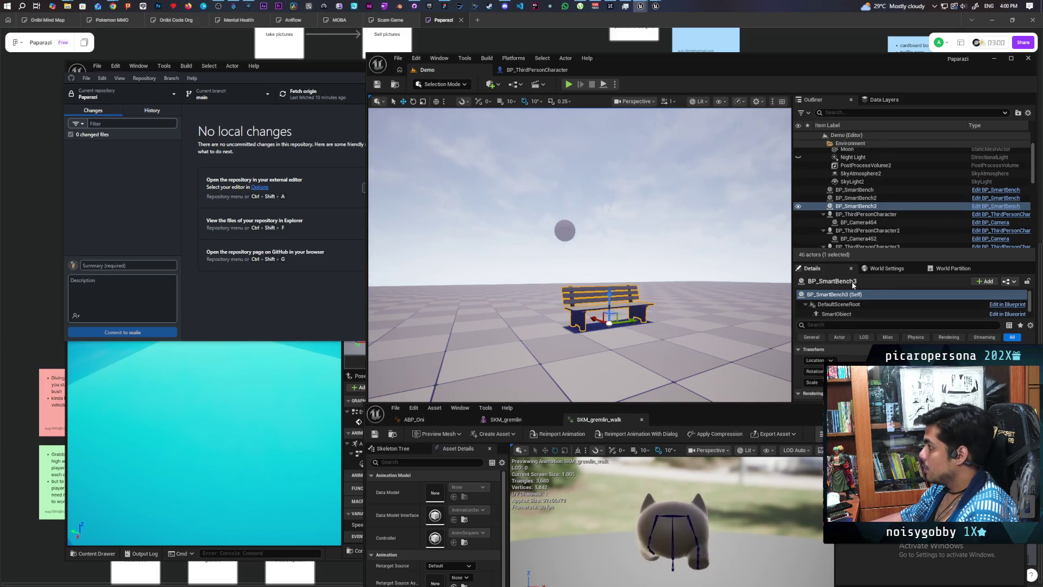
{"action": "scroll", "coordinate": [869, 312], "scroll_direction": "down", "scroll_amount": 1}
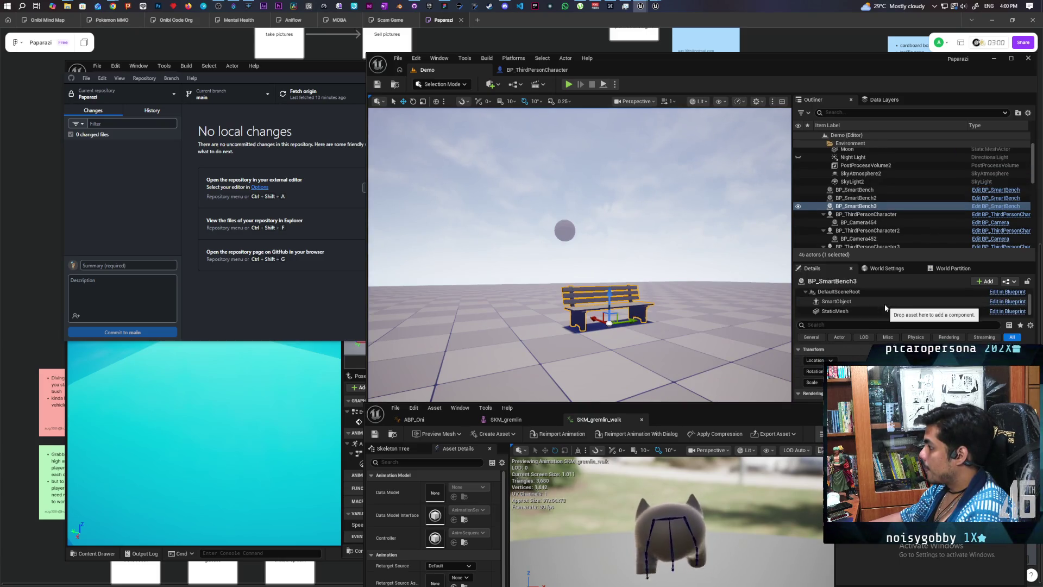
{"action": "left_click", "coordinate": [833, 311]}
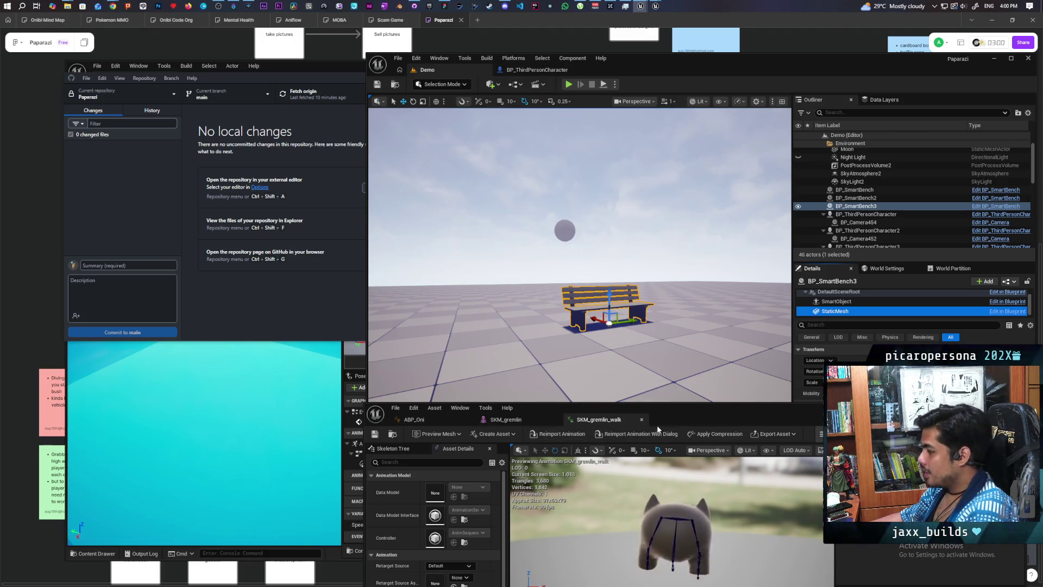
Browse the Content Drawer to the GASP folder, moving the animation editor aside
{"action": "left_click_drag", "start_coordinate": [684, 413], "coordinate": [672, 178]}
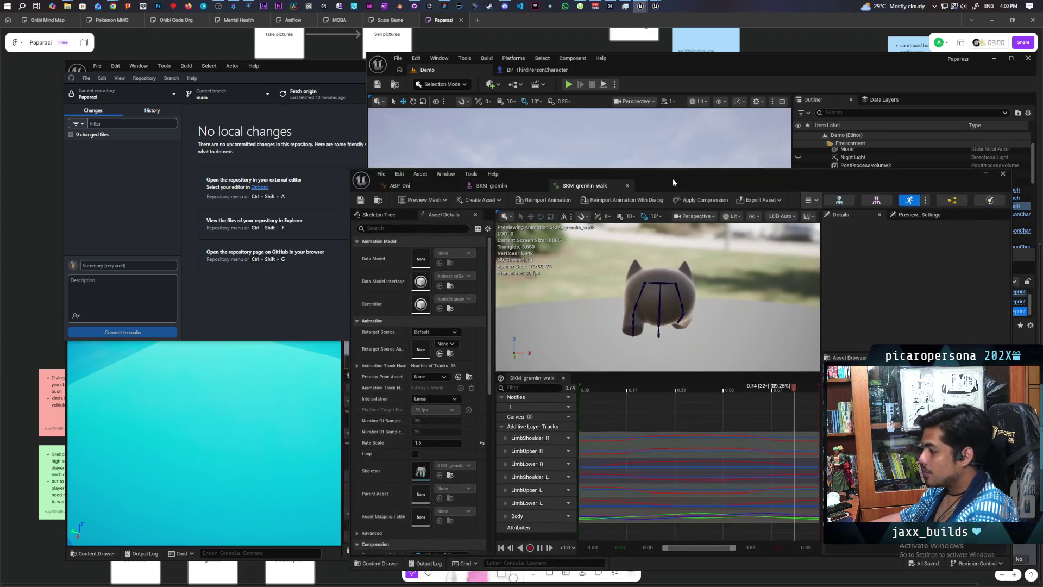
{"action": "key", "text": "ctrl+space"}
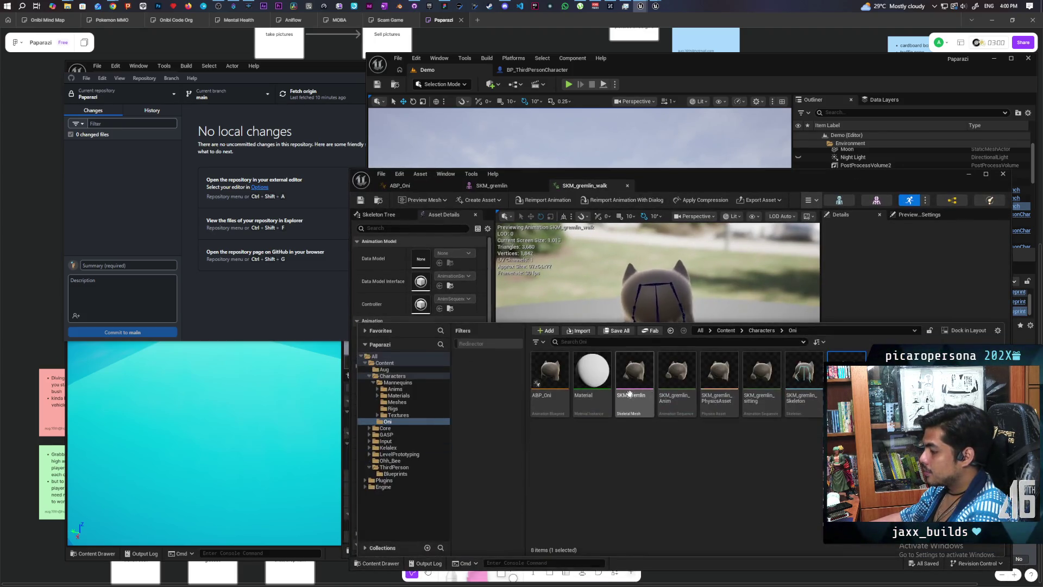
{"action": "left_click", "coordinate": [726, 330]}
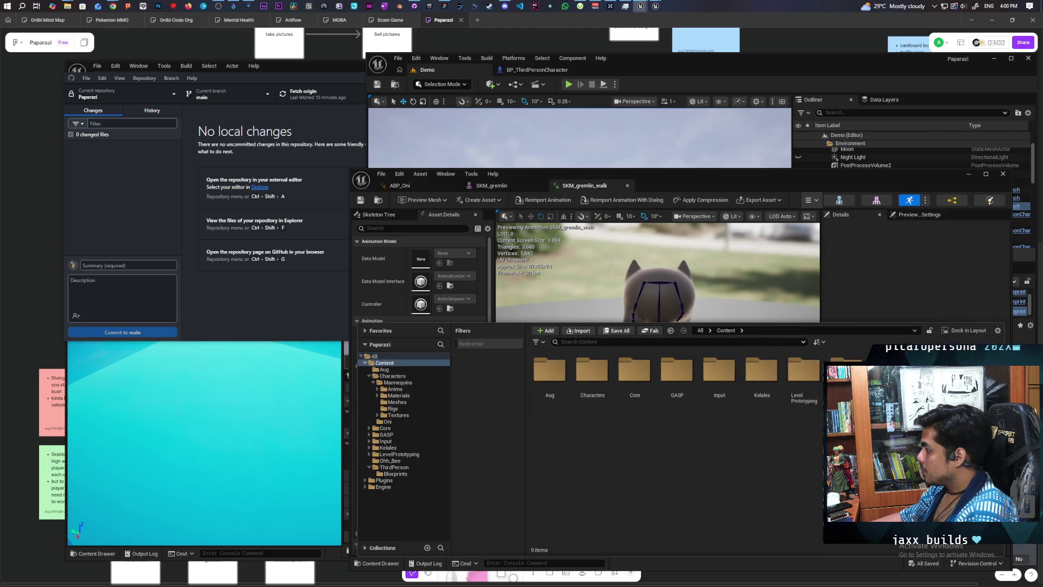
{"action": "double_click", "coordinate": [676, 375]}
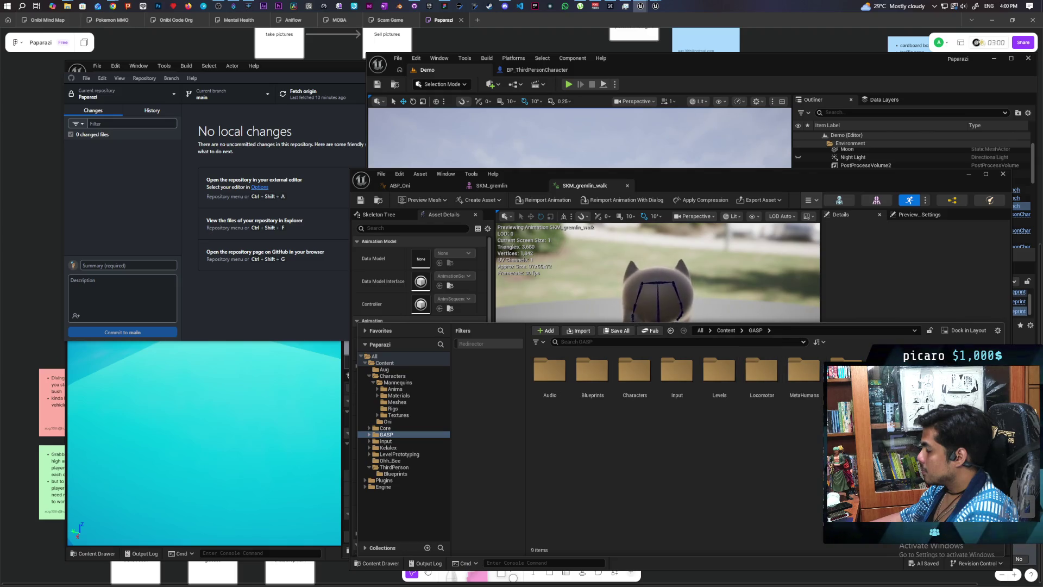
{"action": "left_click_drag", "start_coordinate": [706, 174], "coordinate": [640, 414]}
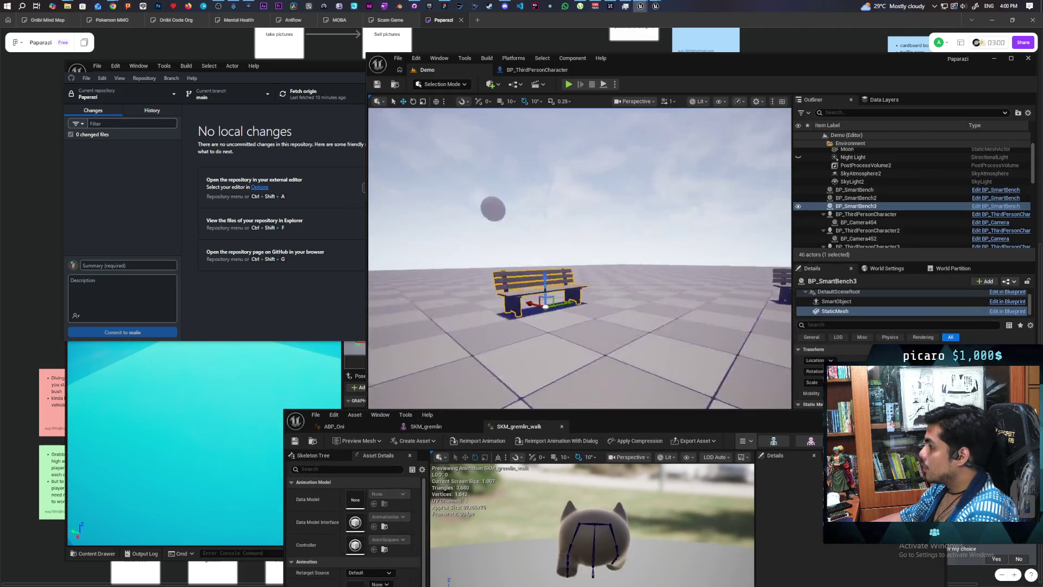
Select SandboxCharacter_Mover2 in the level and browse the content browser to GASP Blueprints
{"action": "left_click", "coordinate": [678, 258]}
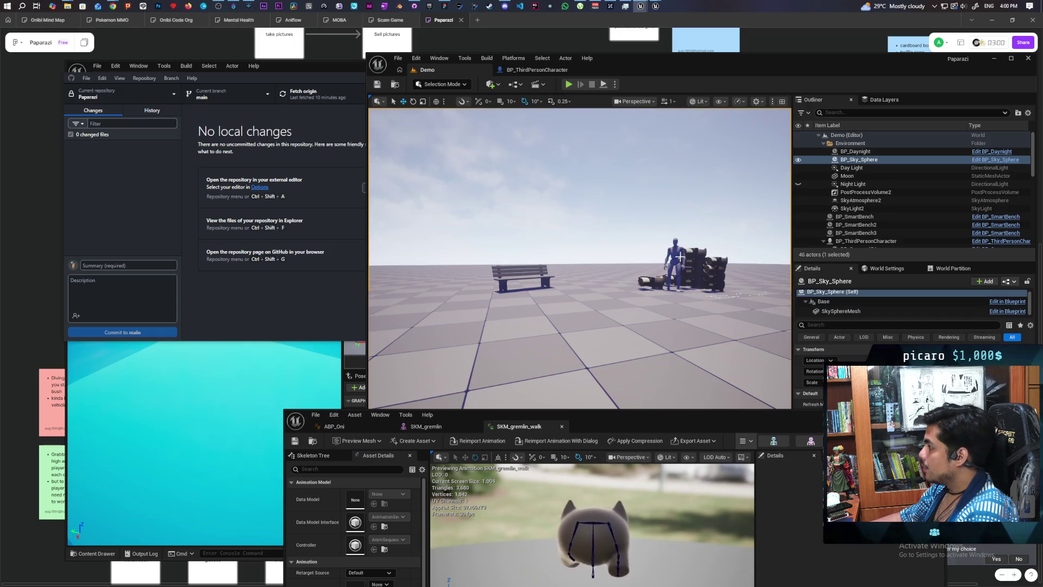
{"action": "left_click", "coordinate": [678, 258]}
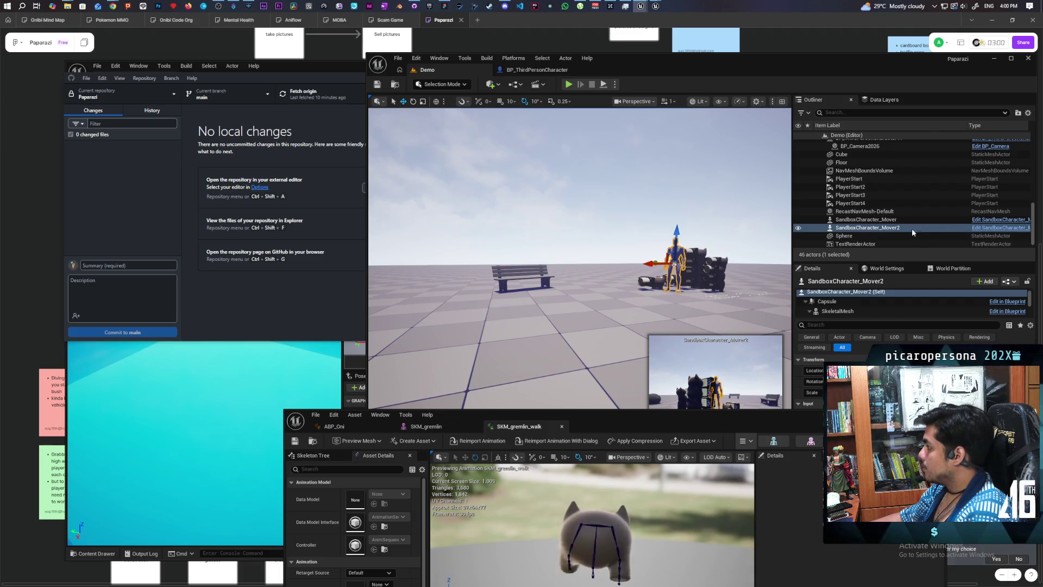
{"action": "key", "text": "ctrl+space"}
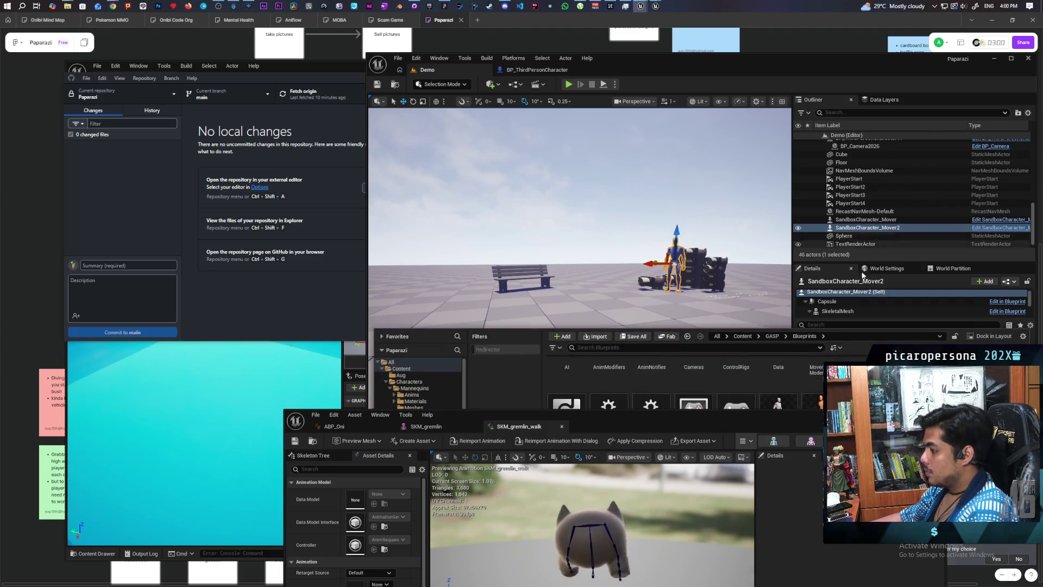
{"action": "left_click_drag", "start_coordinate": [625, 426], "coordinate": [568, 508]}
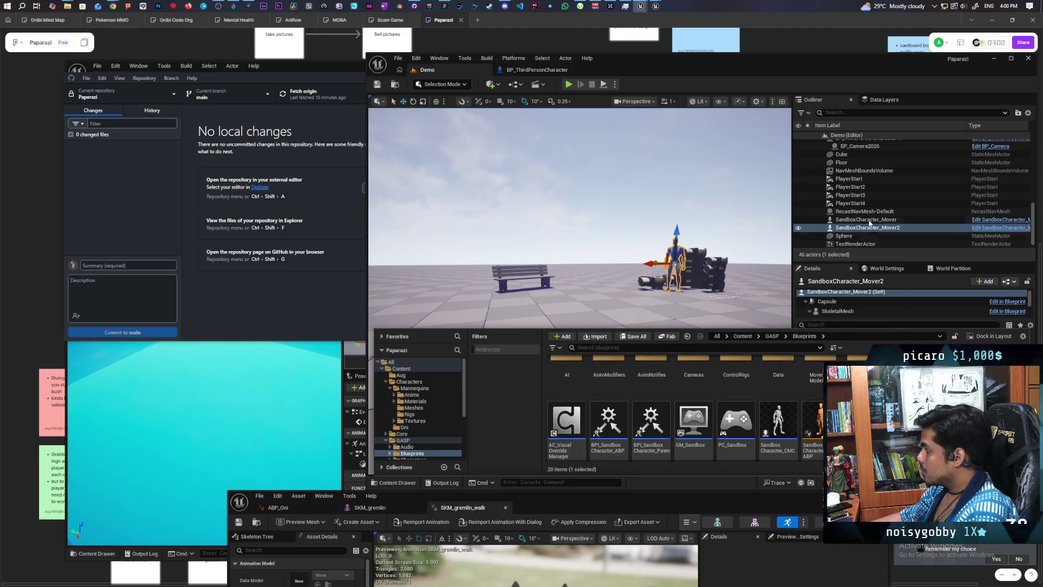
{"action": "left_click", "coordinate": [848, 228]}
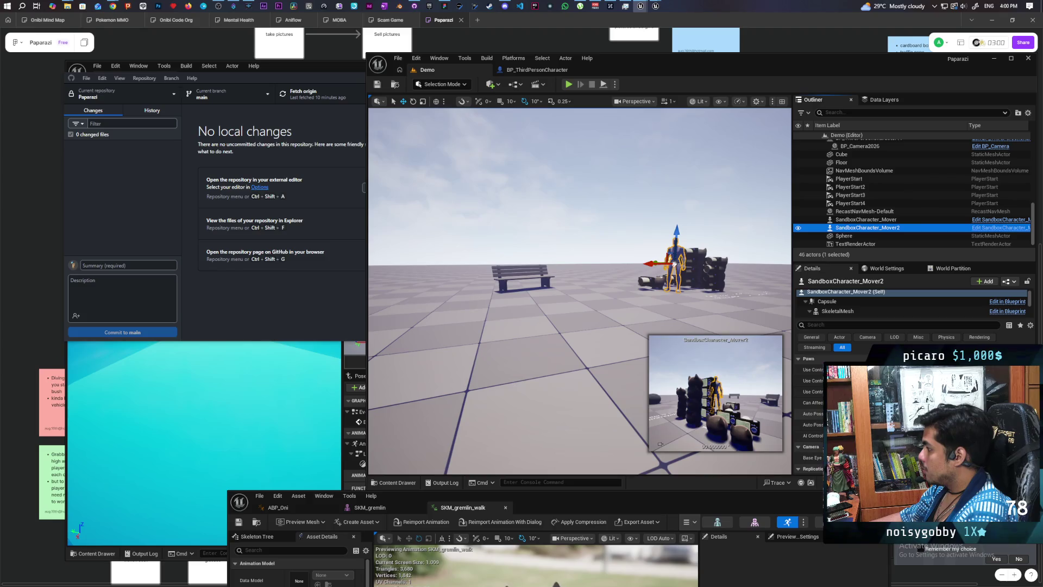
{"action": "key", "text": "ctrl+space"}
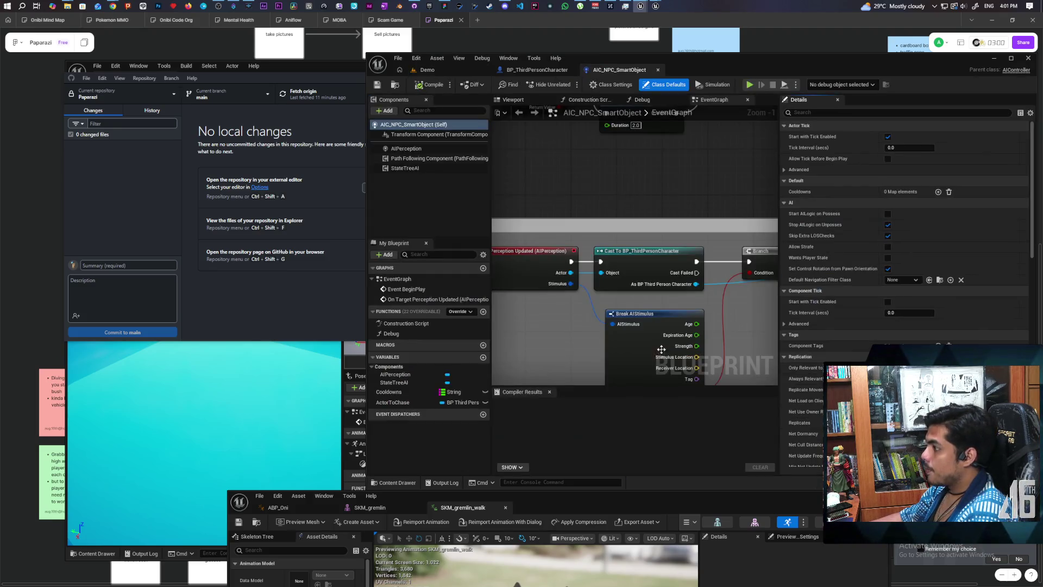
Compile and save AIC_NPC_SmartObject, then return to the Demo level and select the second bench
{"action": "left_click", "coordinate": [425, 84]}
{"action": "left_click", "coordinate": [427, 69]}
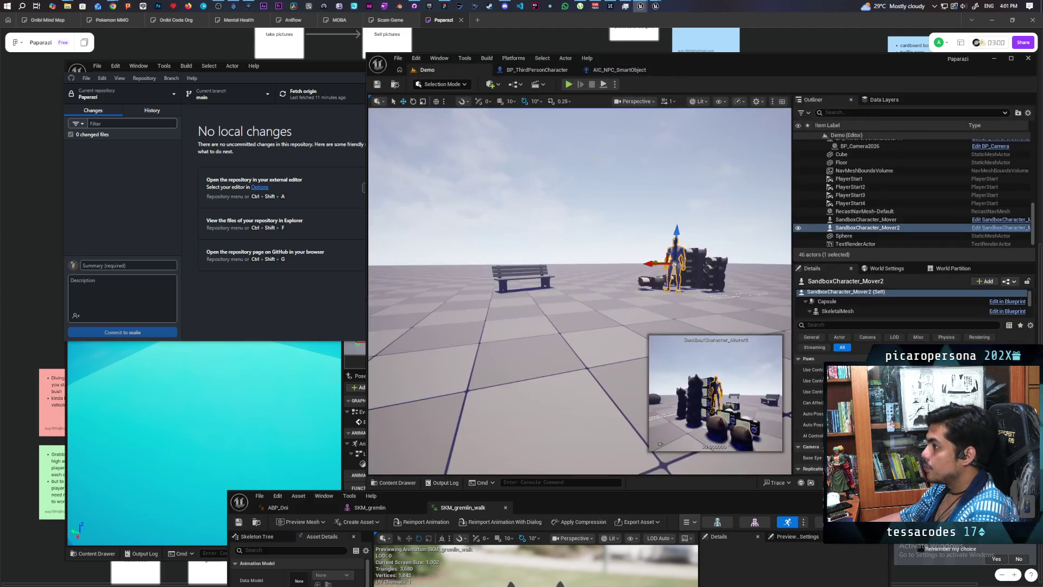
{"action": "left_click", "coordinate": [521, 272]}
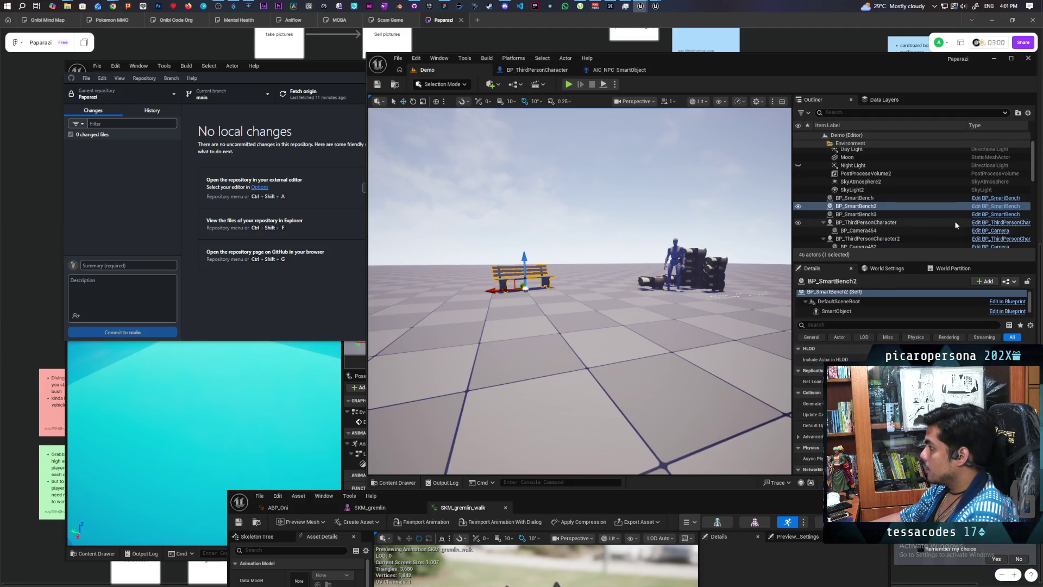
Open the 'bench' static mesh from BP_SmartBench2's StaticMesh component in the mesh editor
{"action": "scroll", "coordinate": [841, 305], "scroll_direction": "down", "scroll_amount": 1}
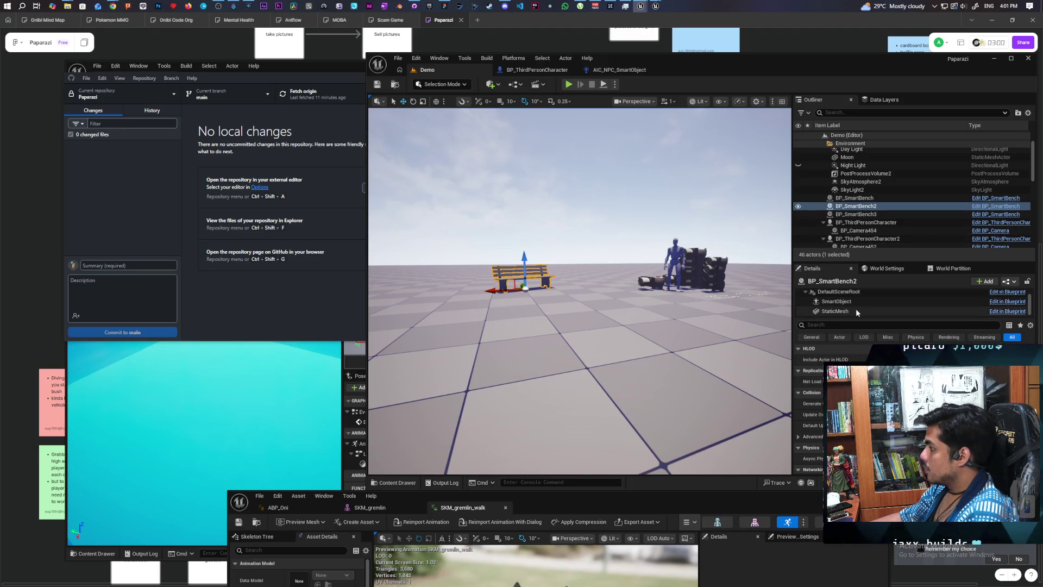
{"action": "left_click", "coordinate": [856, 308]}
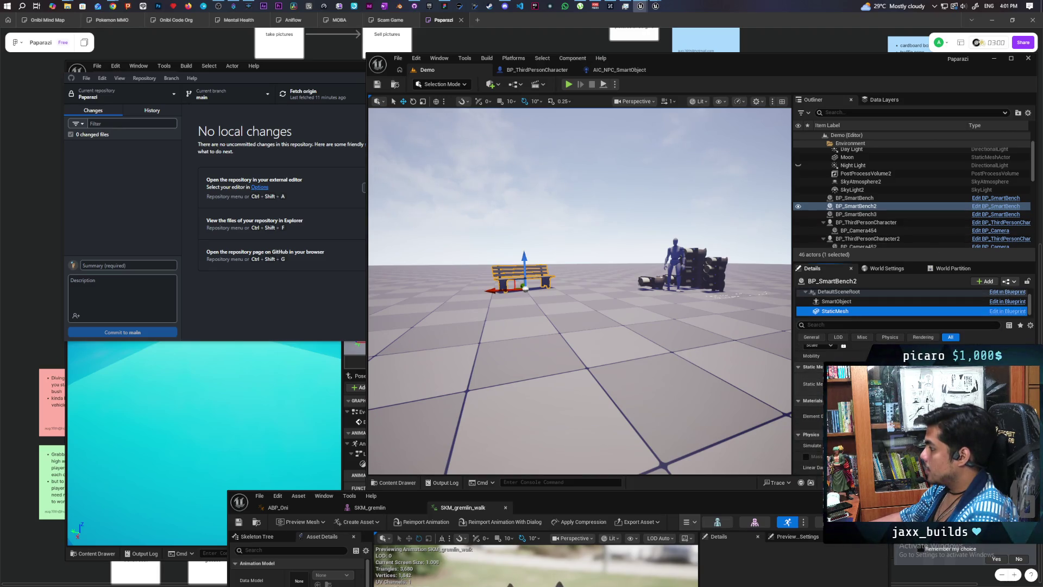
{"action": "left_click", "coordinate": [933, 390]}
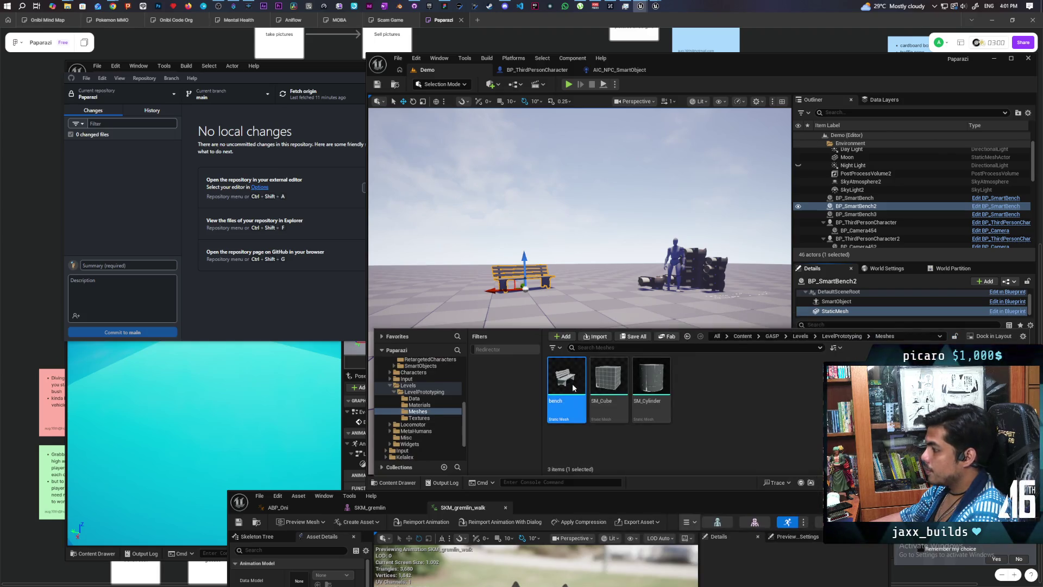
{"action": "key", "text": "Return"}
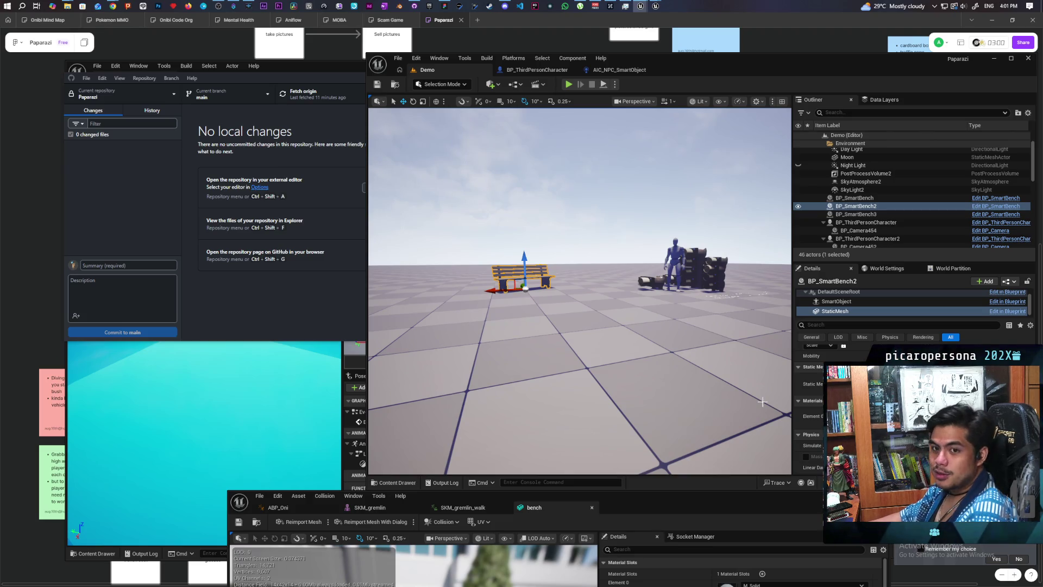
{"action": "mouse_move", "coordinate": [710, 501]}
{"action": "left_mouse_down"}
{"action": "mouse_move", "coordinate": [669, 362]}
{"action": "mouse_move", "coordinate": [653, 232]}
{"action": "mouse_move", "coordinate": [672, 168]}
{"action": "left_mouse_up"}
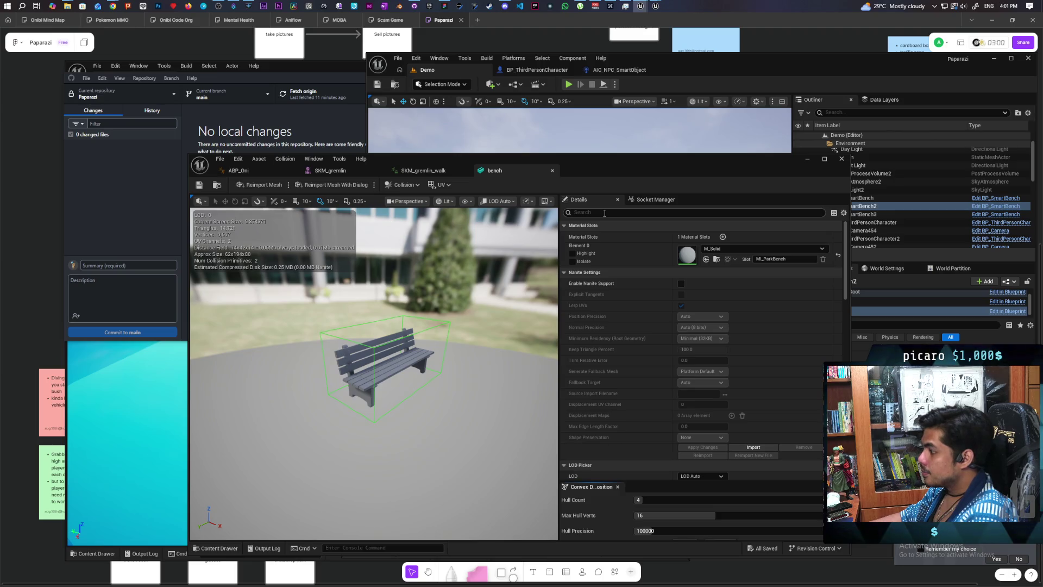
Filter Details by 'co', set Collision Complexity to 'Use Complex Collision As Simple', and save
{"action": "type", "text": "collisi"}
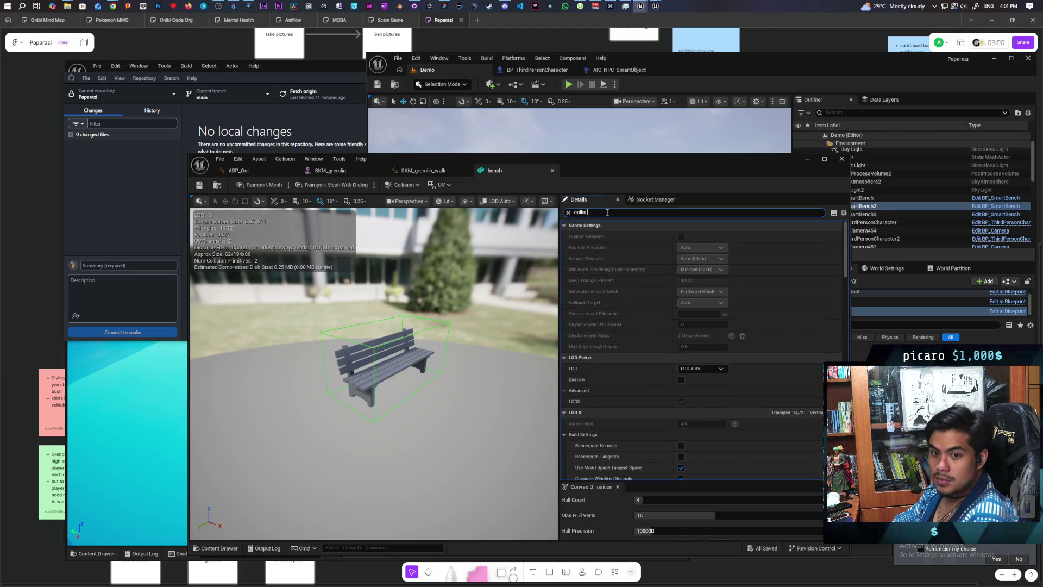
{"action": "scroll", "coordinate": [638, 364], "scroll_direction": "down", "scroll_amount": 5}
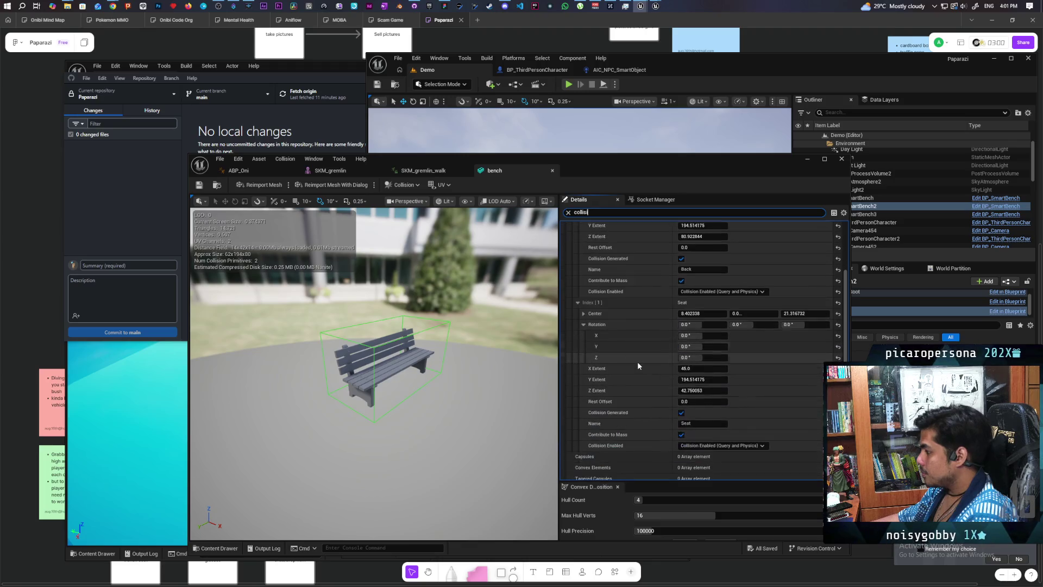
{"action": "scroll", "coordinate": [637, 360], "scroll_direction": "down", "scroll_amount": 5}
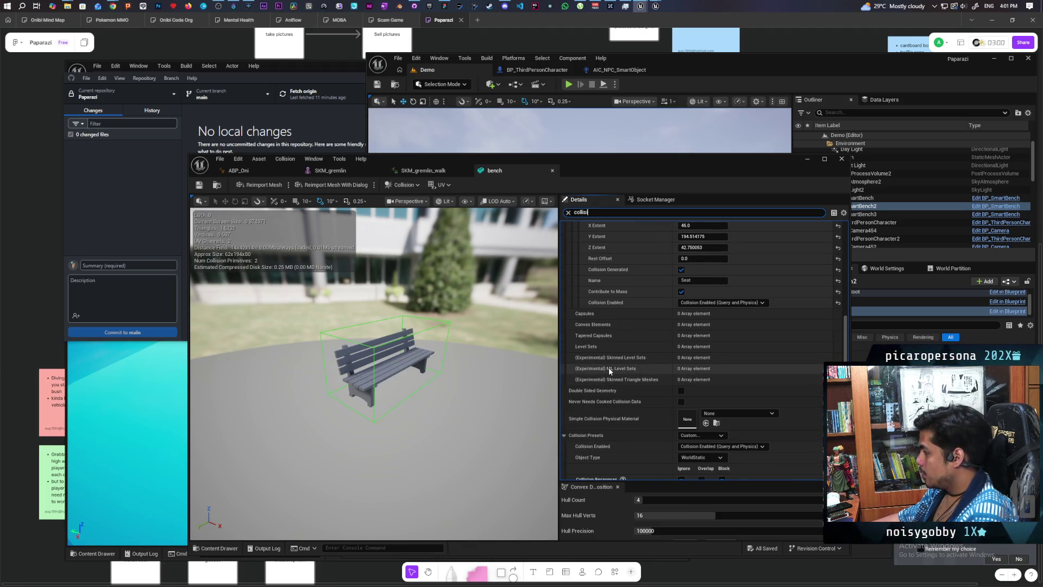
{"action": "scroll", "coordinate": [625, 339], "scroll_direction": "down", "scroll_amount": 6}
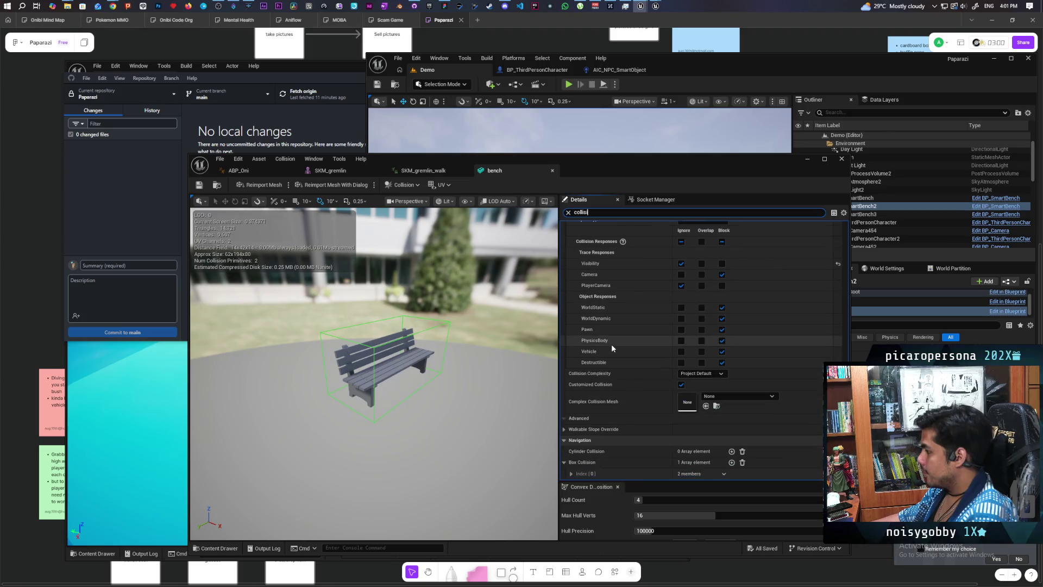
{"action": "left_click", "coordinate": [701, 374]}
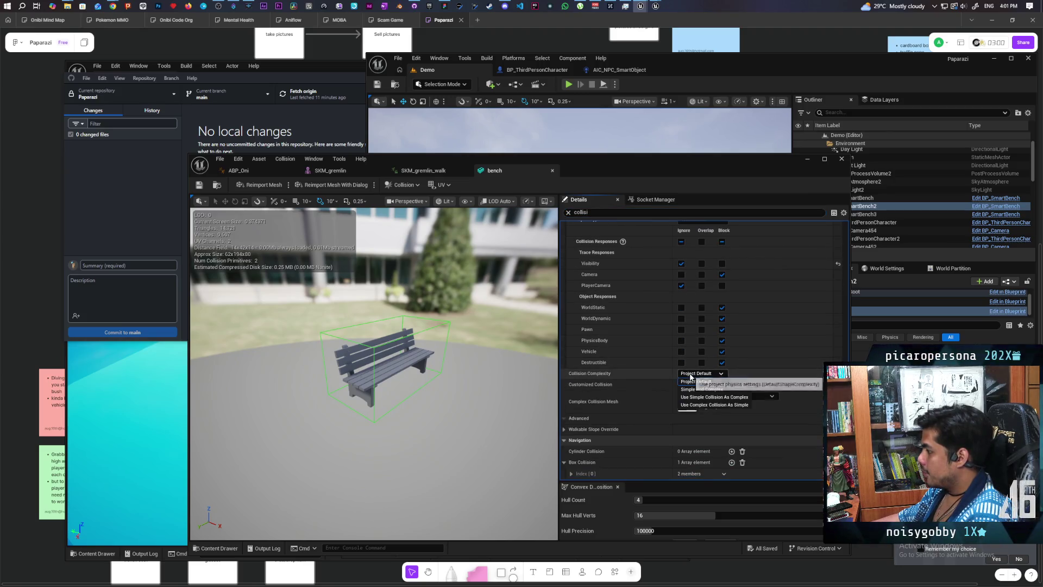
{"action": "left_click", "coordinate": [730, 405]}
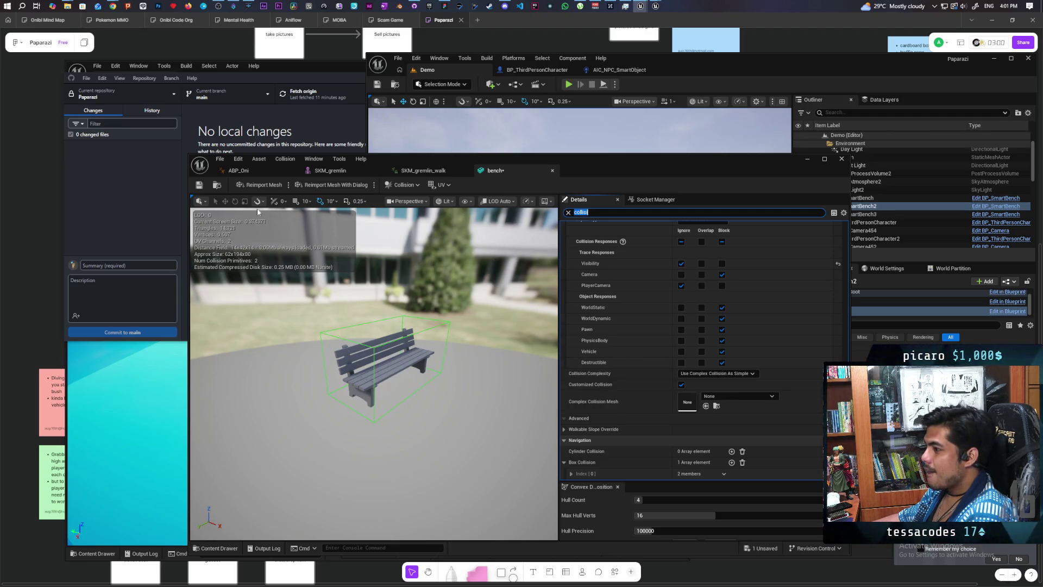
{"action": "left_click", "coordinate": [199, 185]}
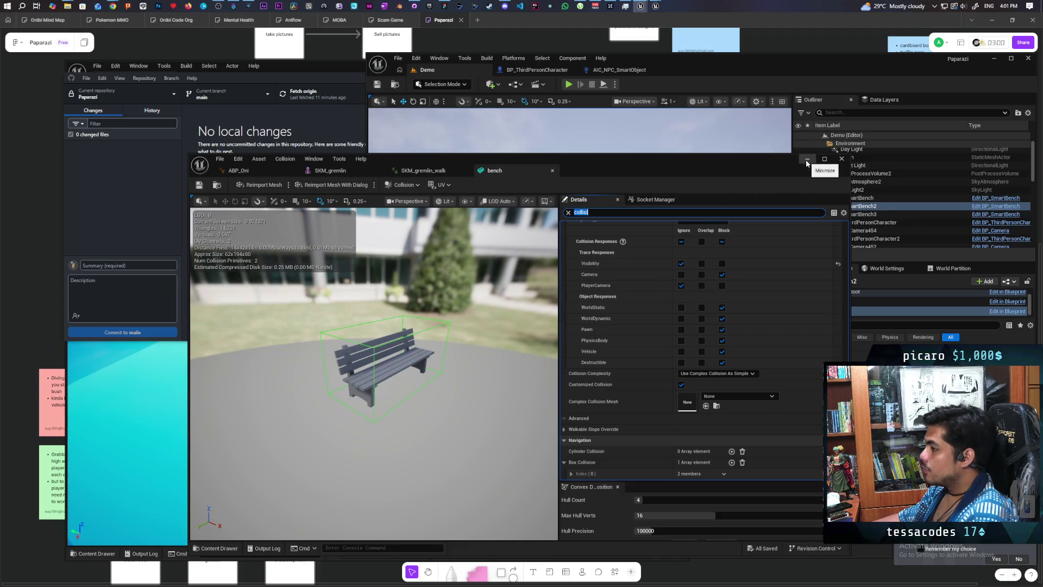
Run a multi-client playtest, walk Client 2's character into the bench to test collision, then stop
{"action": "left_click", "coordinate": [807, 161]}
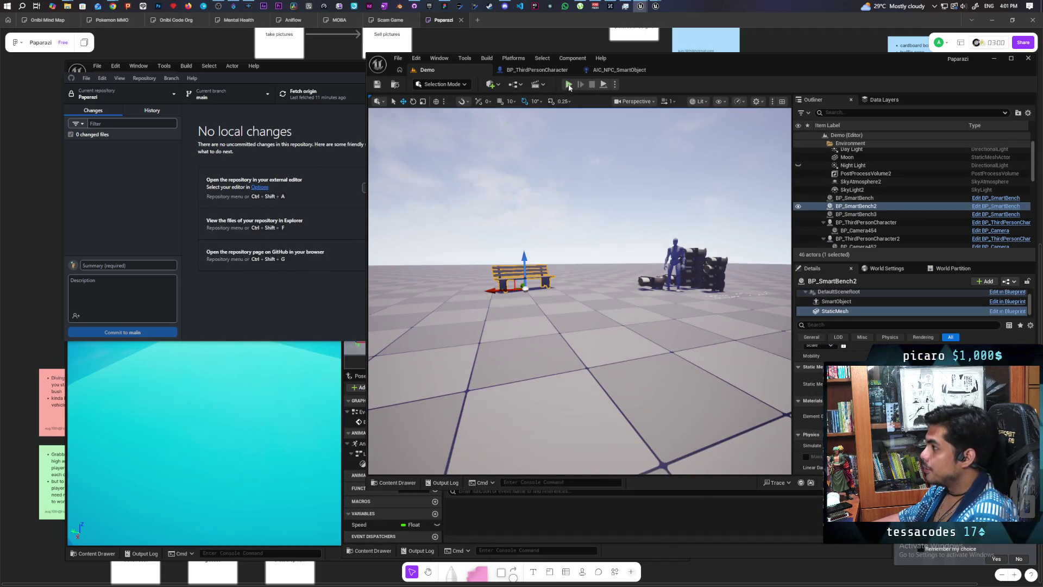
{"action": "key", "text": "alt+p"}
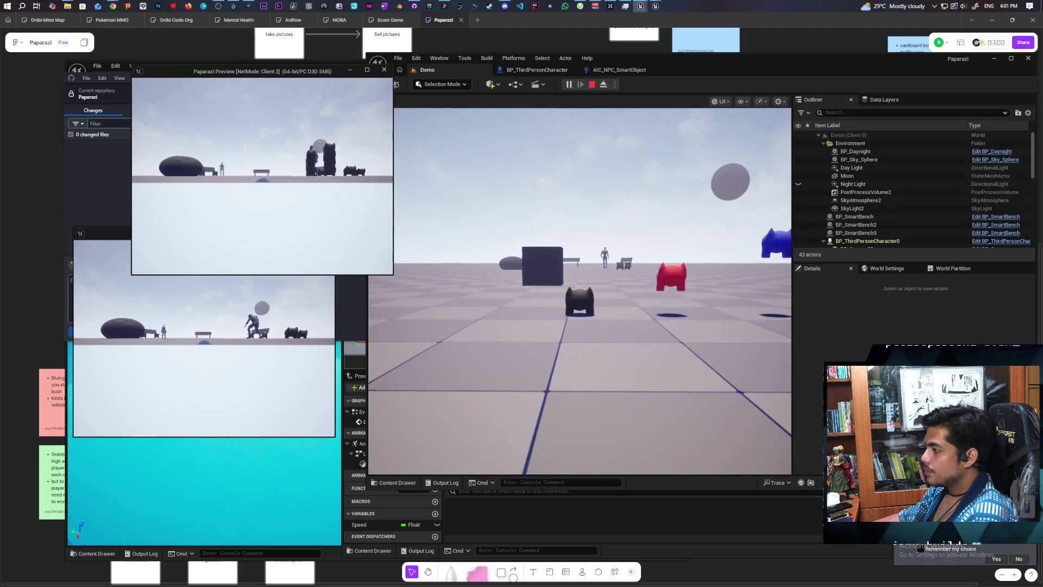
{"action": "key", "text": "w"}
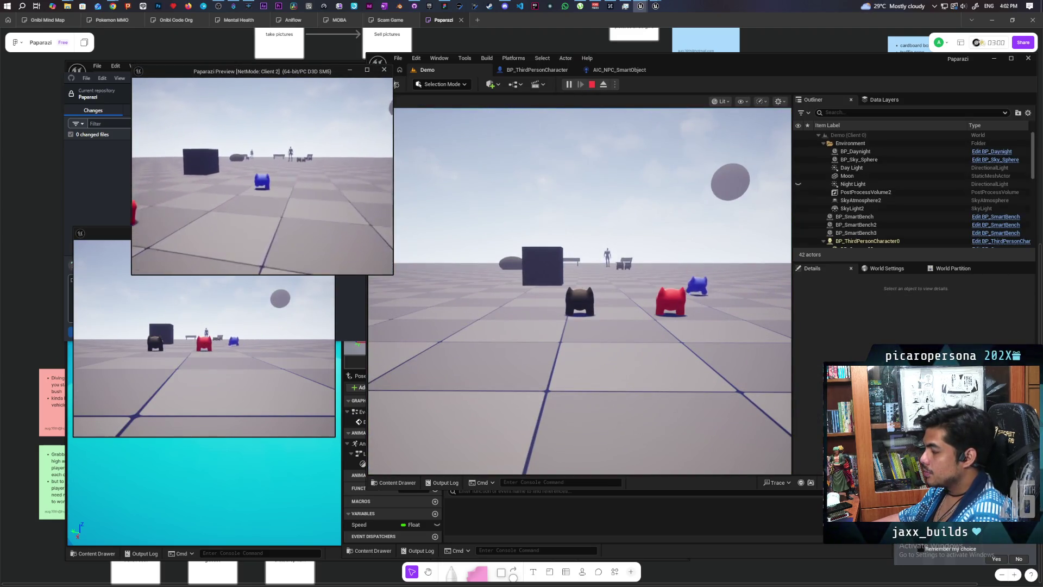
{"action": "key", "text": "w"}
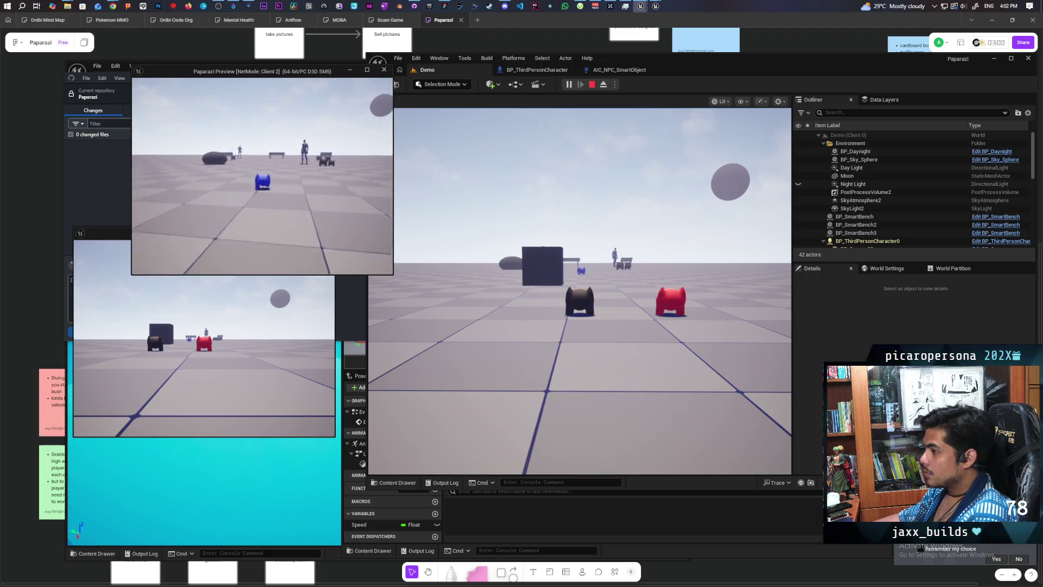
{"action": "key", "text": "w"}
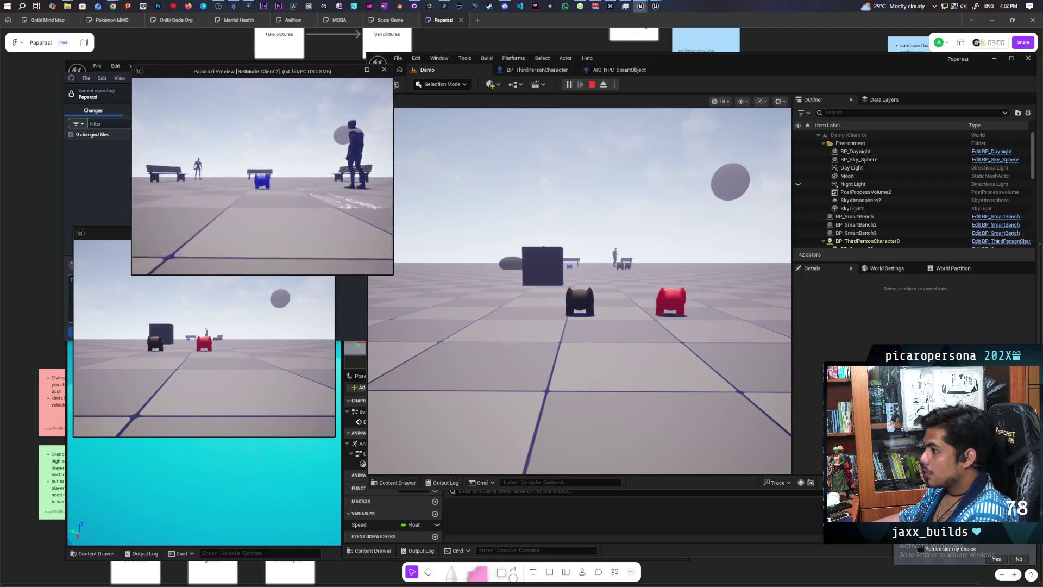
{"action": "key", "text": "w"}
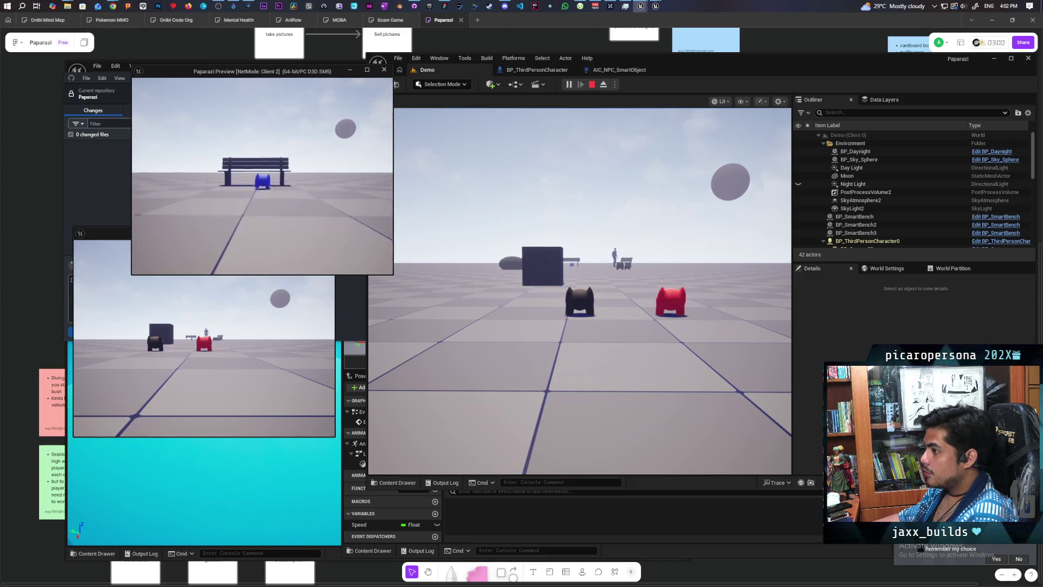
{"action": "key", "text": "w"}
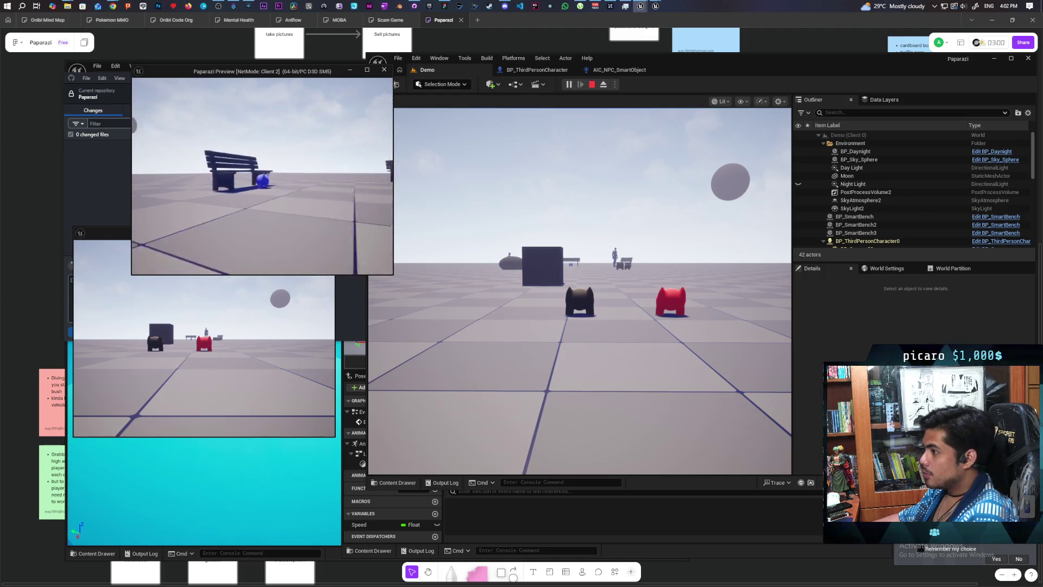
{"action": "key", "text": "Escape"}
{"action": "left_click", "coordinate": [537, 70]}
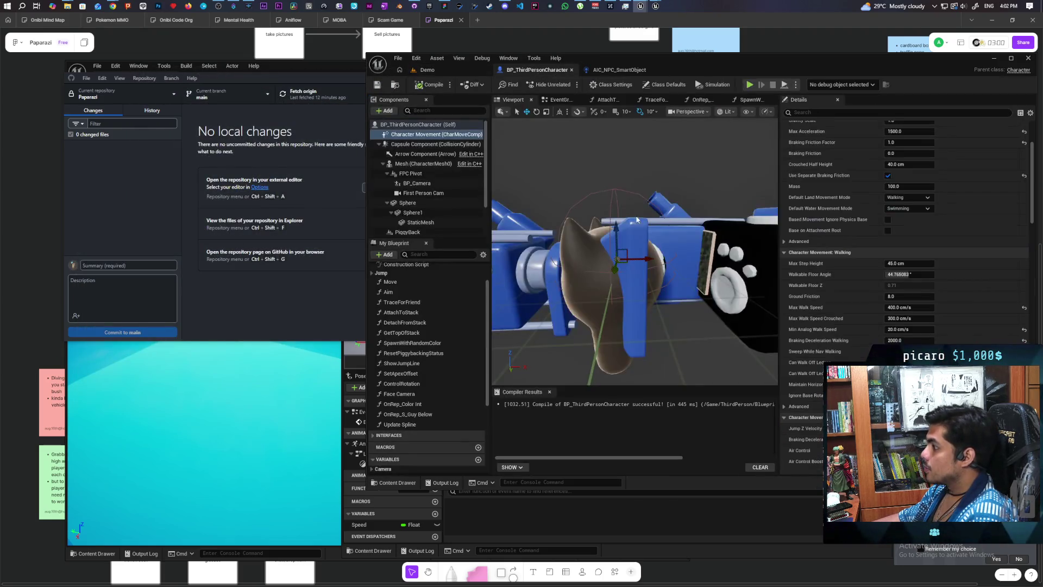
Maximize the BP_ThirdPersonCharacter editor and select its Capsule Component
{"action": "double_click", "coordinate": [830, 60]}
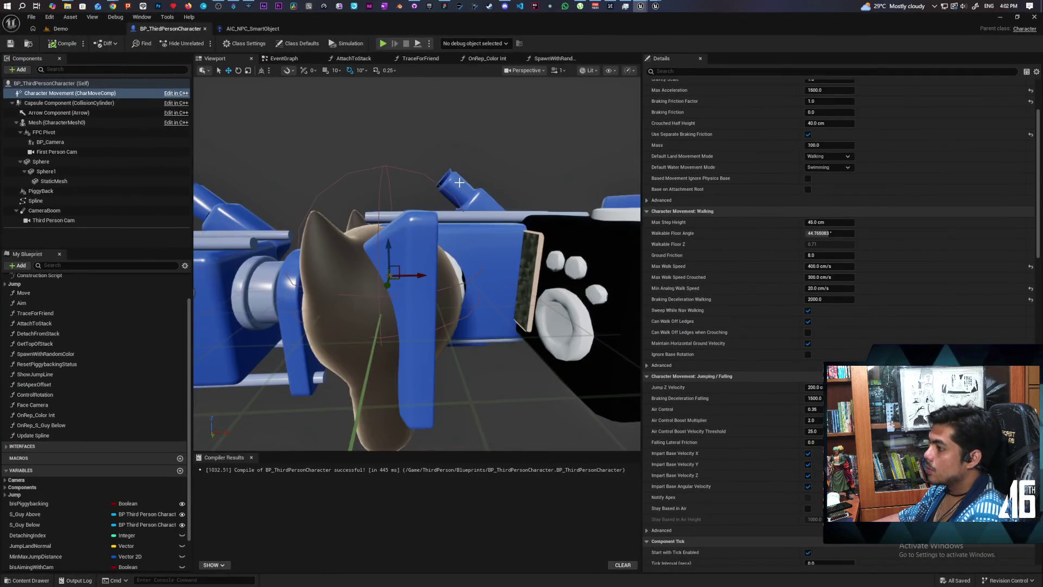
{"action": "scroll", "coordinate": [458, 183], "scroll_direction": "down", "scroll_amount": 5}
{"action": "mouse_move", "coordinate": [459, 183]}
{"action": "left_mouse_down"}
{"action": "mouse_move", "coordinate": [489, 183]}
{"action": "mouse_move", "coordinate": [424, 185]}
{"action": "mouse_move", "coordinate": [440, 185]}
{"action": "left_mouse_up"}
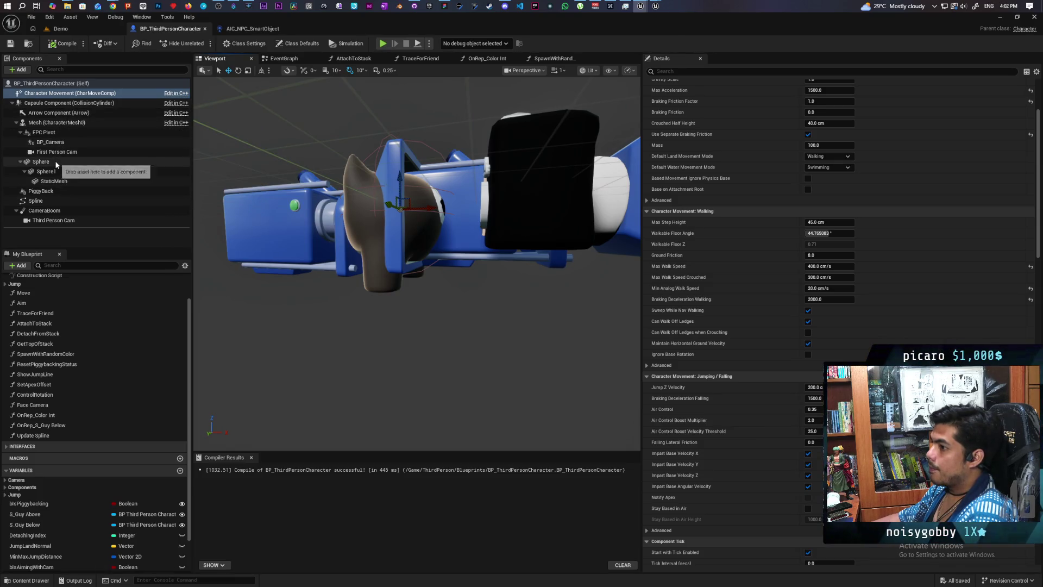
{"action": "left_click", "coordinate": [60, 103]}
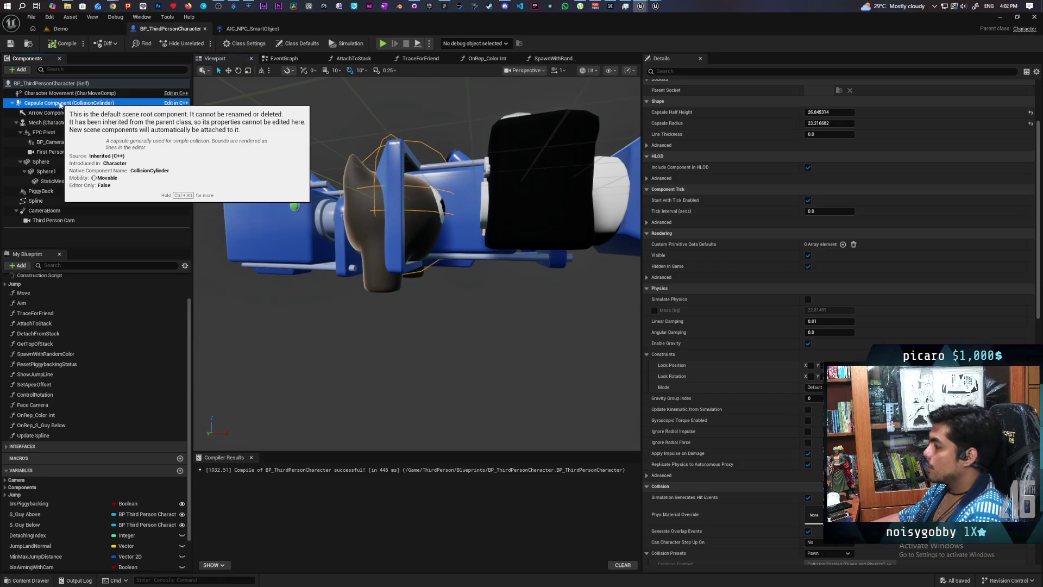
{"action": "scroll", "coordinate": [716, 219], "scroll_direction": "up", "scroll_amount": 3}
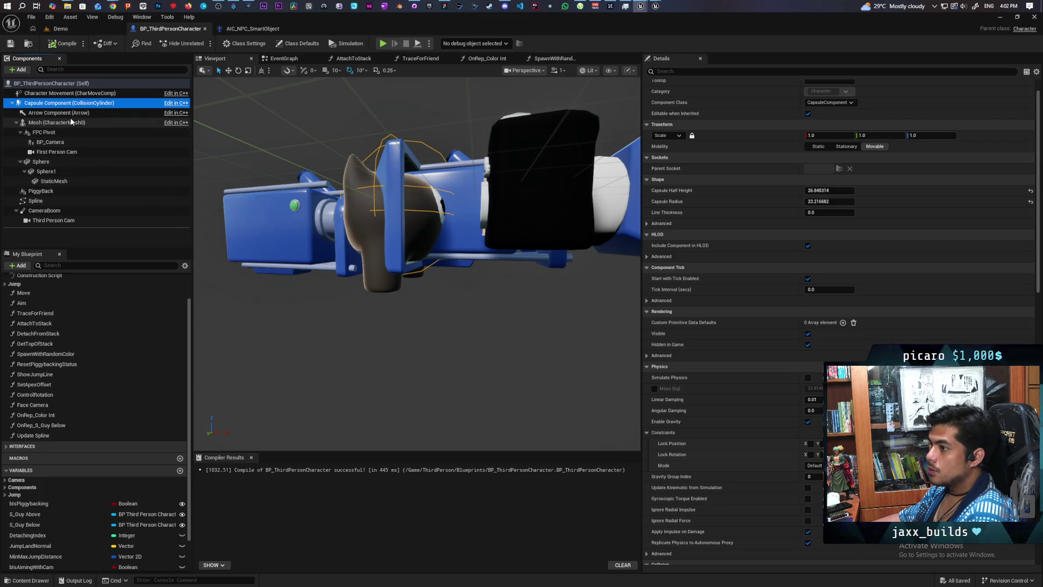
Set the capsule's half height and radius to 23
{"action": "left_click", "coordinate": [818, 190]}
{"action": "left_click_drag", "start_coordinate": [818, 190], "coordinate": [805, 190]}
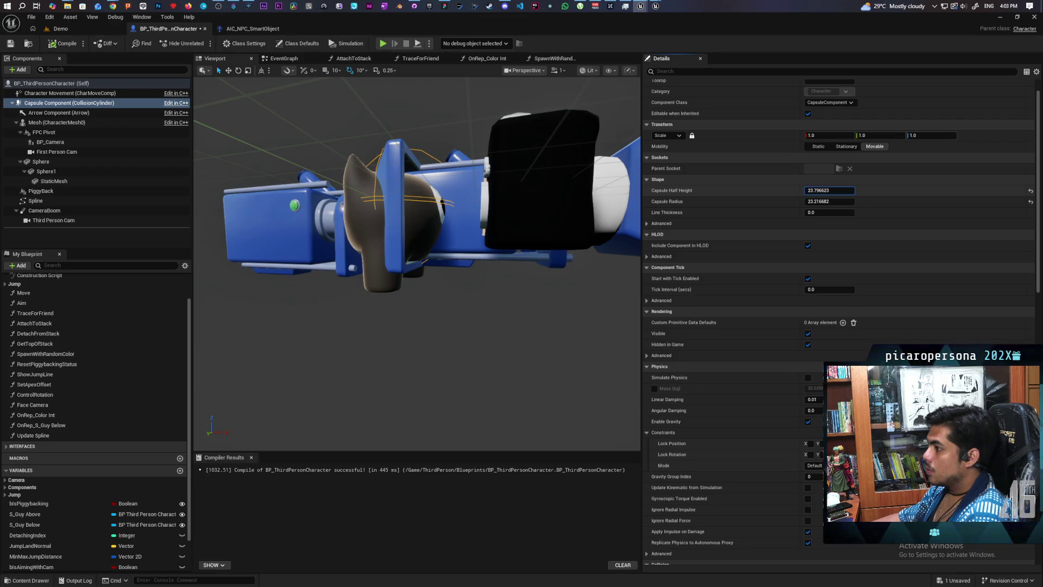
{"action": "left_click_drag", "start_coordinate": [415, 251], "coordinate": [414, 251]}
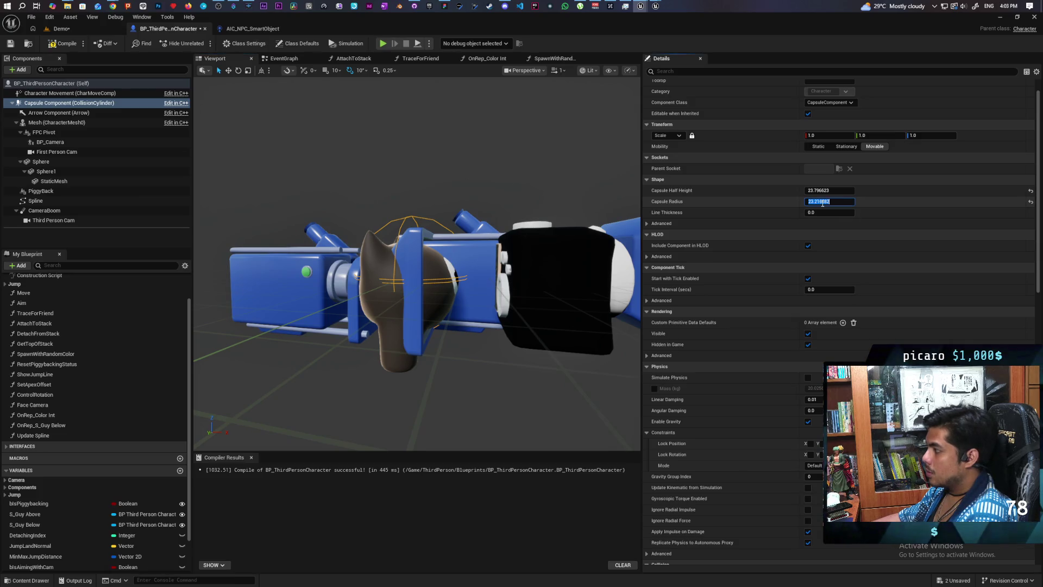
{"action": "left_click", "coordinate": [829, 200]}
{"action": "type", "text": "23"}
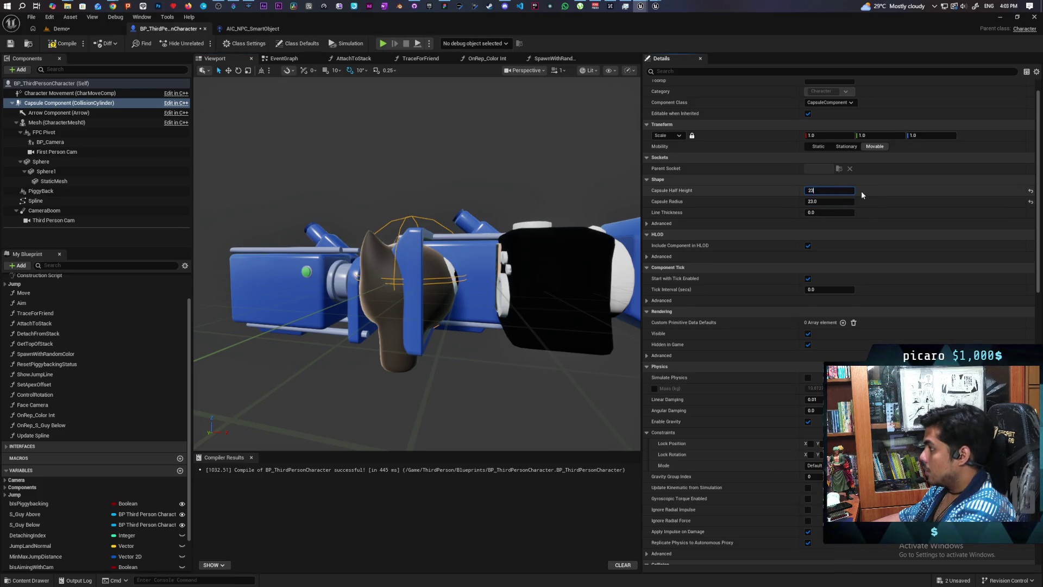
{"action": "key", "text": "Return"}
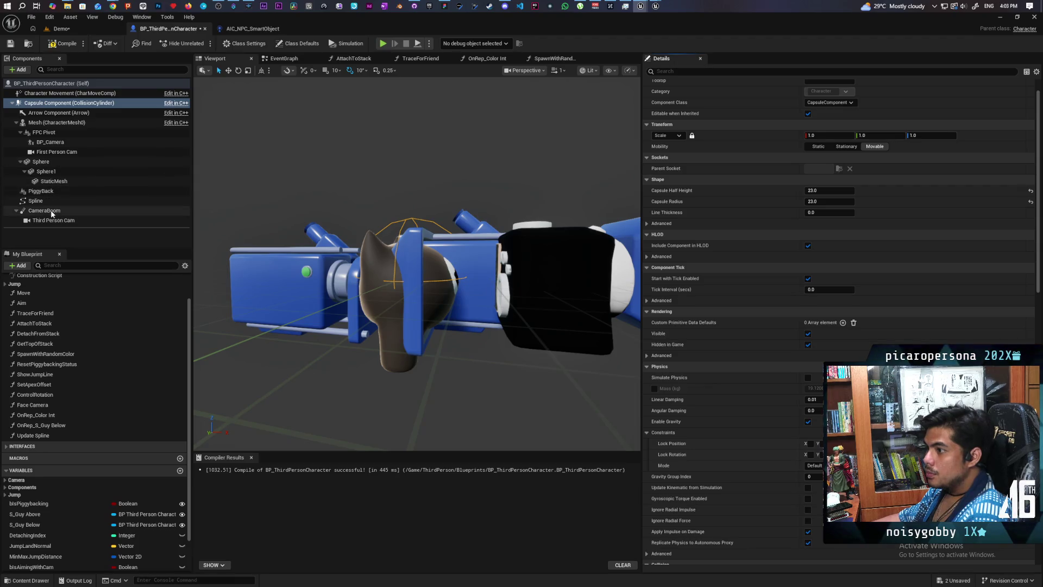
Lower the skeletal mesh's Z location to -26
{"action": "left_click", "coordinate": [35, 124]}
{"action": "left_click", "coordinate": [936, 136]}
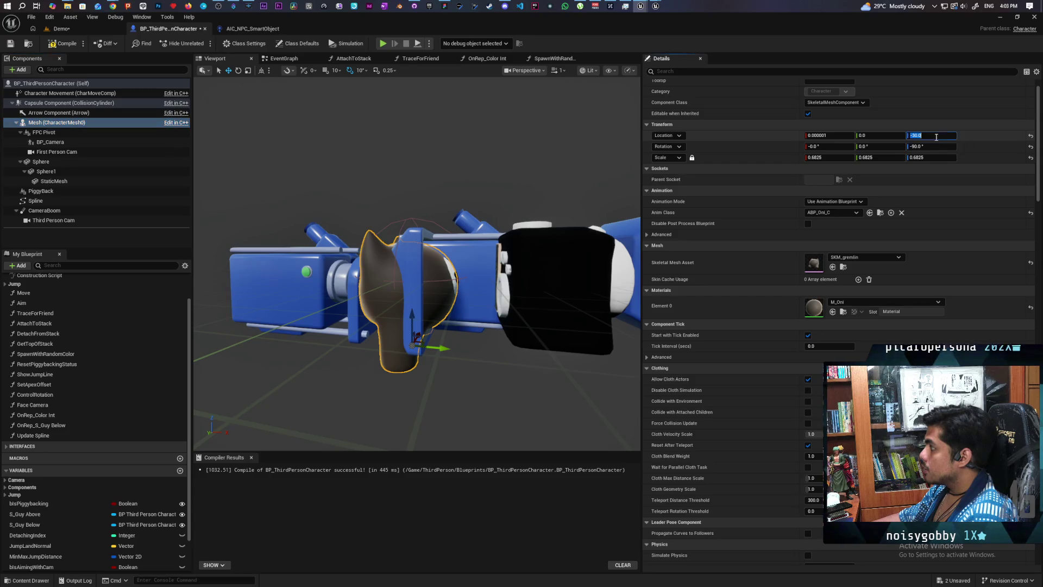
{"action": "type", "text": "-"}
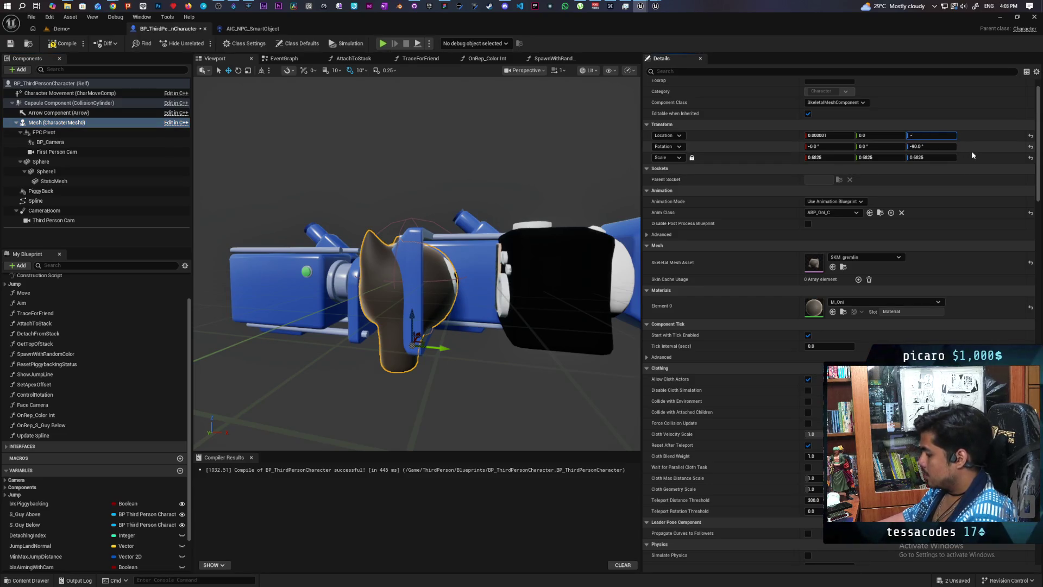
{"action": "type", "text": "26"}
{"action": "key", "text": "Return"}
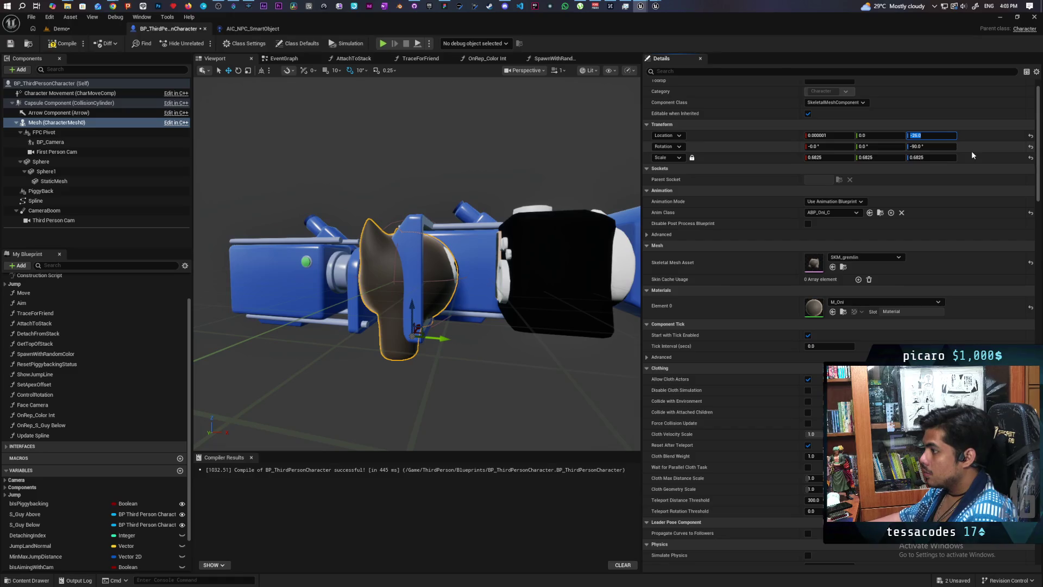
Move the preview camera in to inspect the gremlin mesh, then select the Capsule Component
{"action": "scroll", "coordinate": [417, 250], "scroll_direction": "up", "scroll_amount": 3}
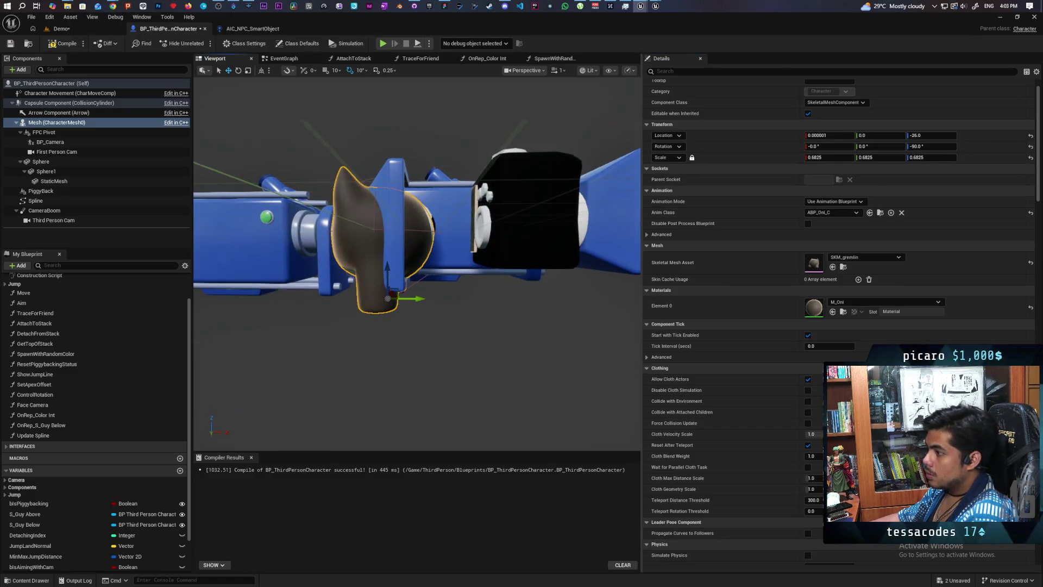
{"action": "key", "text": "w"}
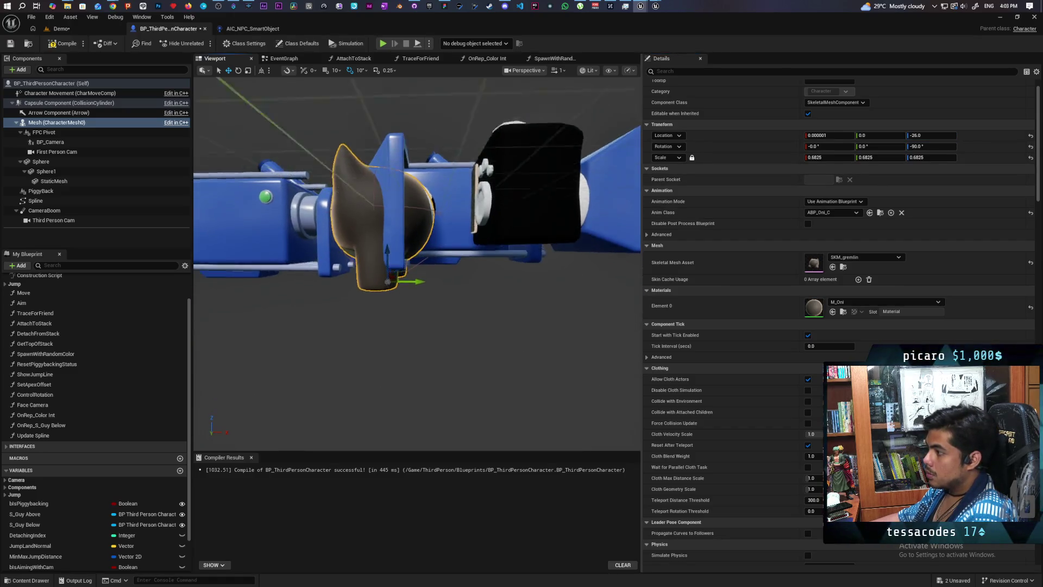
{"action": "key", "text": "w"}
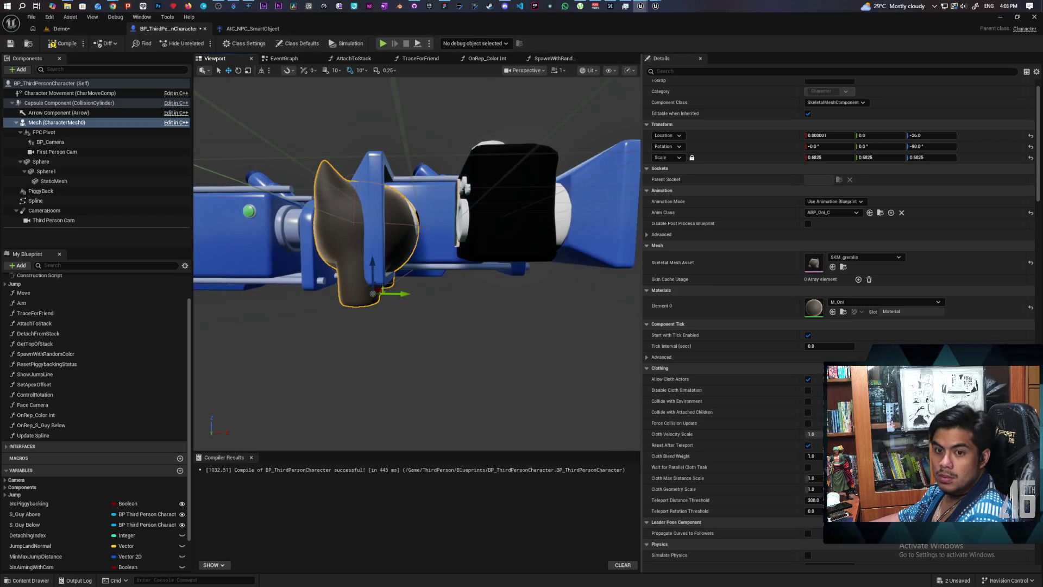
{"action": "key", "text": "w"}
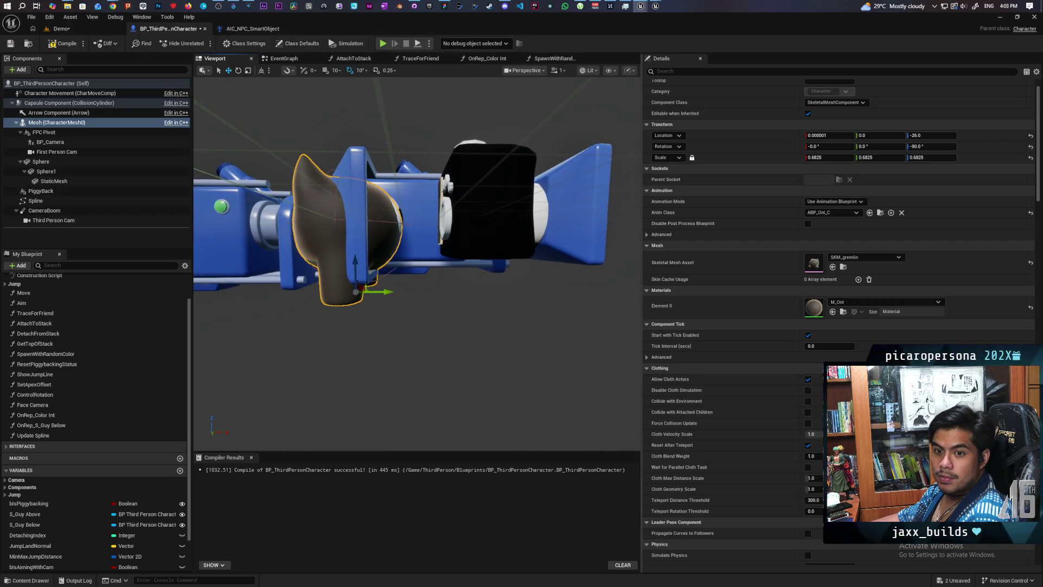
{"action": "key", "text": "w"}
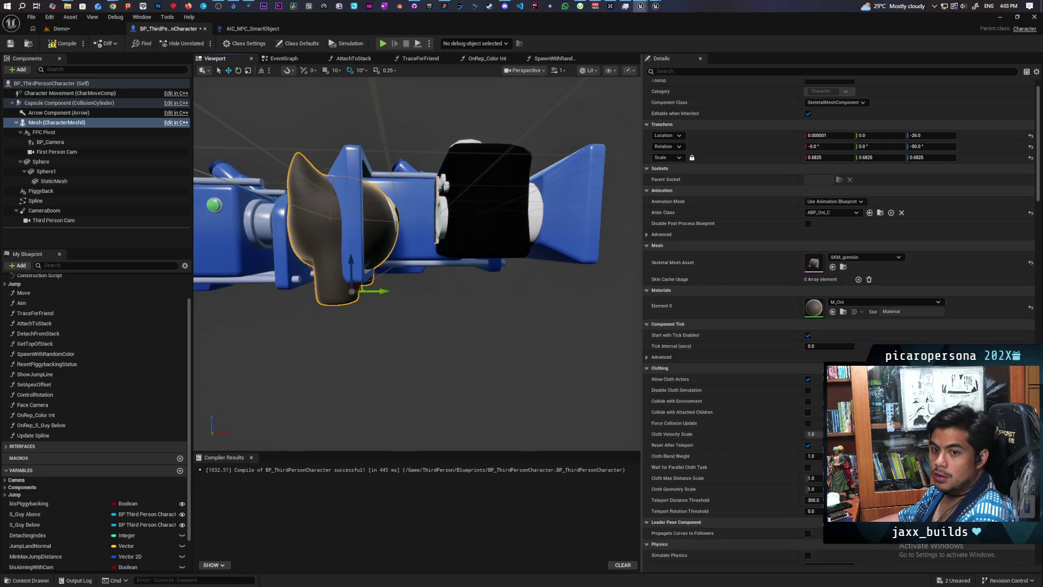
{"action": "key", "text": "w"}
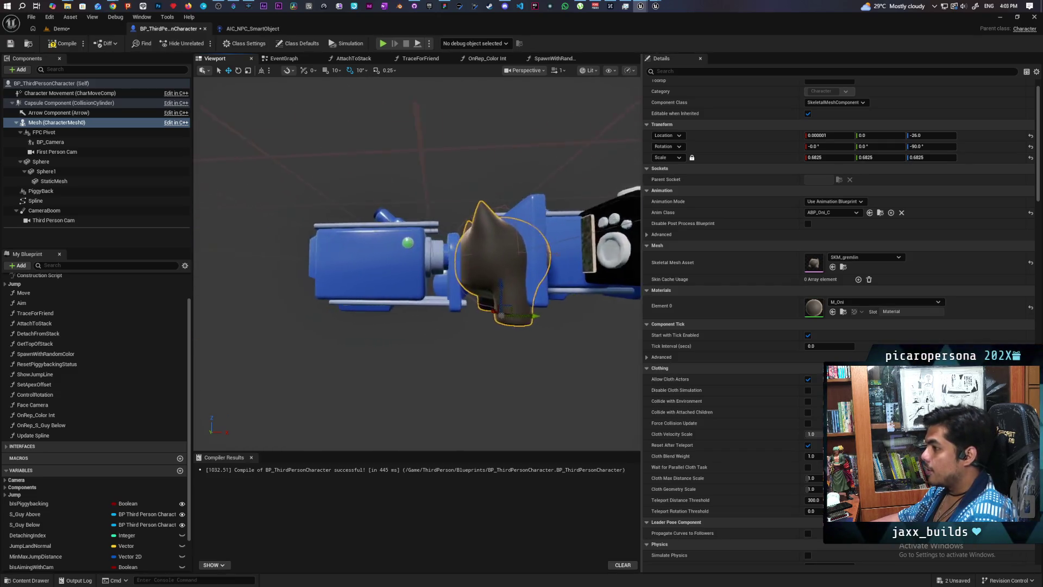
{"action": "key", "text": "w"}
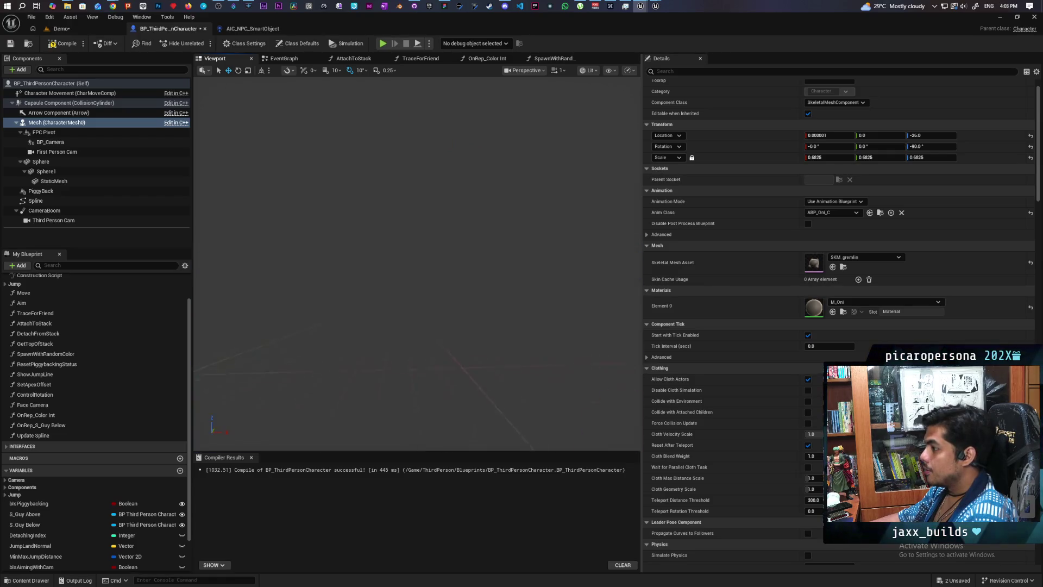
{"action": "key", "text": "w"}
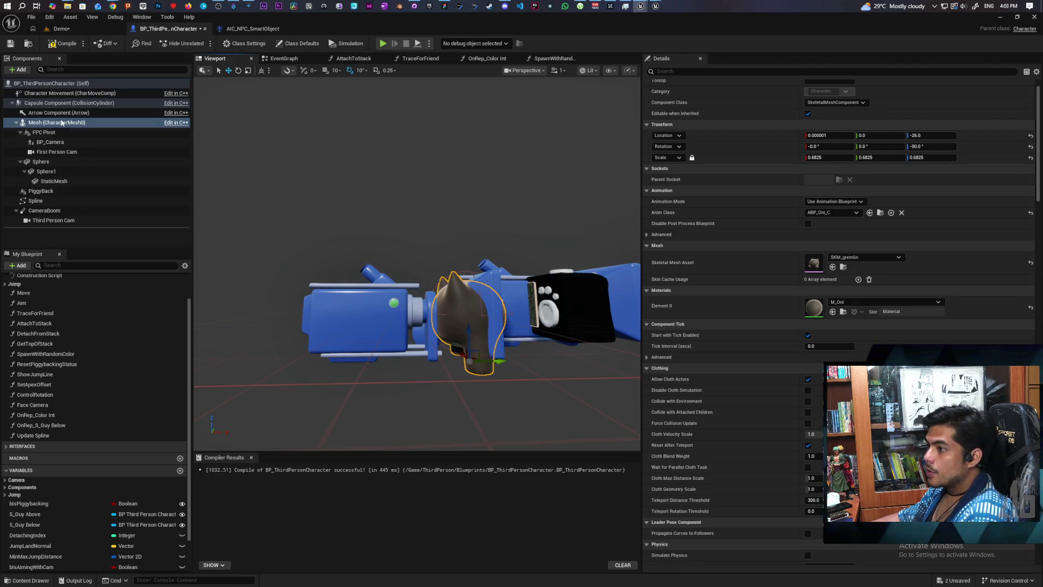
{"action": "left_click", "coordinate": [61, 101]}
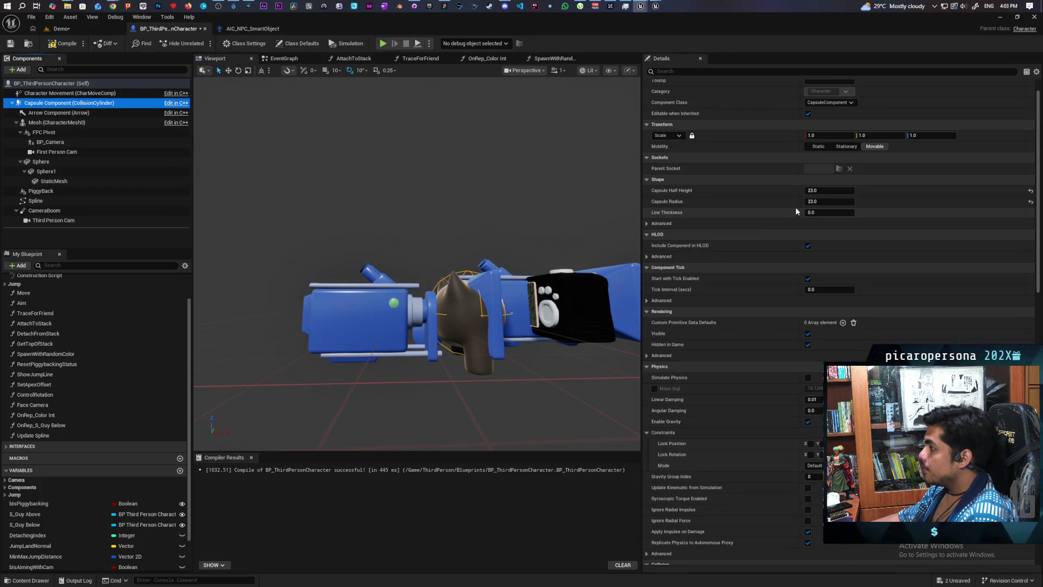
Reduce the capsule radius and half height to 21 in the Capsule Component details
{"action": "left_click", "coordinate": [824, 202]}
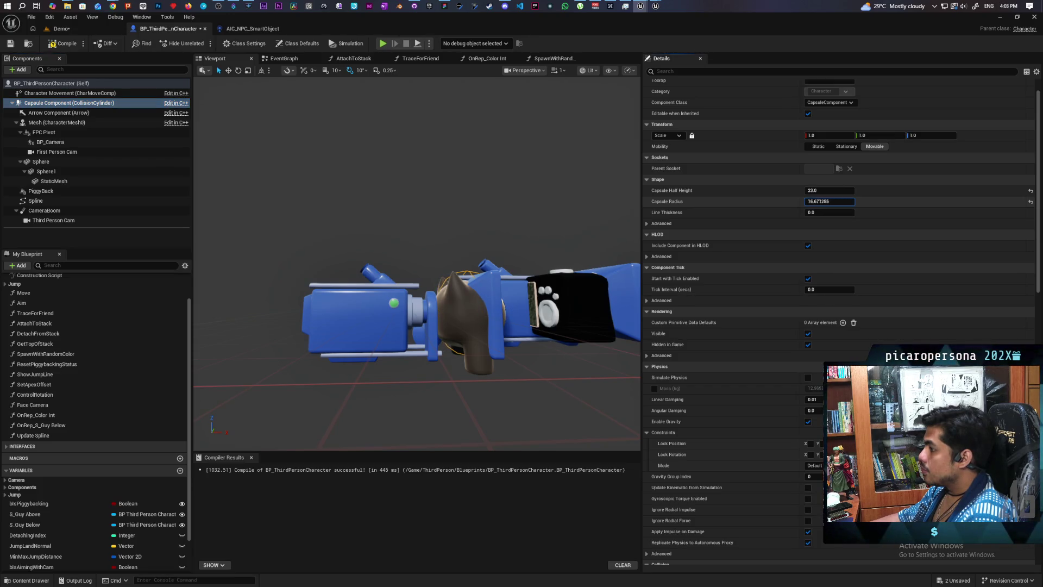
{"action": "mouse_move", "coordinate": [829, 202]}
{"action": "left_mouse_down"}
{"action": "mouse_move", "coordinate": [818, 201]}
{"action": "mouse_move", "coordinate": [840, 202]}
{"action": "left_mouse_up"}
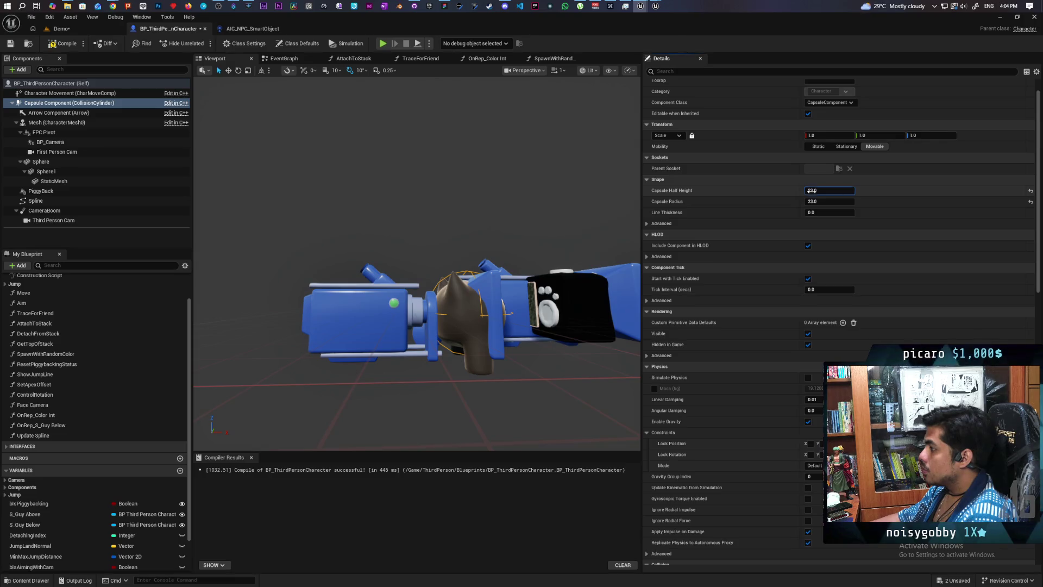
{"action": "left_click", "coordinate": [812, 202]}
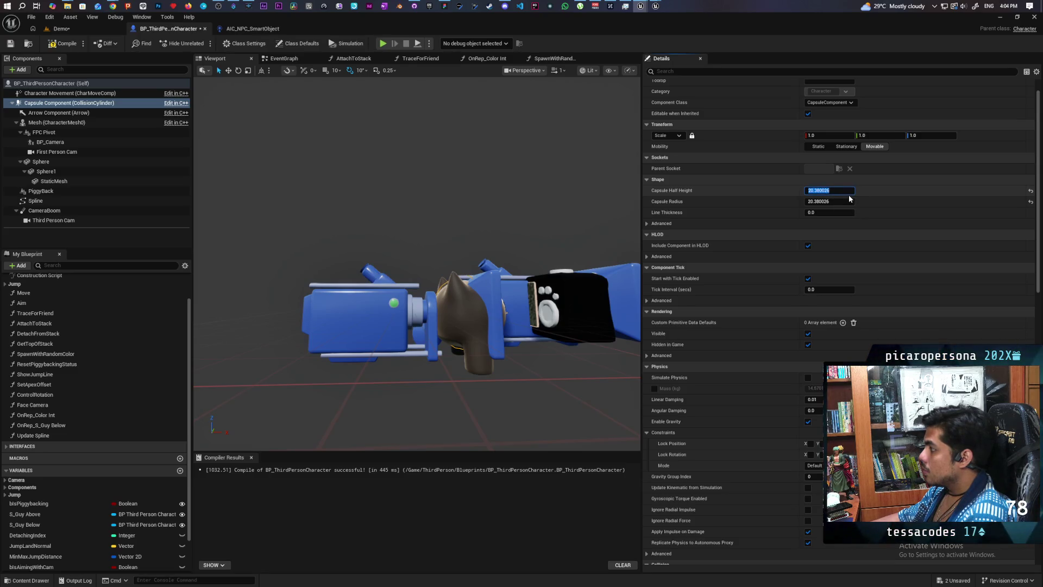
{"action": "type", "text": "21"}
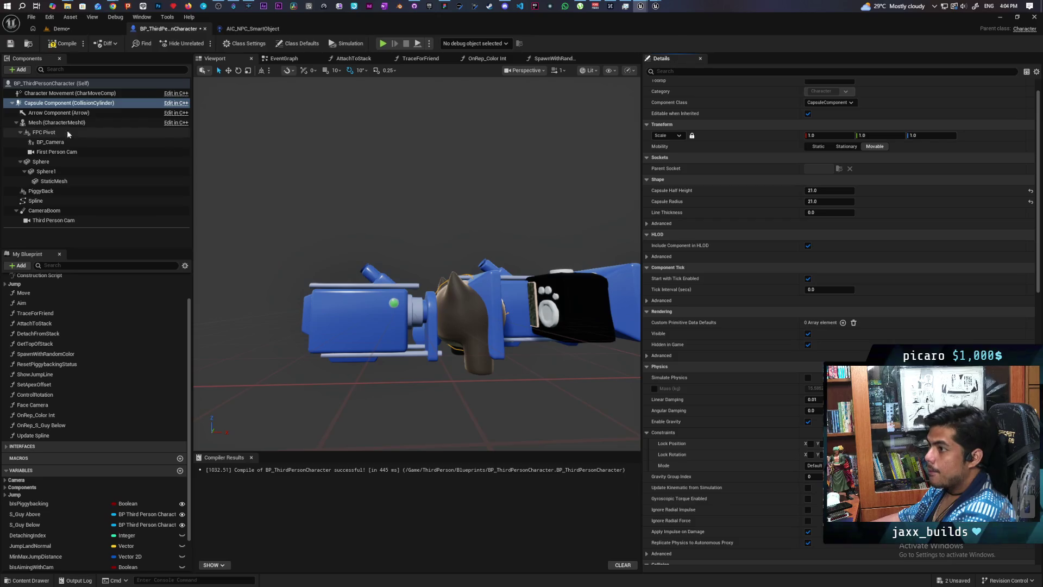
{"action": "left_click", "coordinate": [61, 124]}
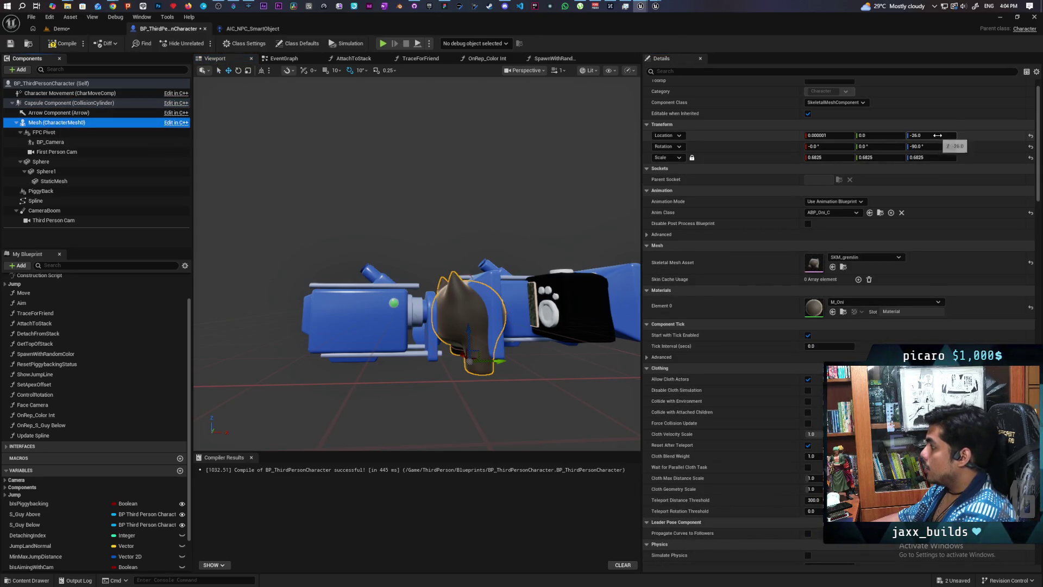
Set the mesh Z location to -24.0 and recompile the character blueprint
{"action": "left_click", "coordinate": [941, 136]}
{"action": "type", "text": "-24"}
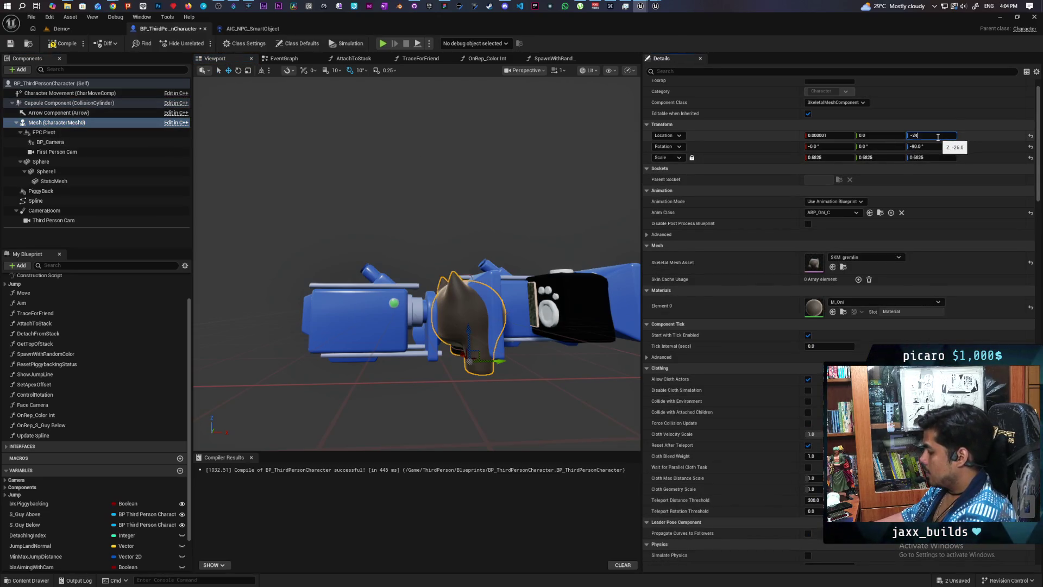
{"action": "key", "text": "Return"}
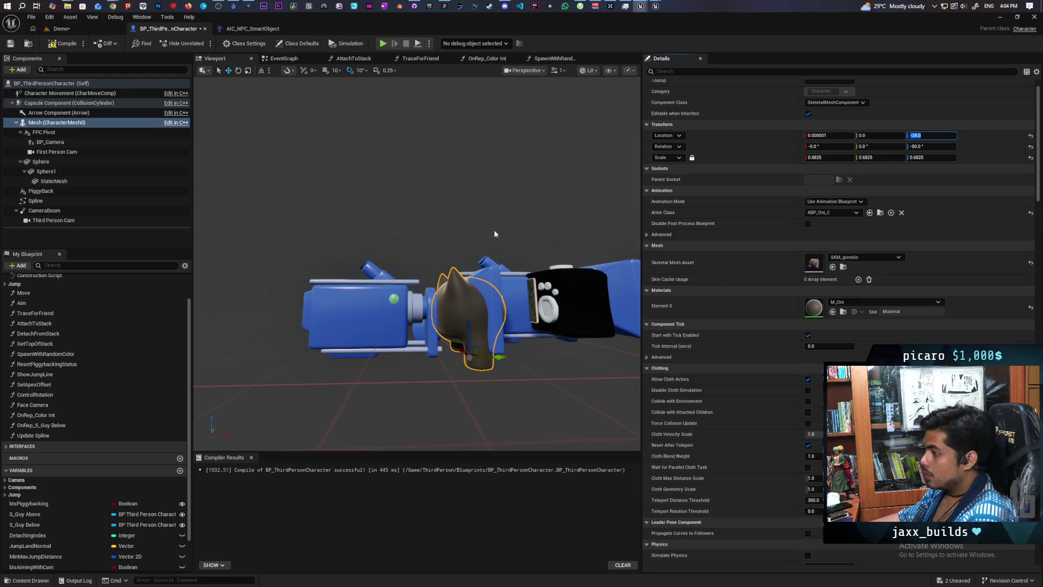
{"action": "key", "text": "F7"}
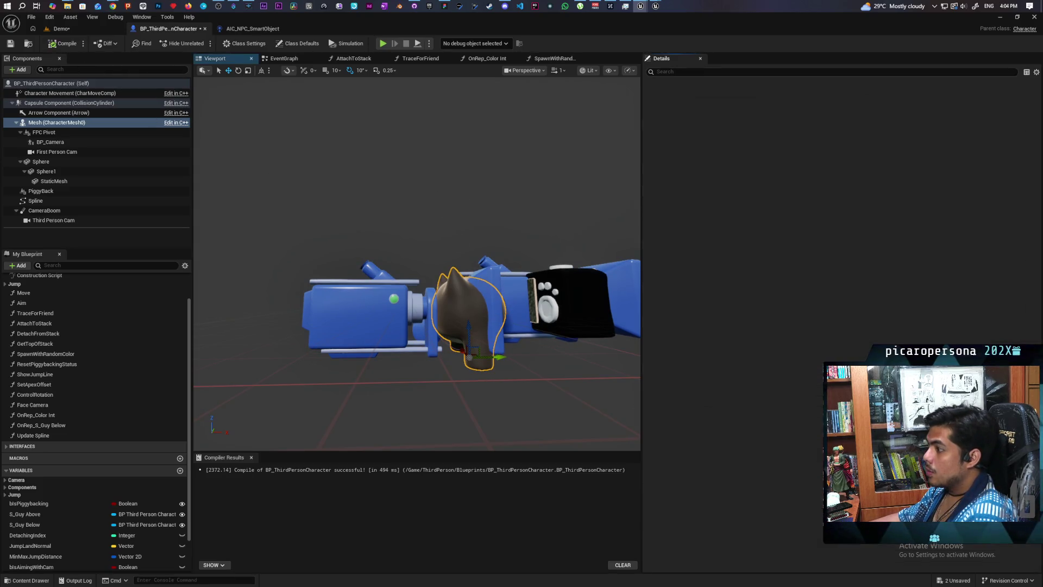
Select Character Movement and orbit the preview around the character
{"action": "left_click", "coordinate": [92, 95]}
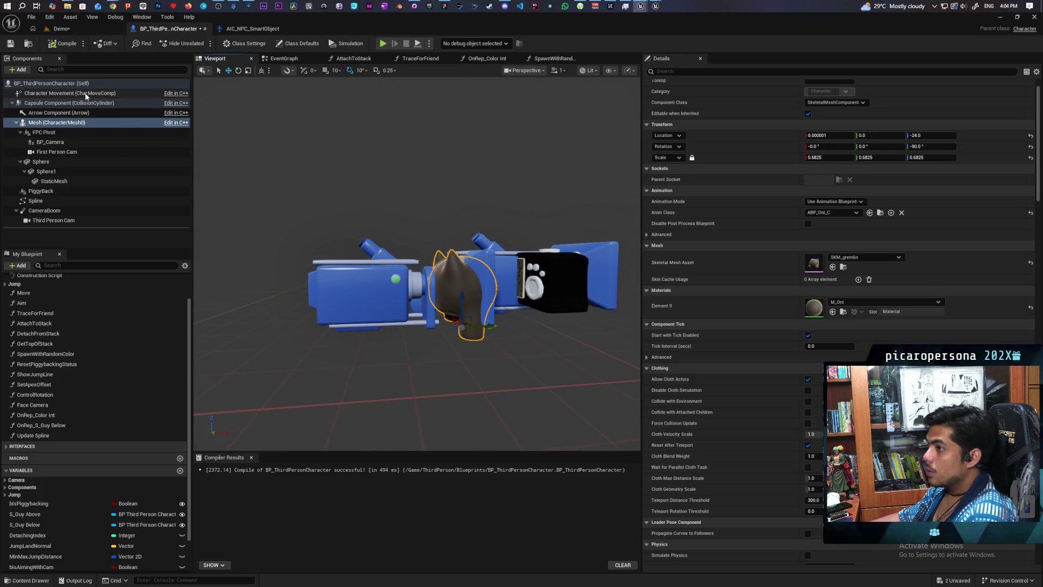
{"action": "mouse_move", "coordinate": [418, 260]}
{"action": "left_mouse_down"}
{"action": "mouse_move", "coordinate": [473, 234]}
{"action": "mouse_move", "coordinate": [597, 201]}
{"action": "mouse_move", "coordinate": [554, 223]}
{"action": "mouse_move", "coordinate": [451, 202]}
{"action": "left_mouse_up"}
{"action": "left_click_drag", "start_coordinate": [461, 260], "coordinate": [455, 256]}
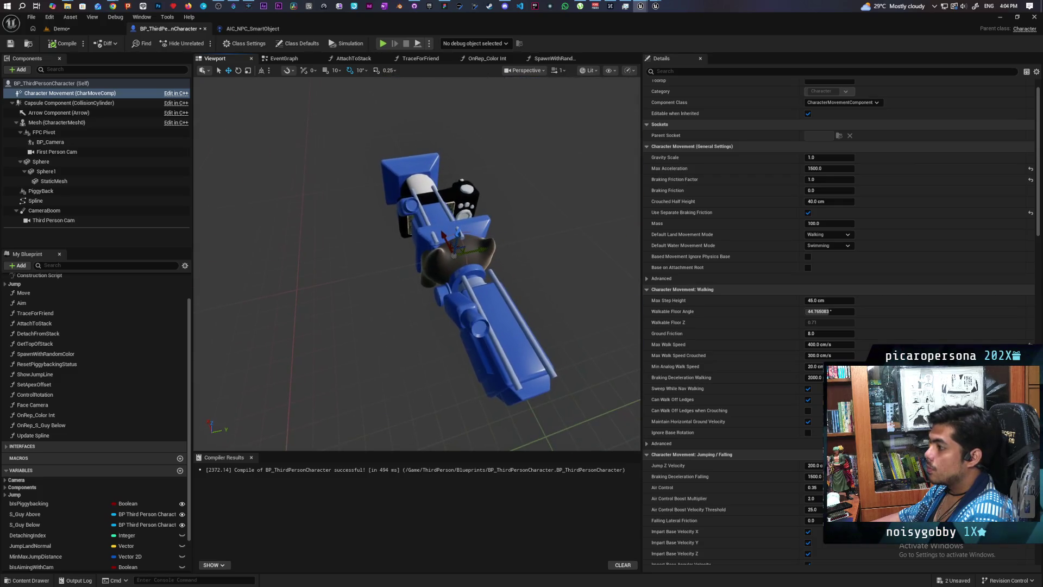
Recheck the capsule radius and save the character blueprint
{"action": "left_click", "coordinate": [52, 103]}
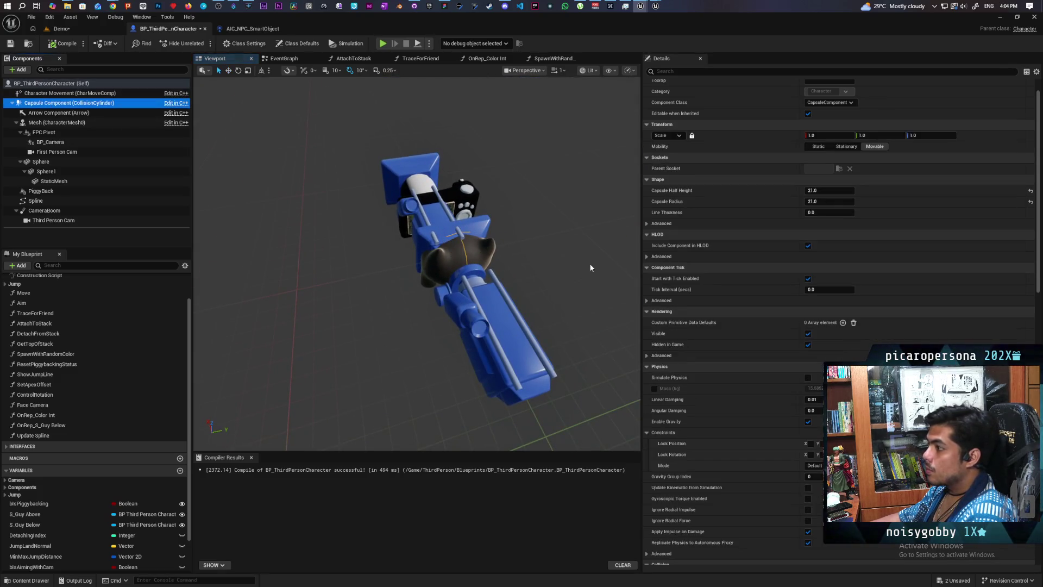
{"action": "left_click", "coordinate": [813, 202]}
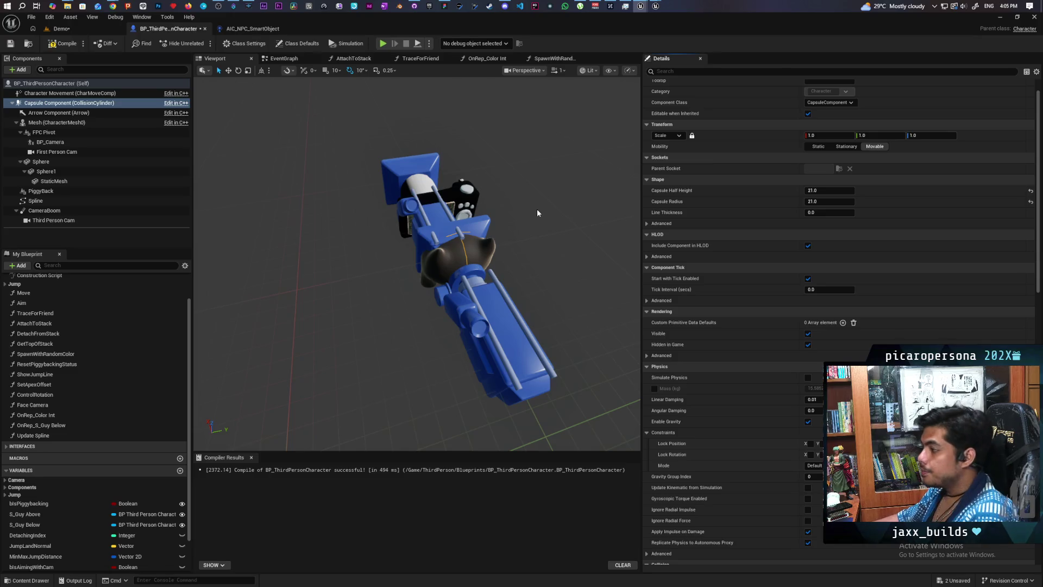
{"action": "key", "text": "ctrl+s"}
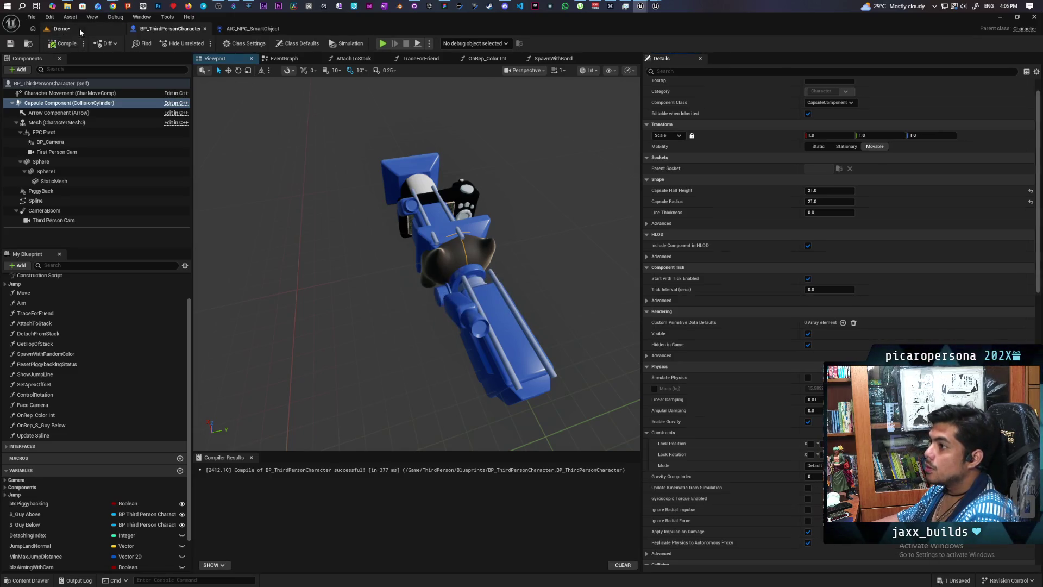
Switch to the Demo level, run a multiplayer playtest, then stop it
{"action": "left_click_drag", "start_coordinate": [687, 25], "coordinate": [686, 198]}
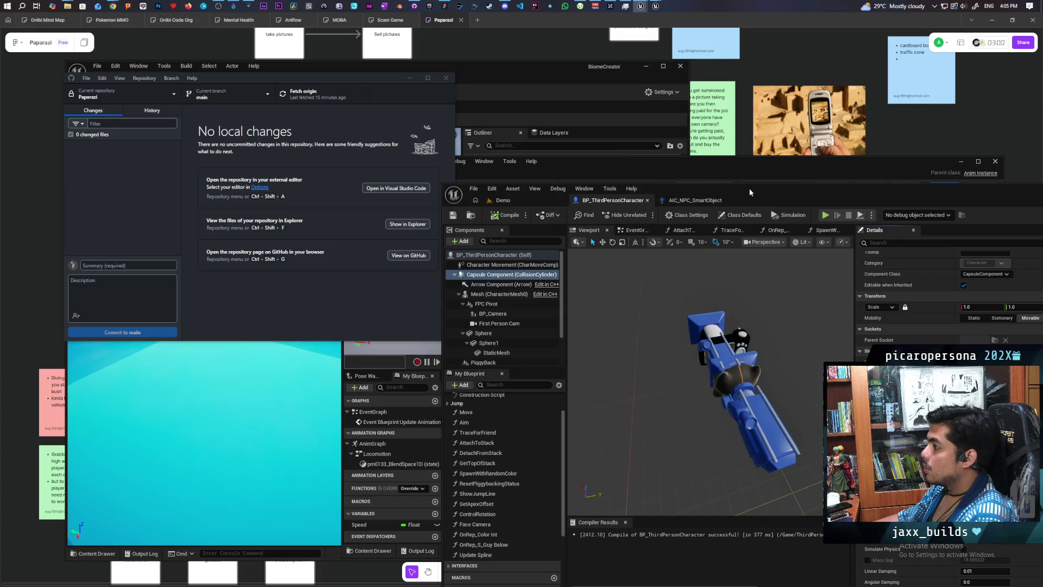
{"action": "left_click_drag", "start_coordinate": [748, 188], "coordinate": [654, 38]}
{"action": "left_click", "coordinate": [410, 50]}
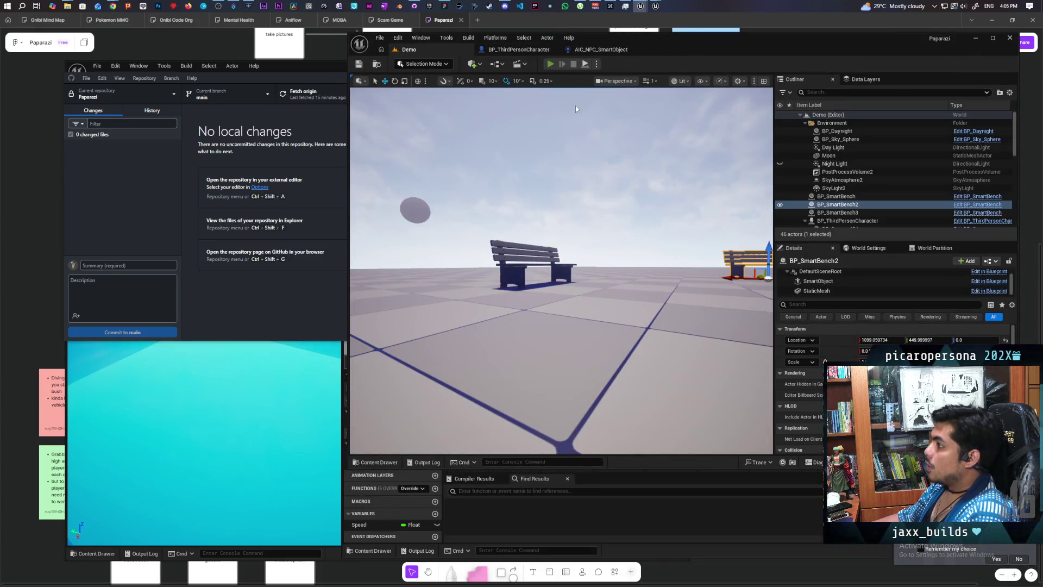
{"action": "key", "text": "alt+p"}
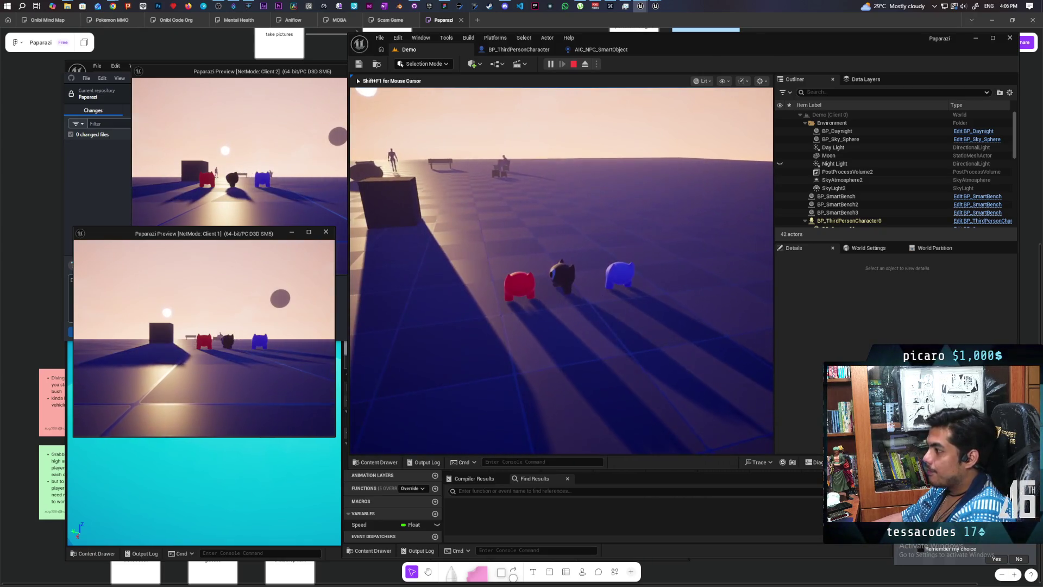
{"action": "key", "text": "Escape"}
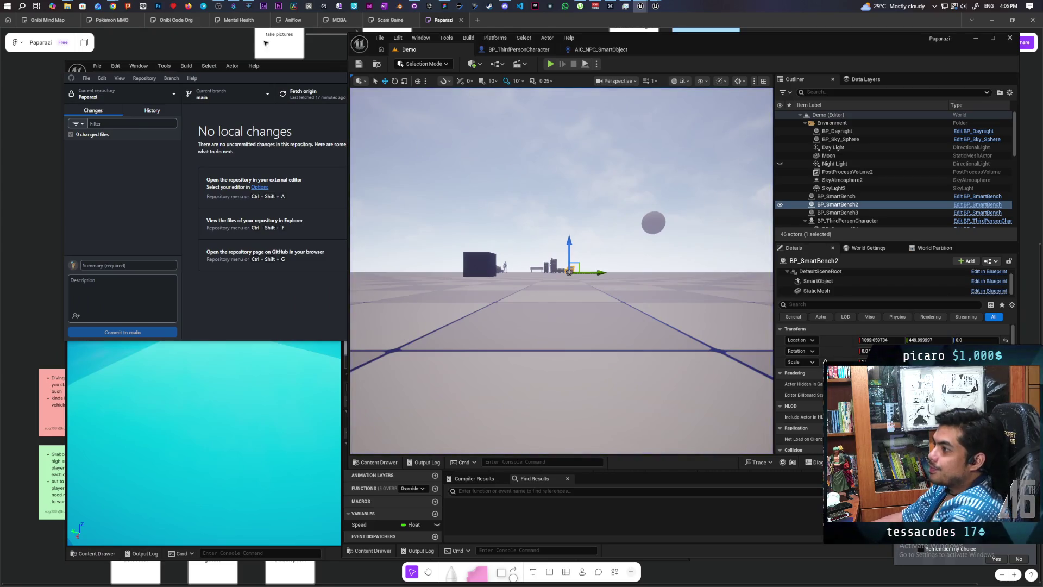
{"action": "left_click", "coordinate": [414, 6]}
{"action": "type", "text": "adjusted collisions"}
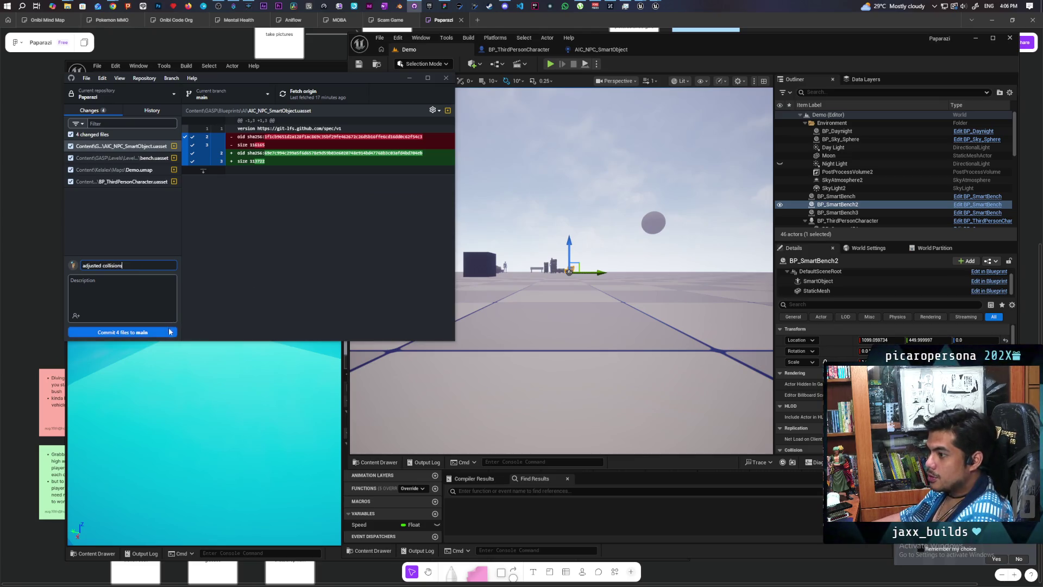
Commit the four changed files to main with the summary 'adjusted collision'
{"action": "left_click", "coordinate": [170, 331]}
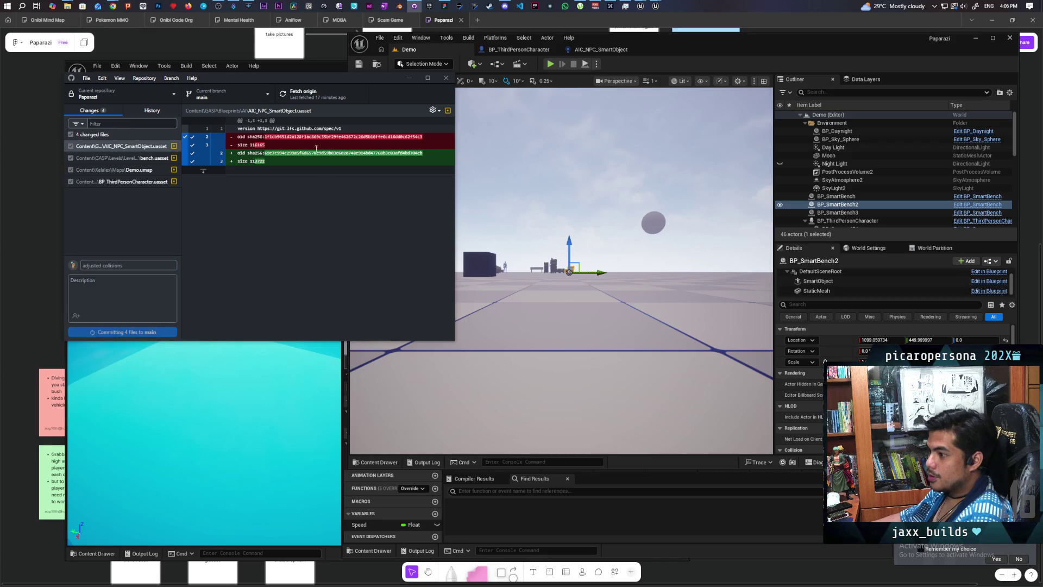
{"action": "left_click", "coordinate": [307, 93]}
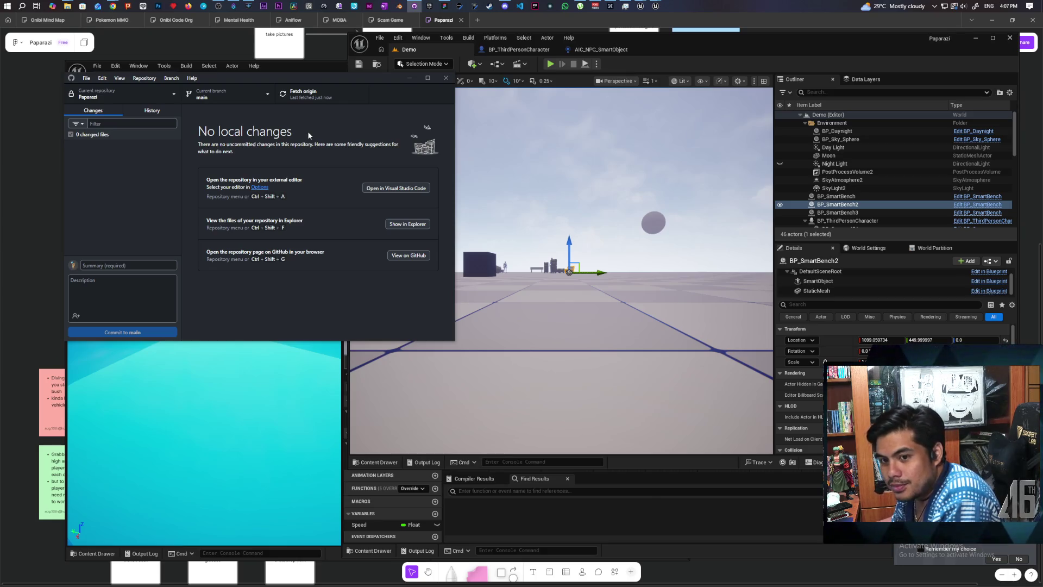
{"action": "left_click", "coordinate": [551, 64]}
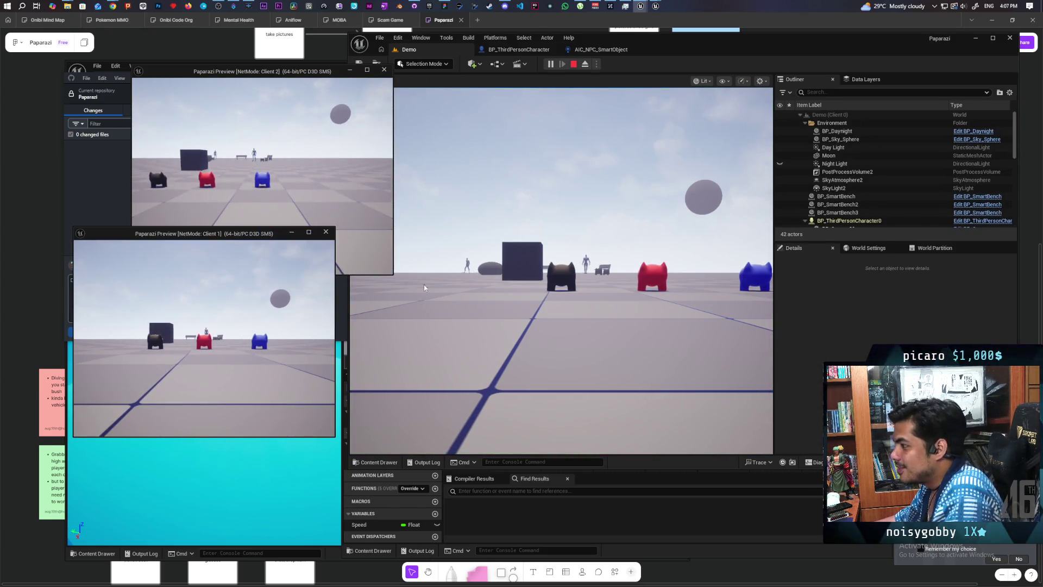
Walk the black gremlin to the red gremlin, jump onto its back, then stop play
{"action": "left_click", "coordinate": [425, 287]}
{"action": "key", "text": "w"}
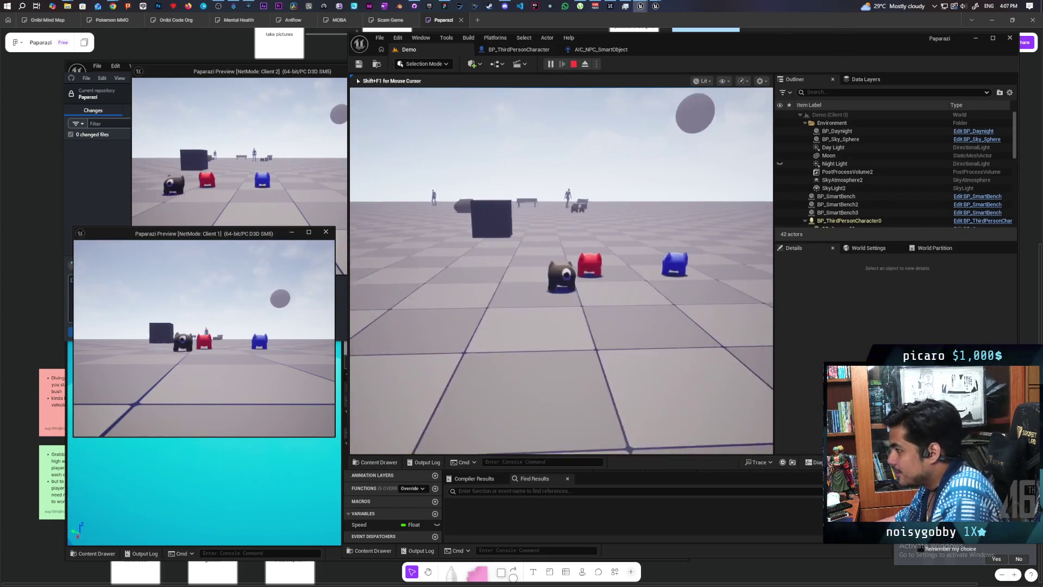
{"action": "key", "text": "w"}
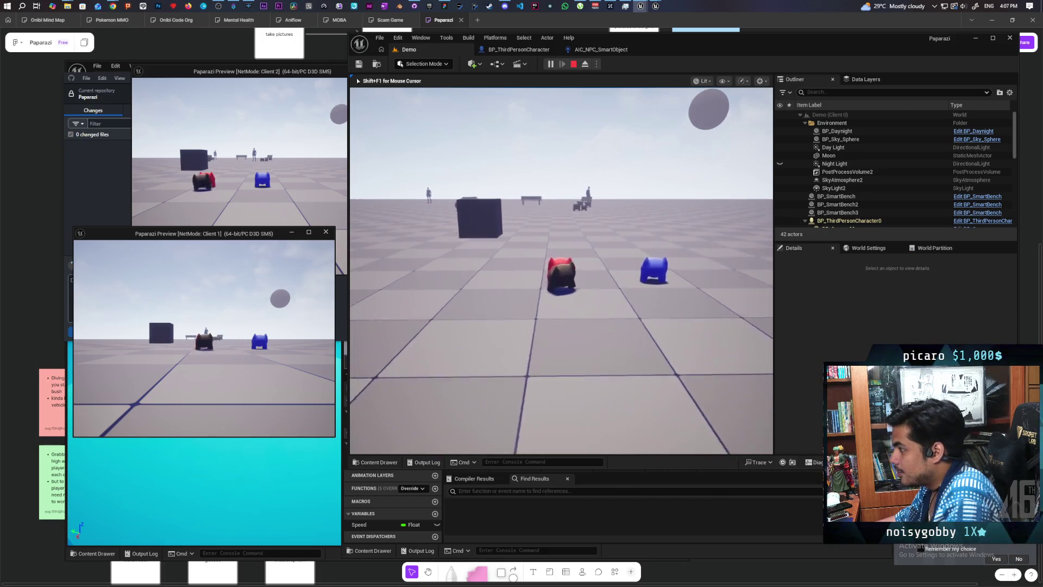
{"action": "key", "text": "e"}
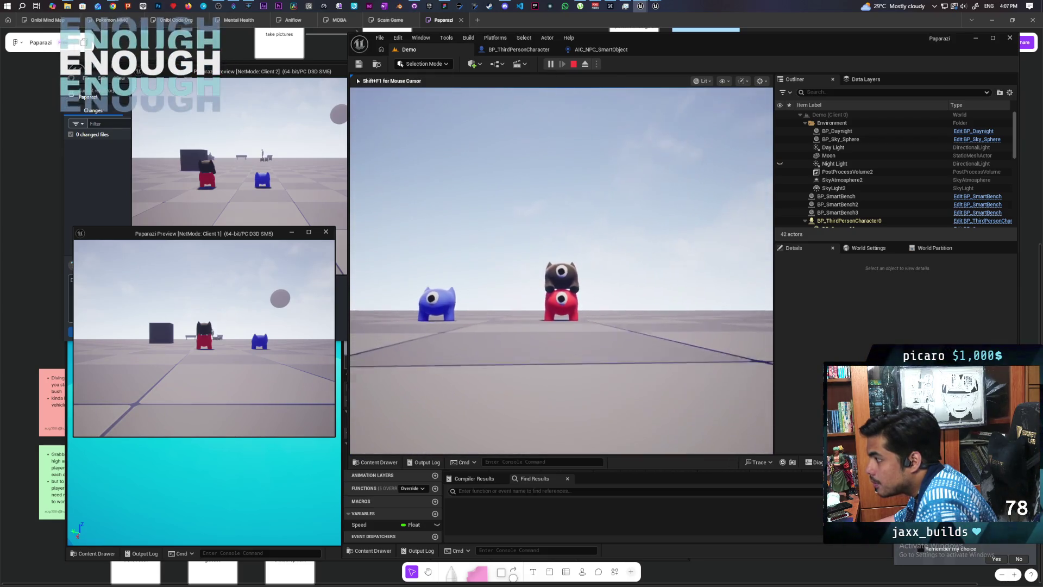
{"action": "key", "text": "Escape"}
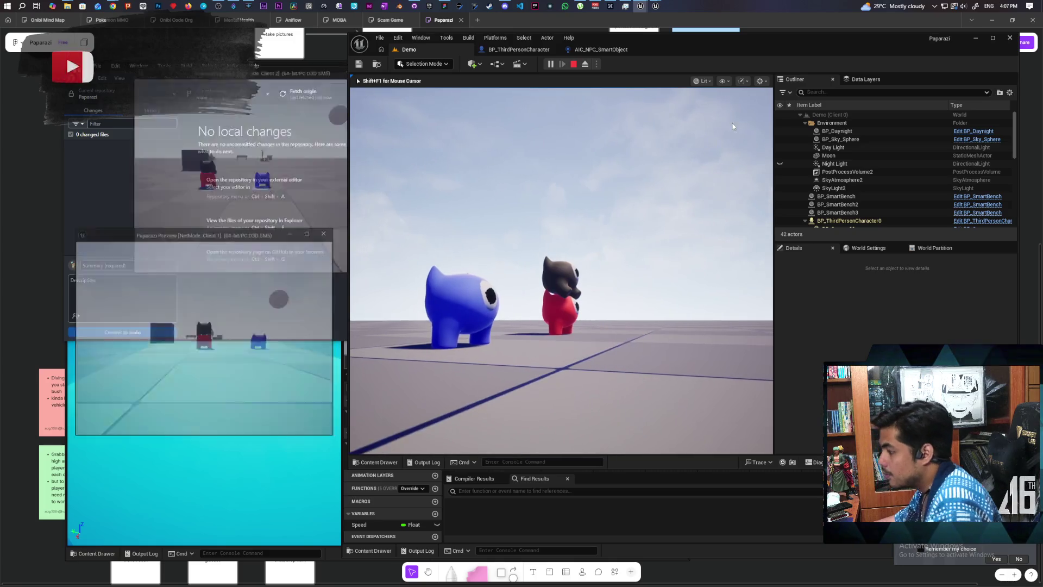
Arrange the windows so the SKM_gremlin skeleton editor sits beside the Demo level
{"action": "left_click_drag", "start_coordinate": [782, 48], "coordinate": [765, 29]}
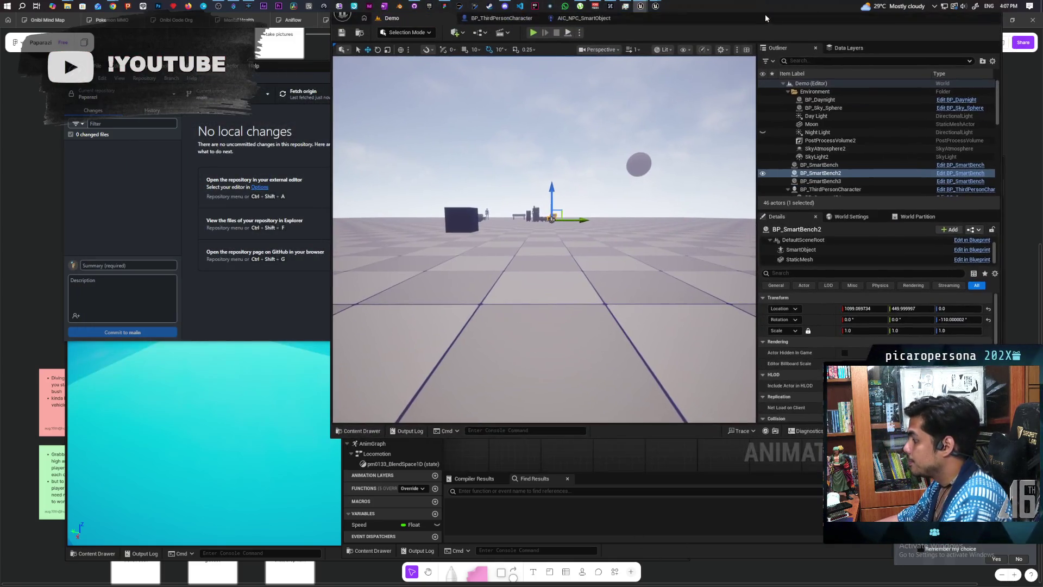
{"action": "key", "text": "alt+Tab"}
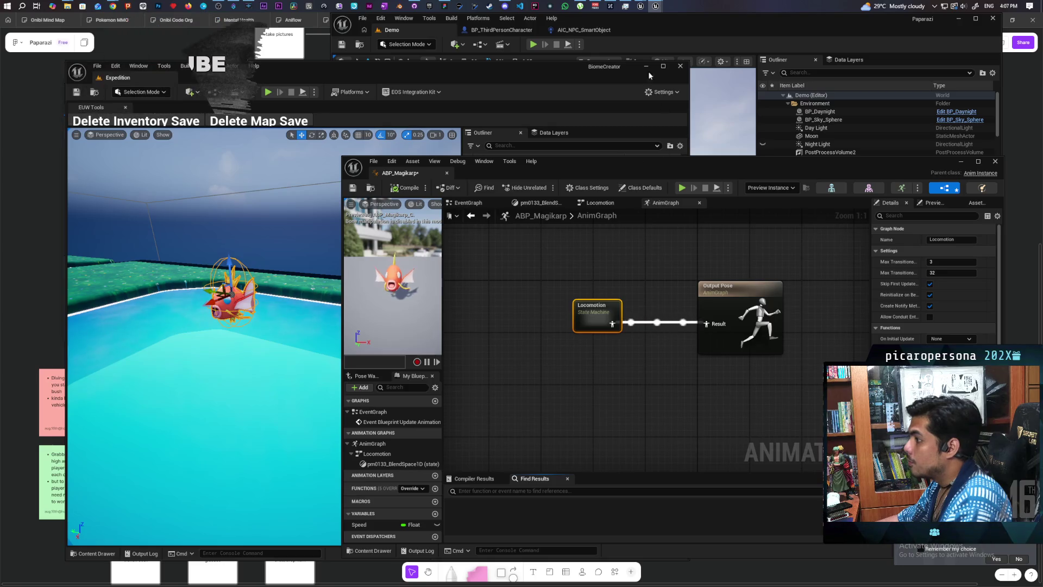
{"action": "left_click", "coordinate": [641, 24]}
{"action": "mouse_move", "coordinate": [646, 8]}
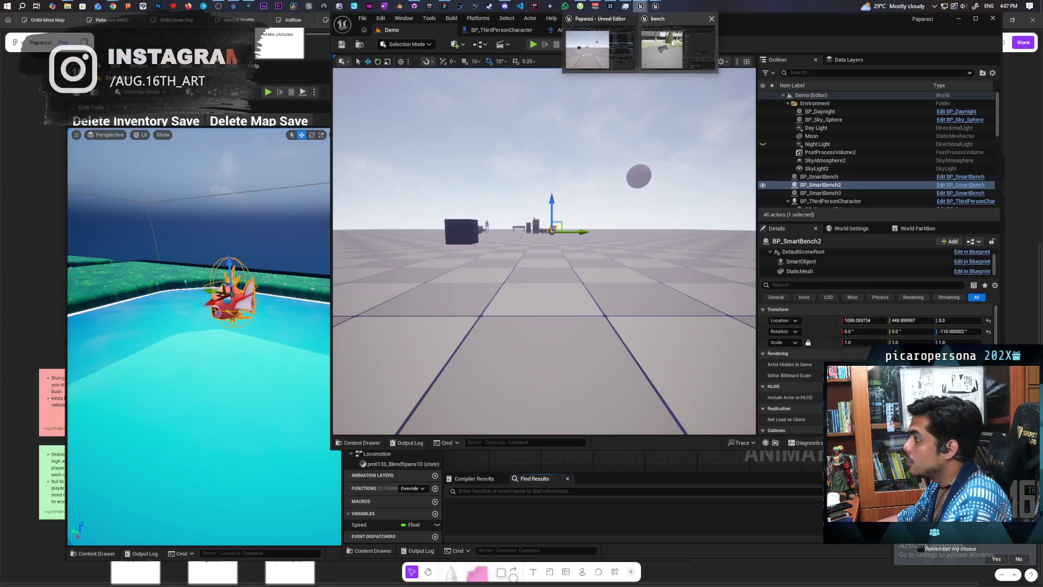
{"action": "left_click", "coordinate": [674, 42]}
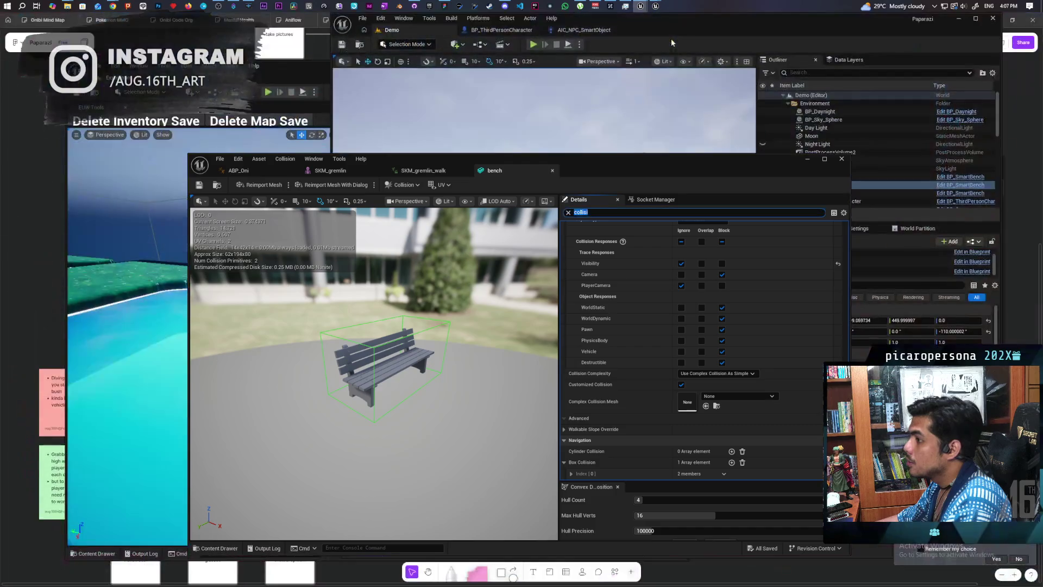
{"action": "left_click", "coordinate": [324, 171]}
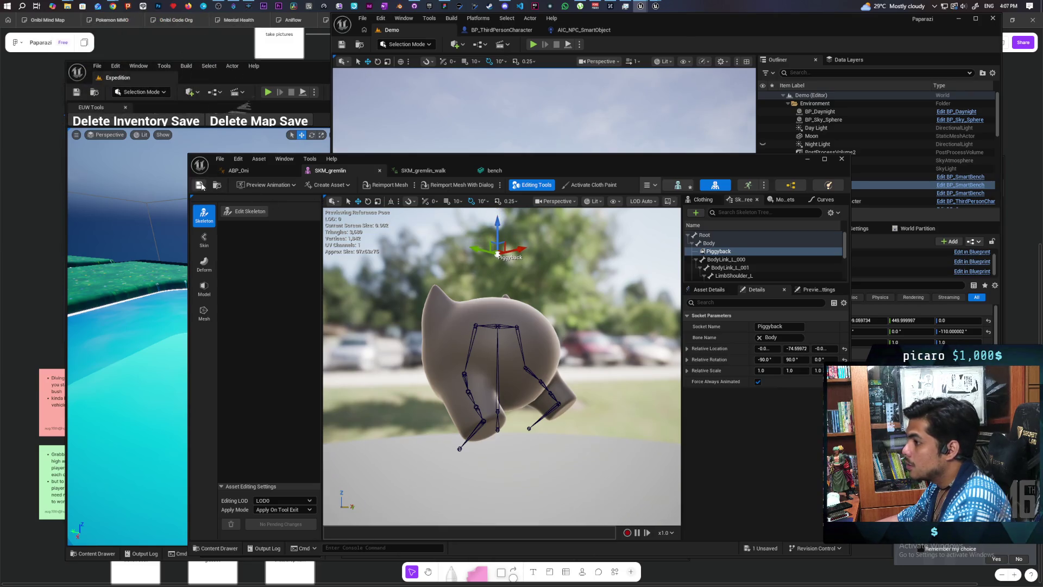
{"action": "left_click_drag", "start_coordinate": [407, 159], "coordinate": [441, 278]}
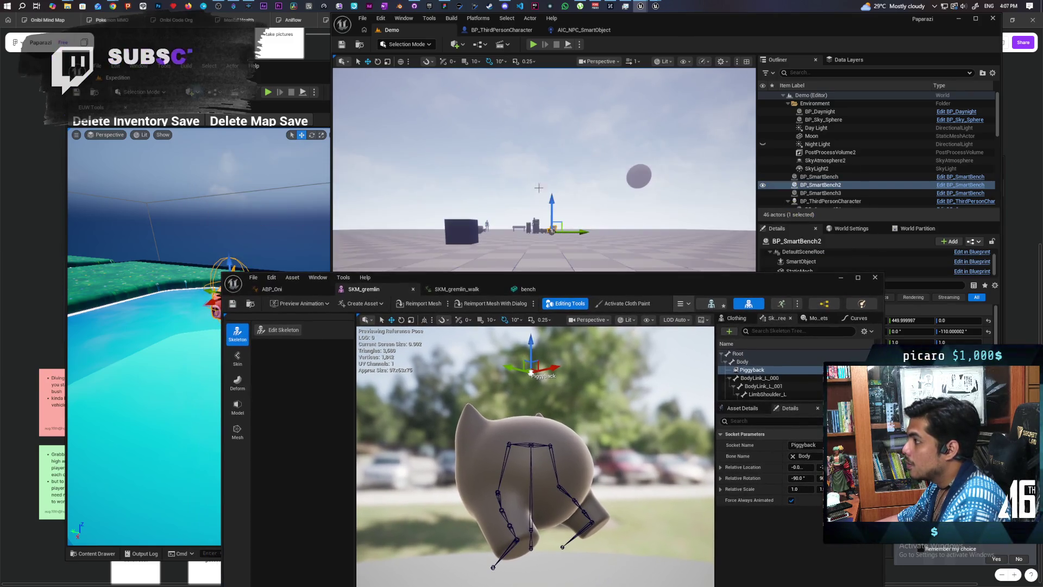
{"action": "left_click", "coordinate": [532, 45]}
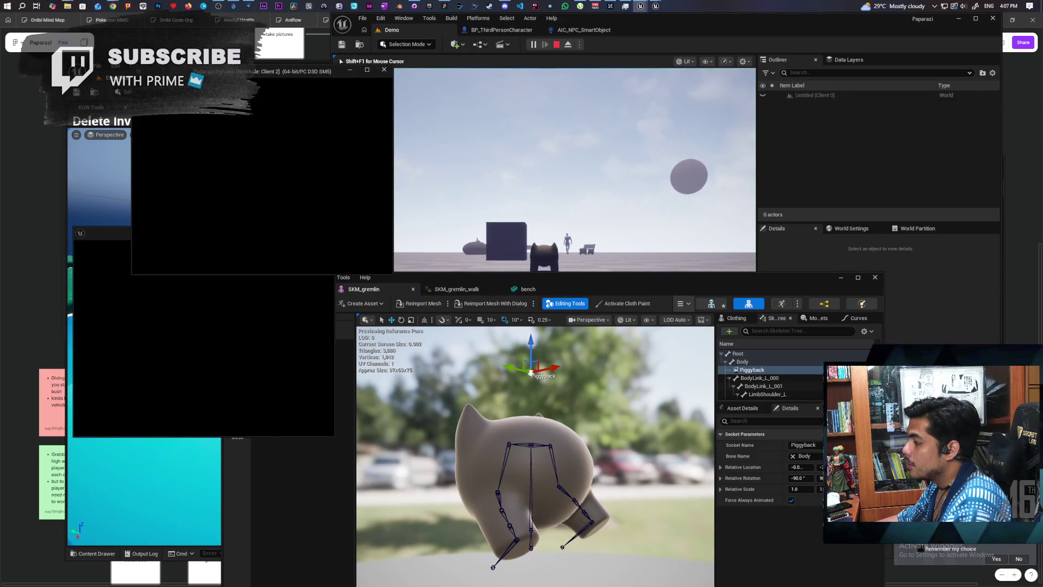
Move the skeleton editor aside and walk the player gremlin toward the red and blue gremlins
{"action": "key", "text": "alt+Tab"}
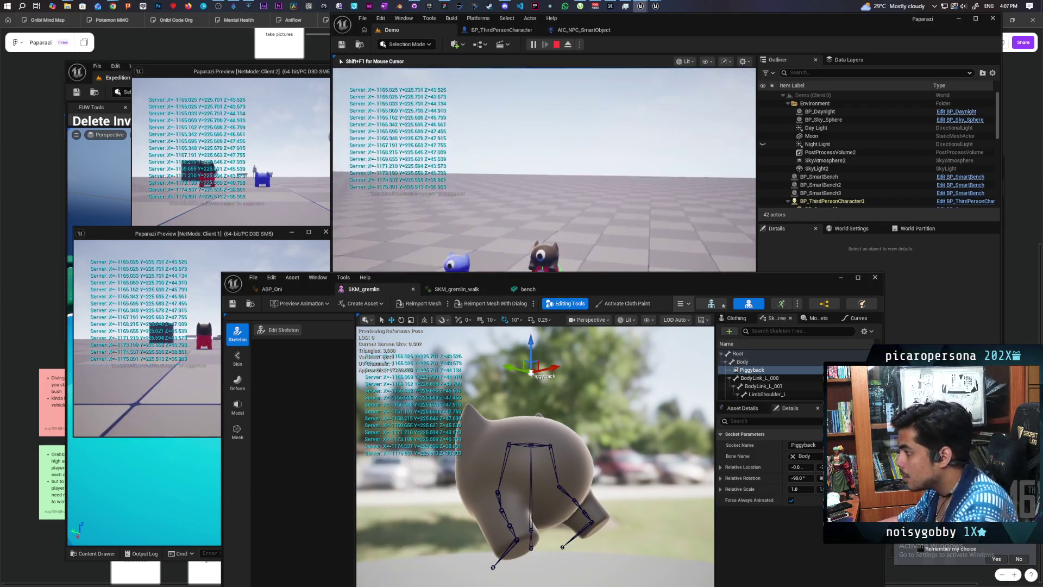
{"action": "left_click_drag", "start_coordinate": [643, 282], "coordinate": [584, 424]}
{"action": "left_click", "coordinate": [530, 232]}
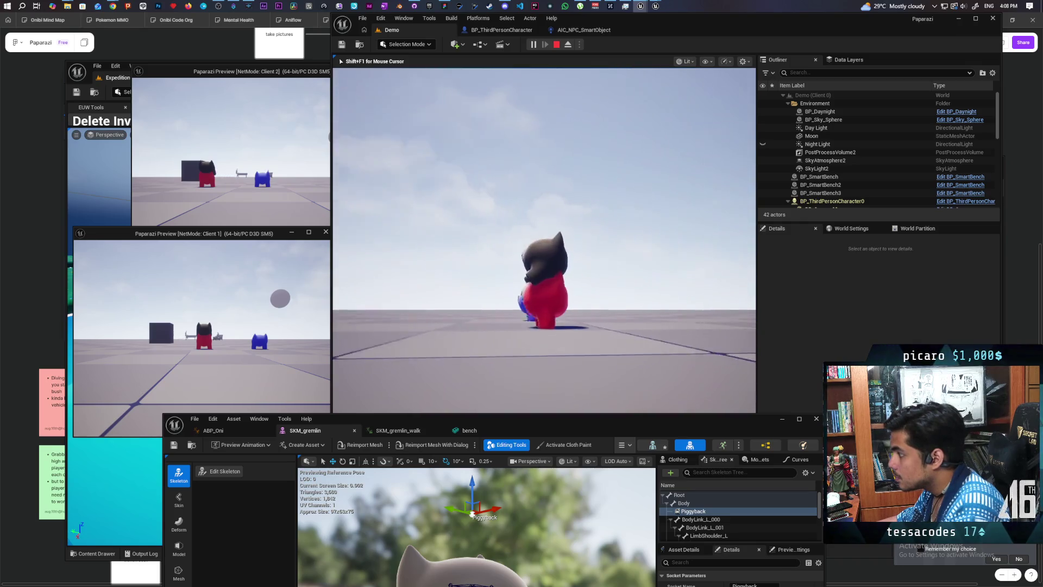
{"action": "key", "text": "w"}
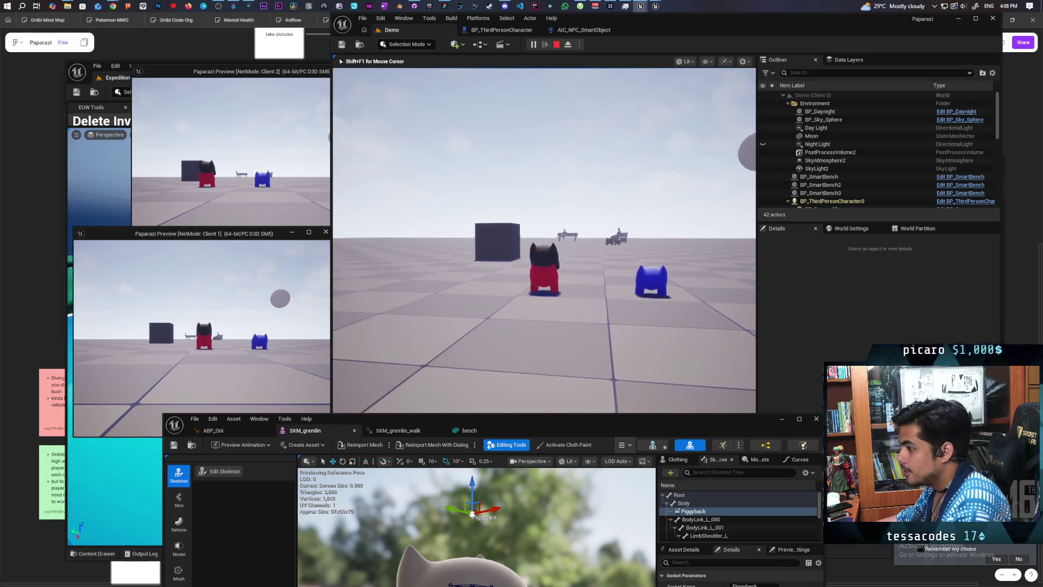
In Client 2, climb the blue gremlin onto the red one's back and toggle the camera
{"action": "key", "text": "alt+Tab"}
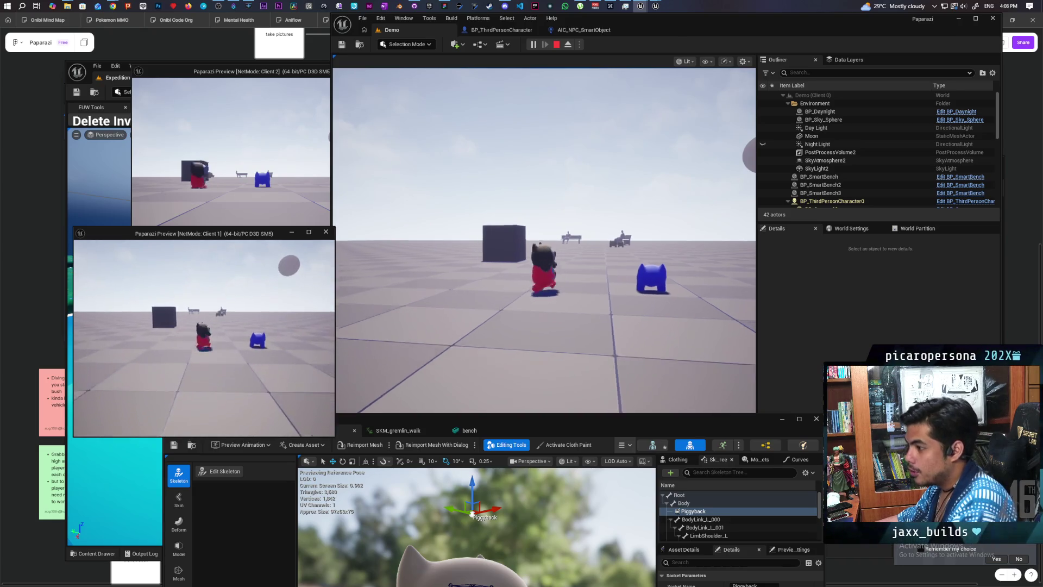
{"action": "key", "text": "alt+Tab"}
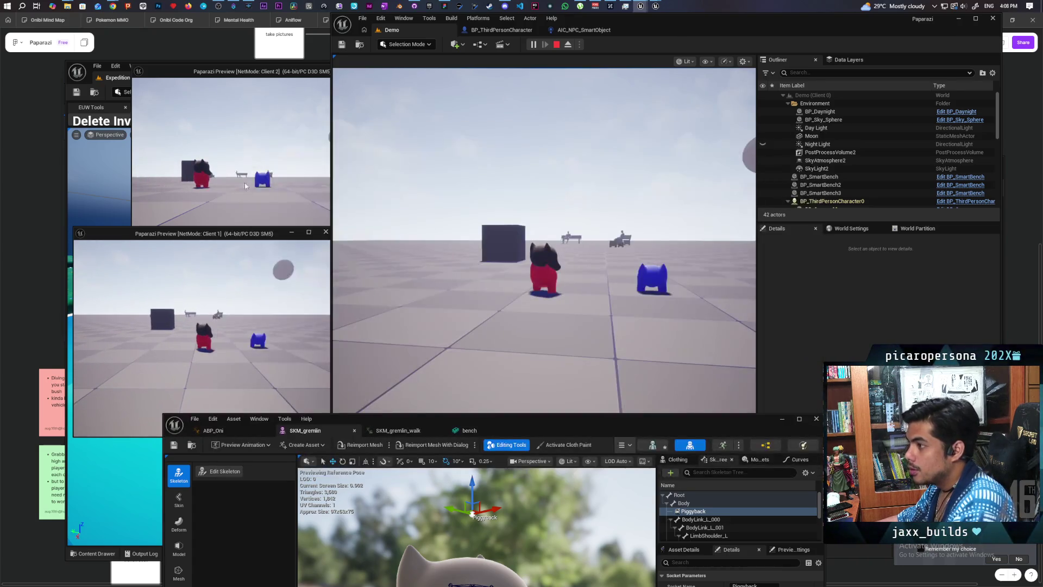
{"action": "key", "text": "e"}
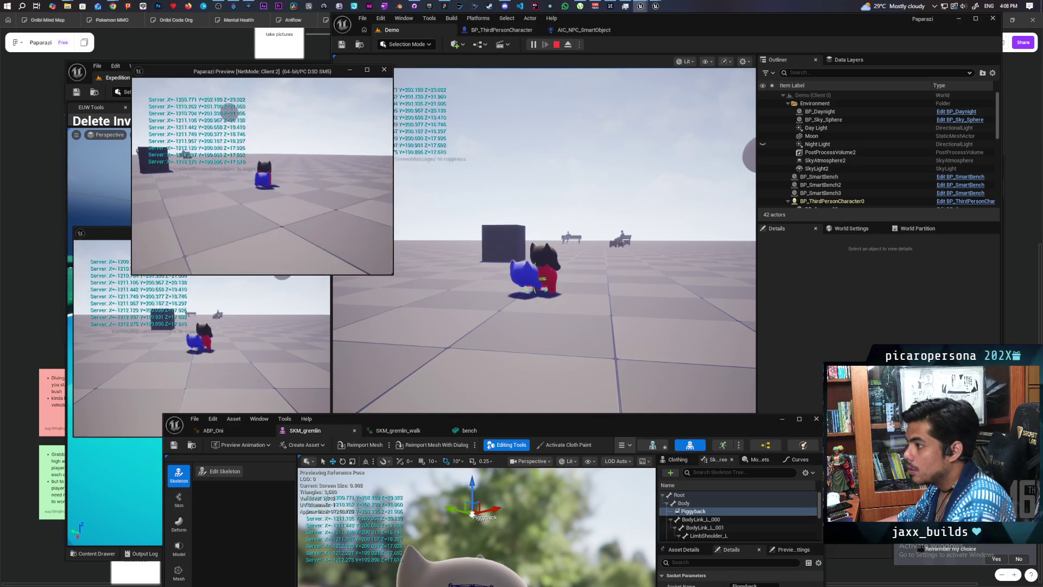
{"action": "key", "text": "c"}
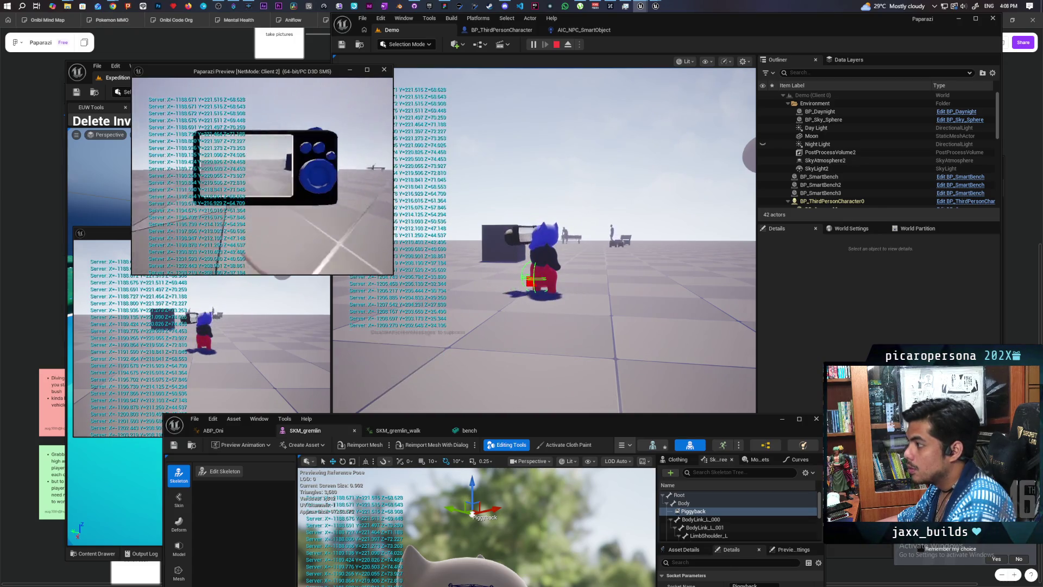
{"action": "key", "text": "c"}
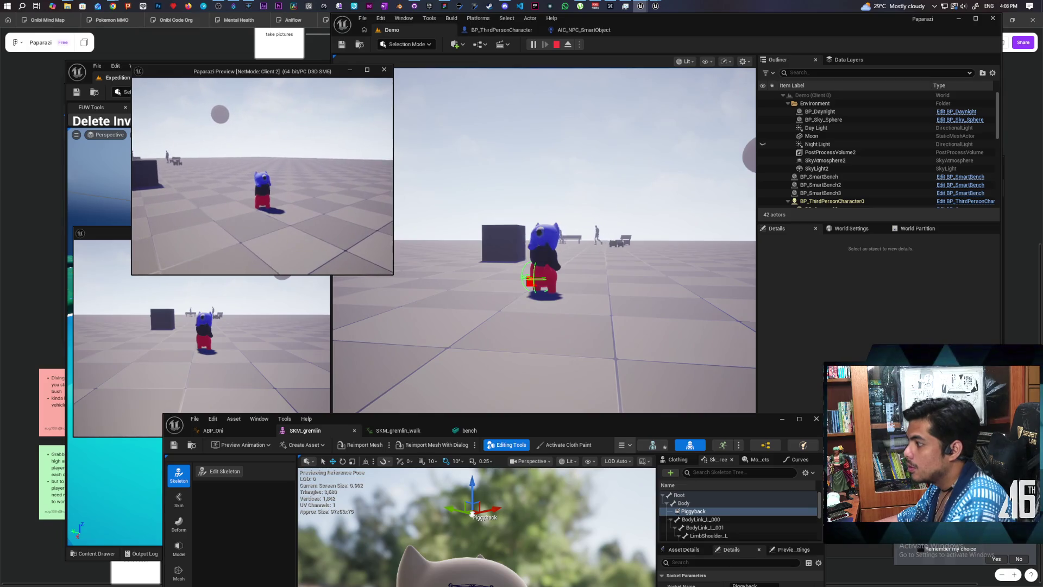
{"action": "key", "text": "alt+Tab"}
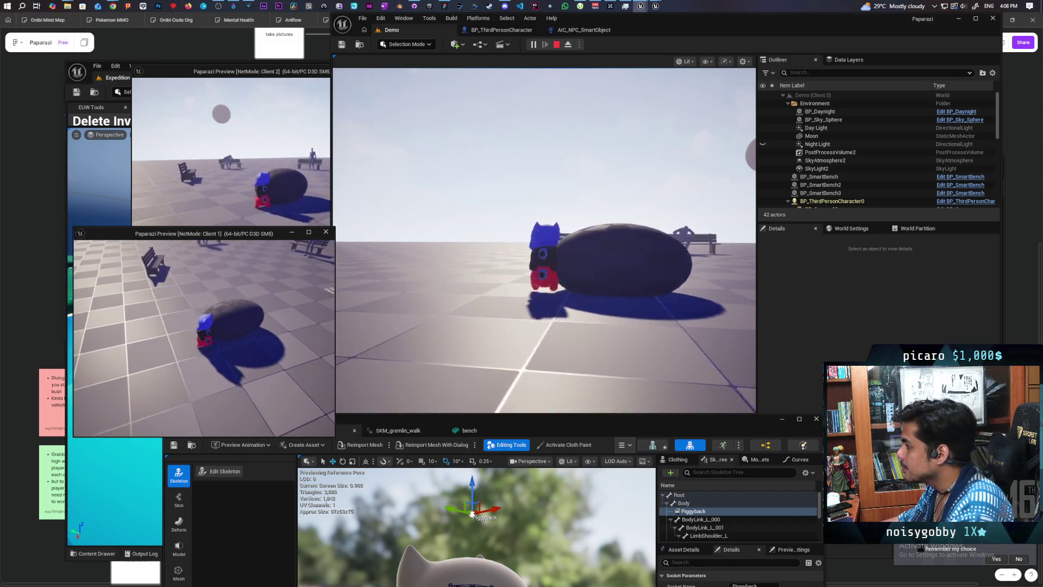
Walk the gremlin stack between the dark rock and the bench, then raise Client 2's camera
{"action": "key", "text": "w"}
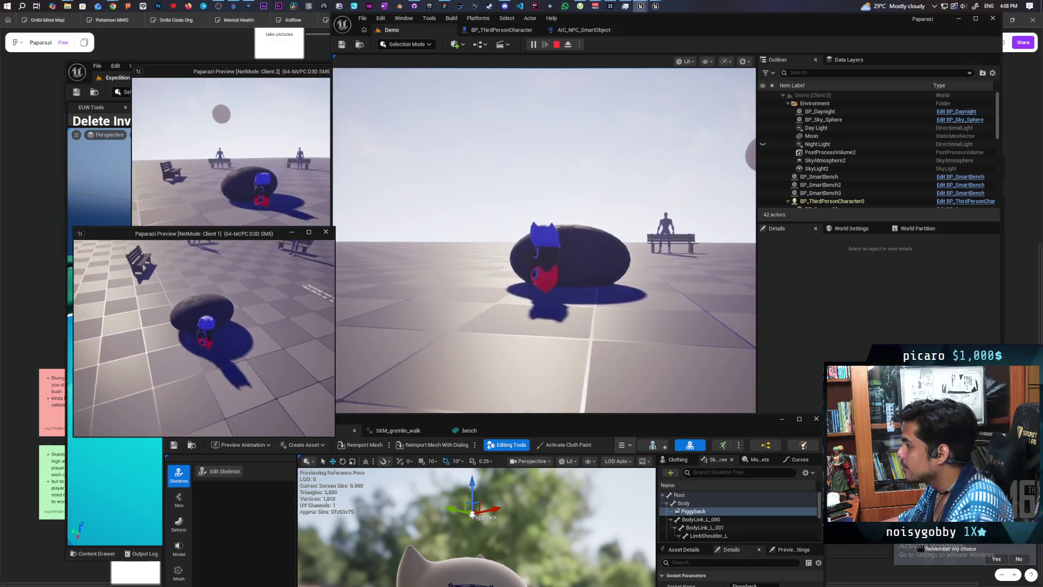
{"action": "key", "text": "w"}
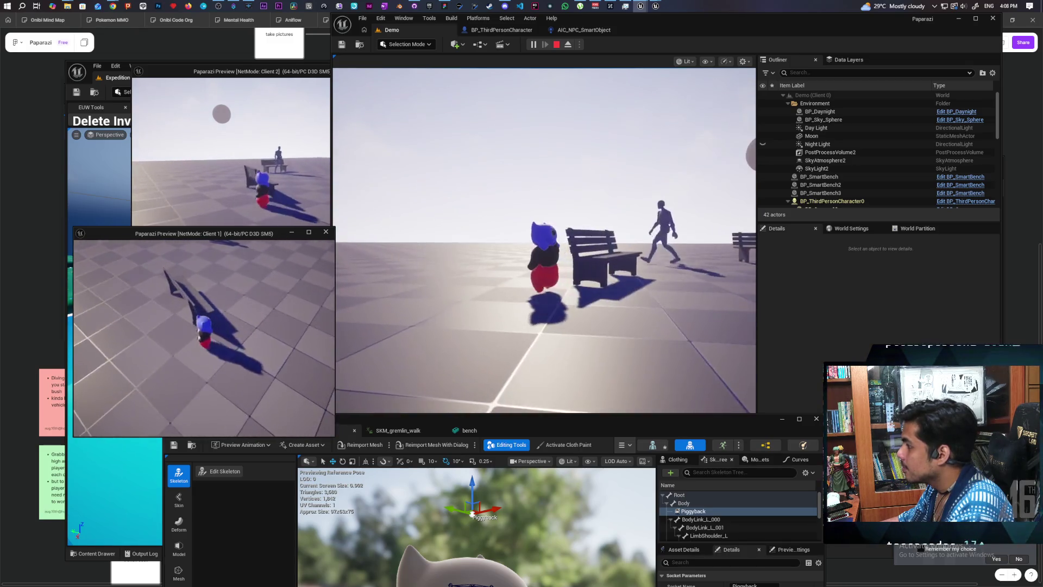
{"action": "key", "text": "w"}
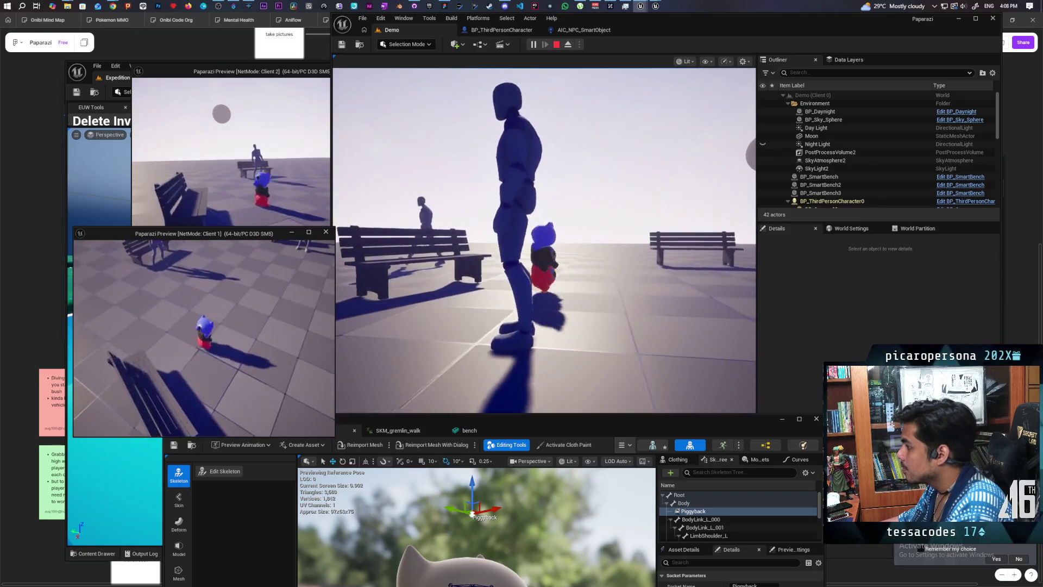
{"action": "key", "text": "w"}
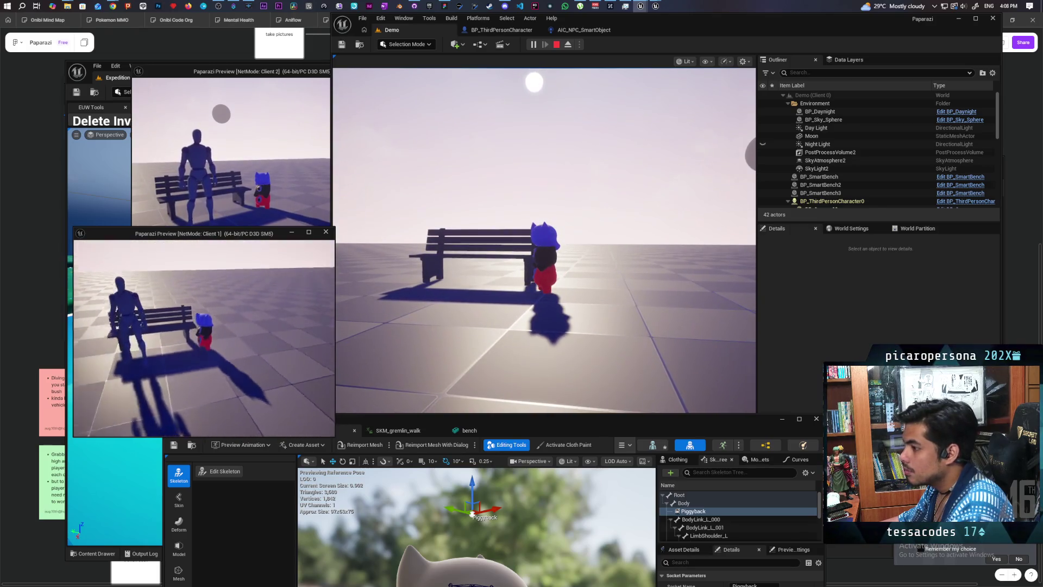
{"action": "key", "text": "s"}
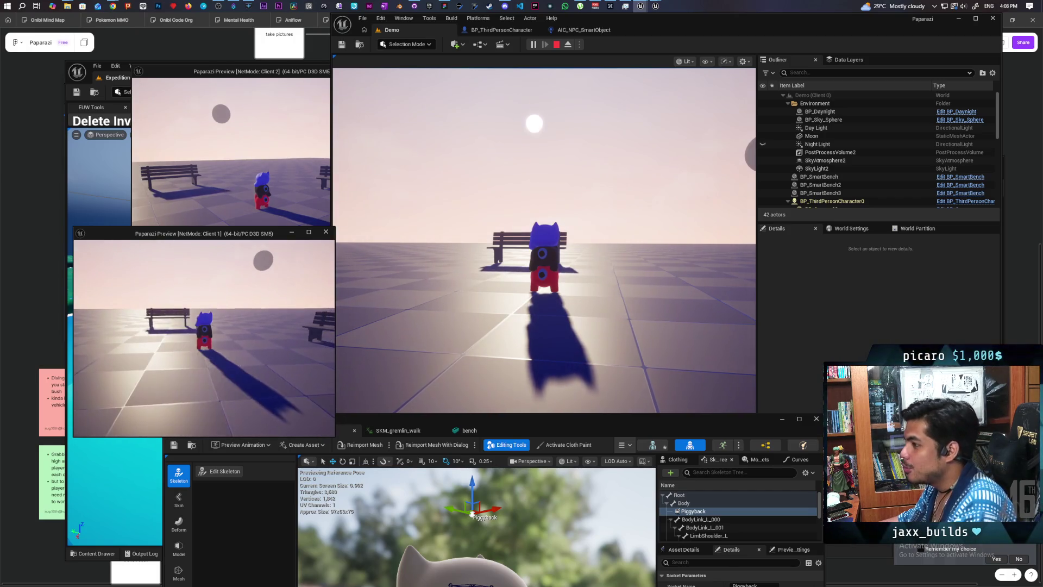
{"action": "left_click", "coordinate": [236, 146]}
{"action": "right_click", "coordinate": [235, 145]}
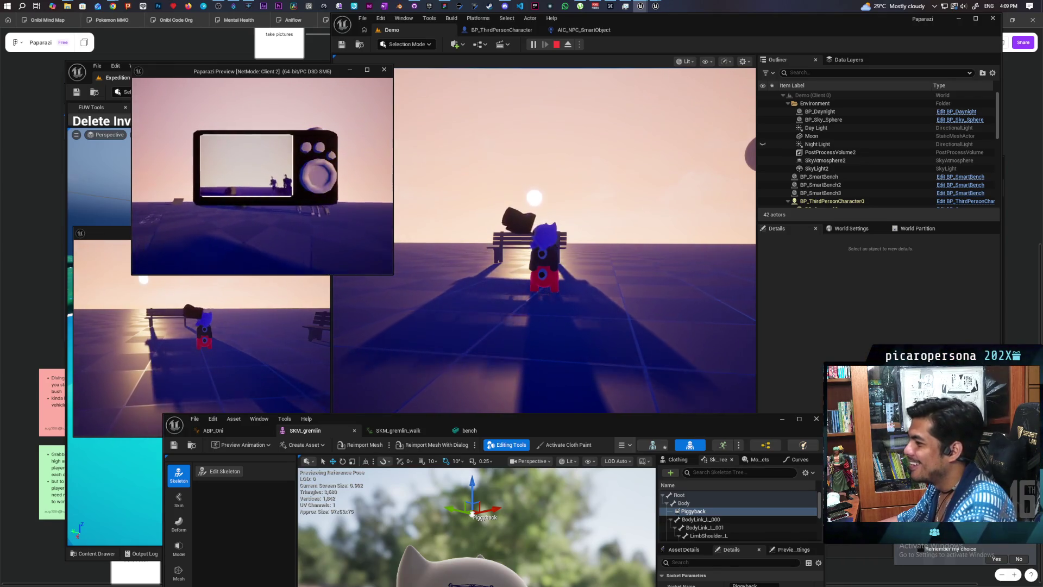
Lower Client 2's camera and take control of the Client 1 game view
{"action": "key", "text": "c"}
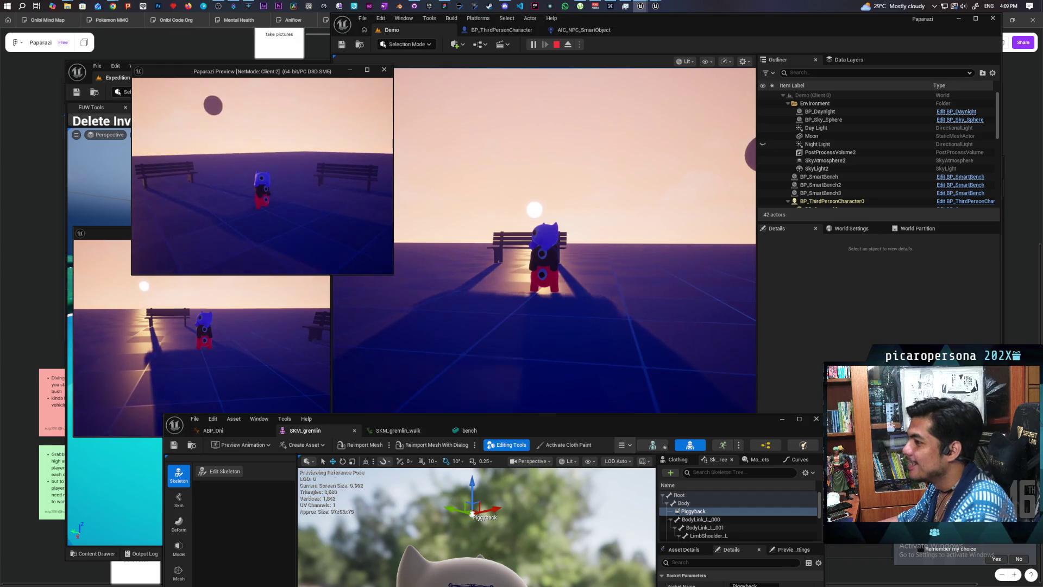
{"action": "key", "text": "shift+F1"}
{"action": "left_click", "coordinate": [201, 372]}
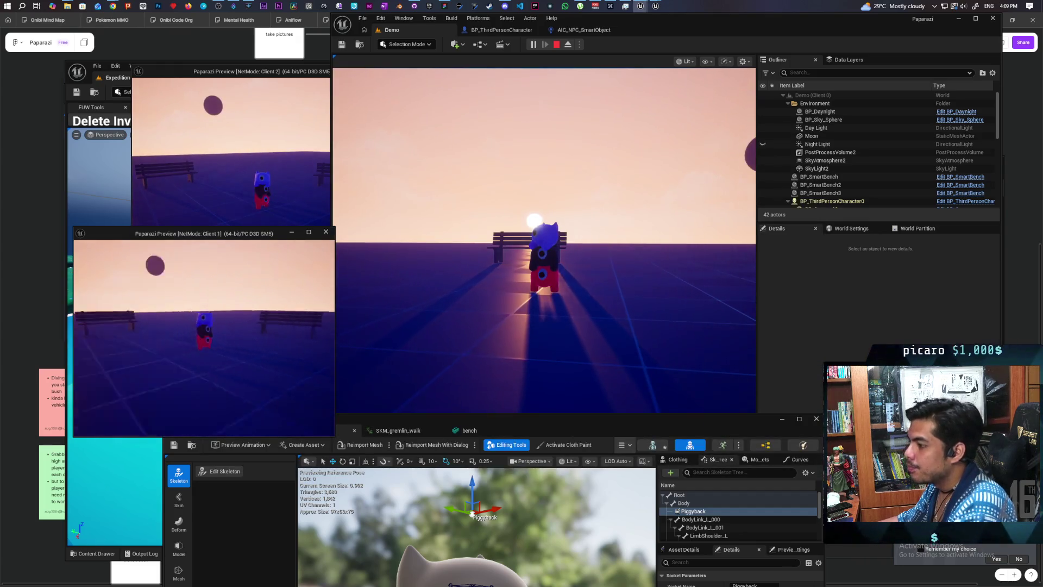
Walk Client 1 to the bench, carry the blue gremlin piggyback, and raise the handheld camera
{"action": "key", "text": "w"}
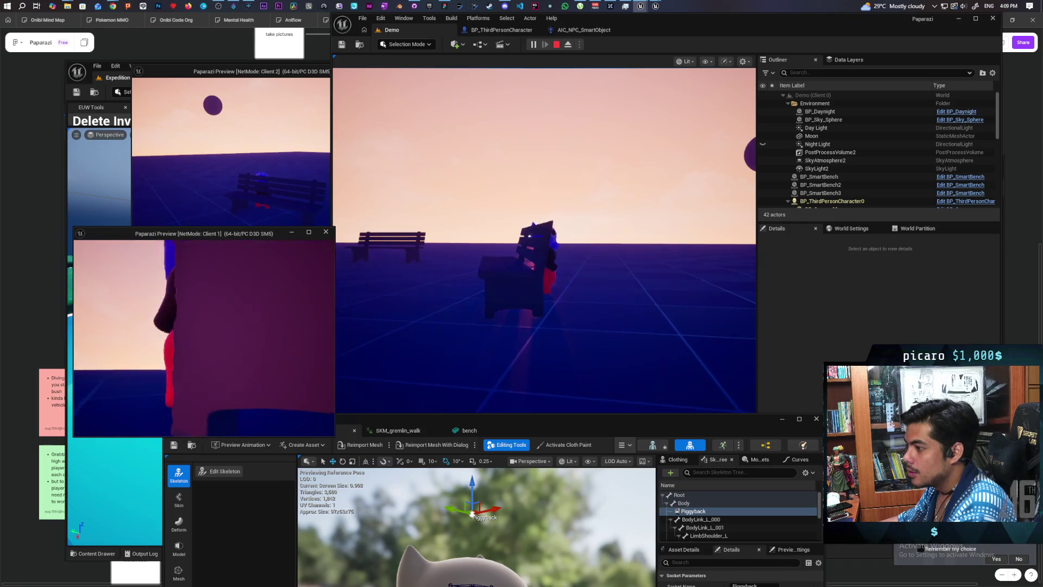
{"action": "key", "text": "e"}
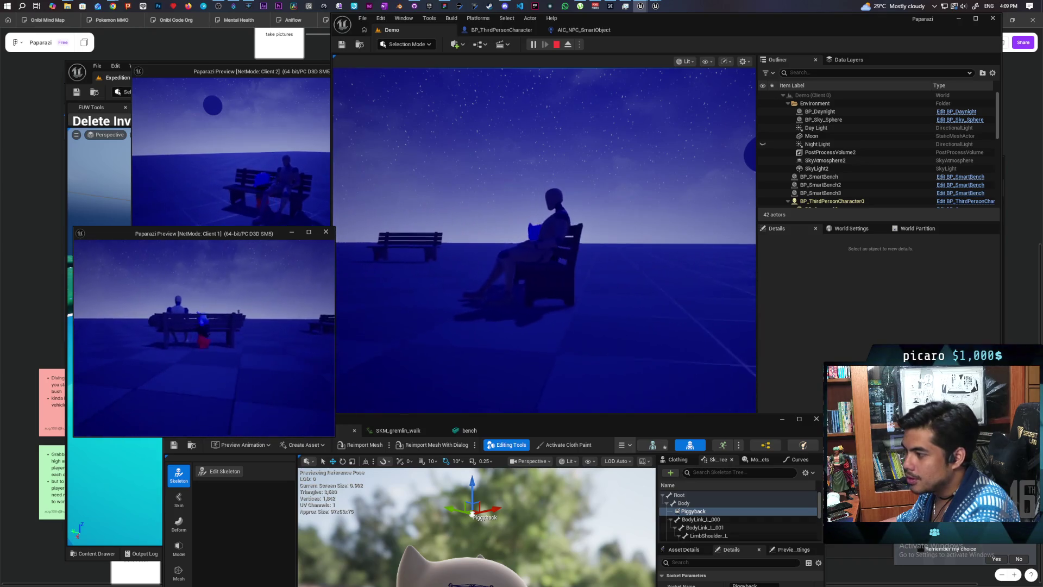
{"action": "key", "text": "e"}
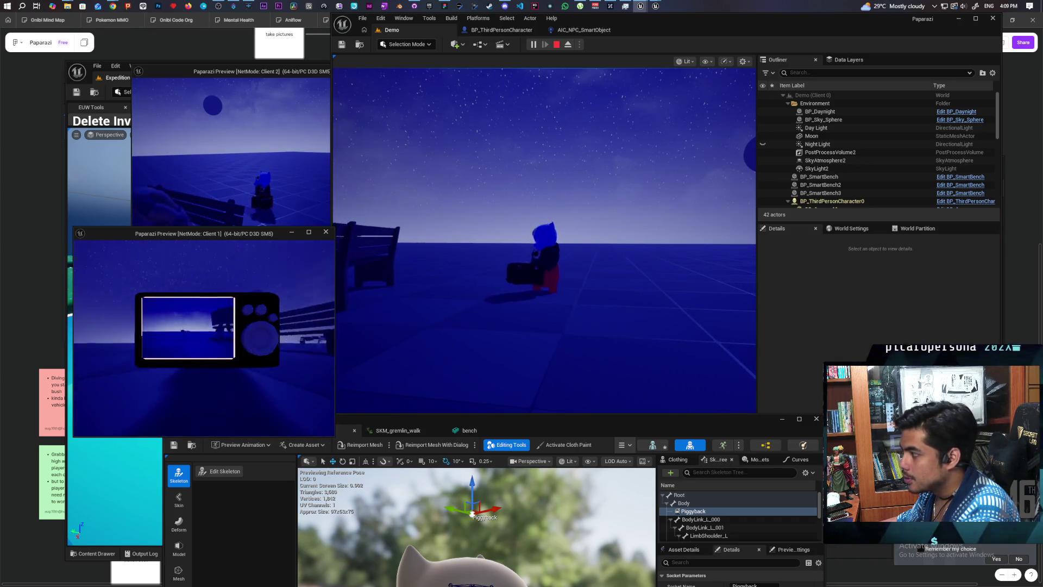
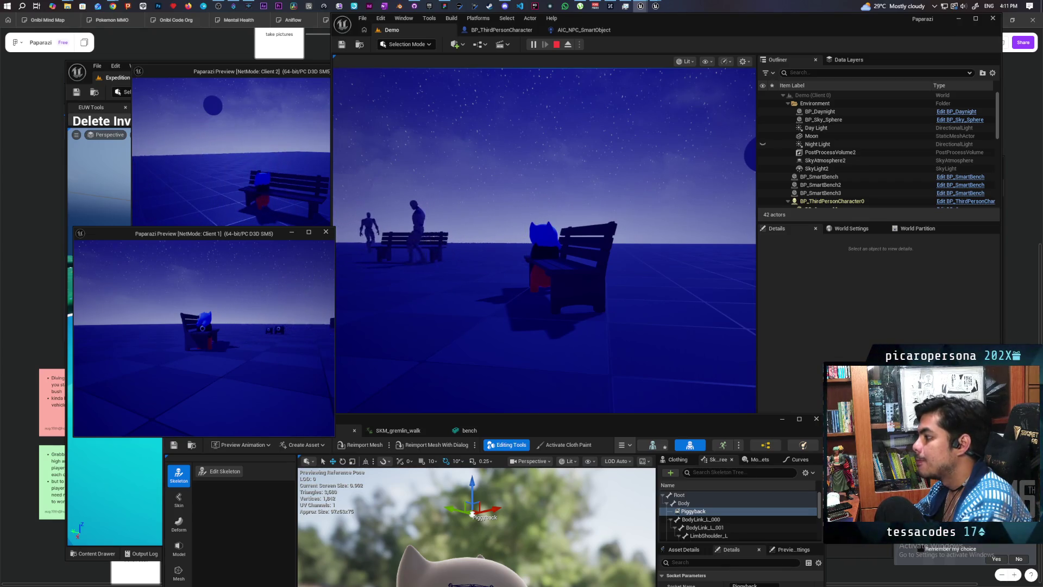
End the game preview and return to the BP_ThirdPersonCharacter blueprint editor
{"action": "key", "text": "Escape"}
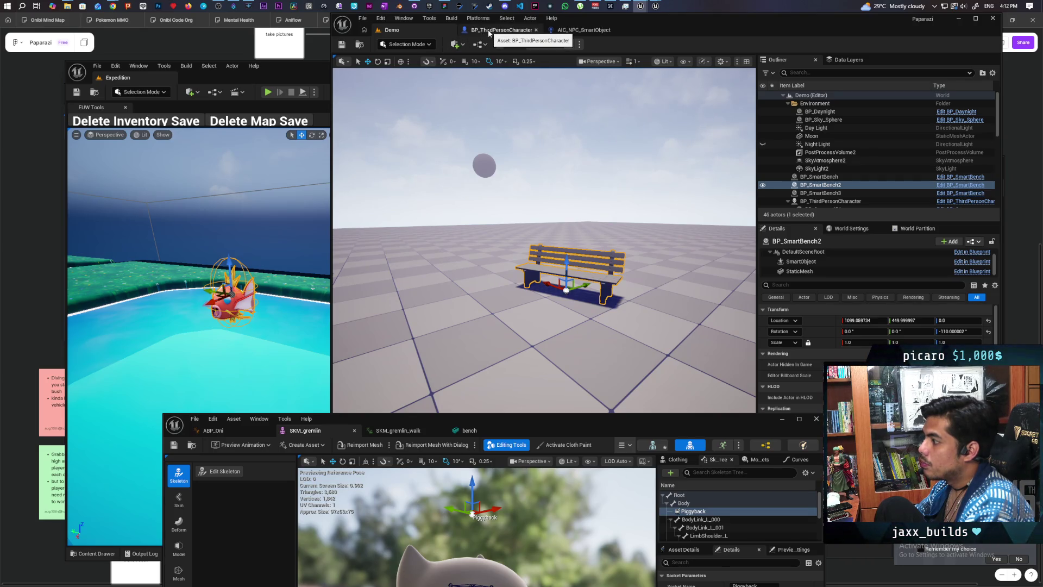
{"action": "left_click", "coordinate": [489, 31]}
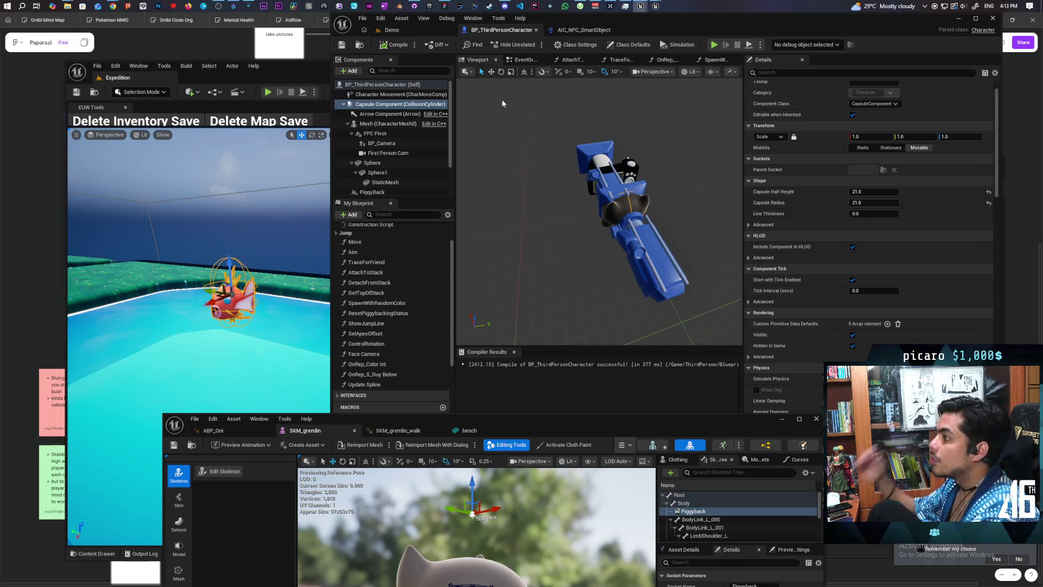
On the Paparazi board, duplicate the pink 'Diving idea' note above it and enlarge the copy
{"action": "left_click", "coordinate": [444, 6]}
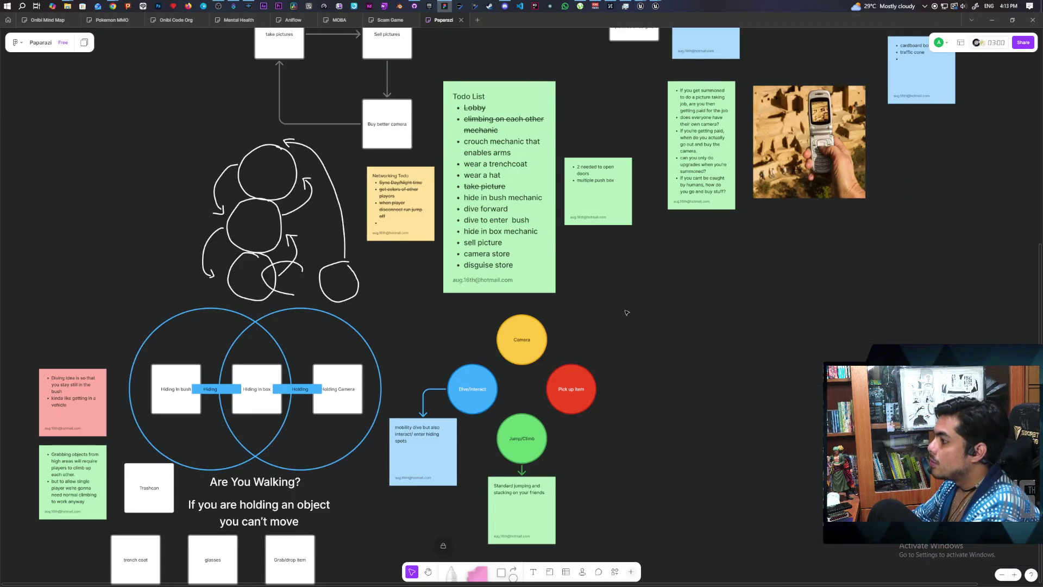
{"action": "scroll", "coordinate": [626, 312], "scroll_direction": "left", "scroll_amount": 8}
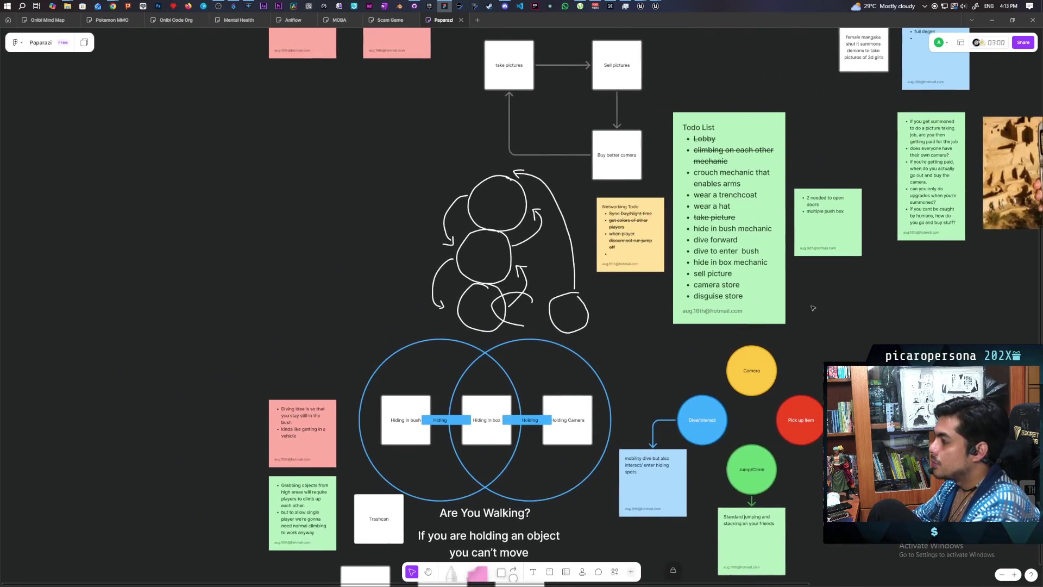
{"action": "scroll", "coordinate": [813, 308], "scroll_direction": "left", "scroll_amount": 2}
{"action": "scroll", "coordinate": [627, 414], "scroll_direction": "down", "scroll_amount": 3}
{"action": "scroll", "coordinate": [627, 414], "scroll_direction": "up", "scroll_amount": 3}
{"action": "scroll", "coordinate": [627, 414], "scroll_direction": "left", "scroll_amount": 1}
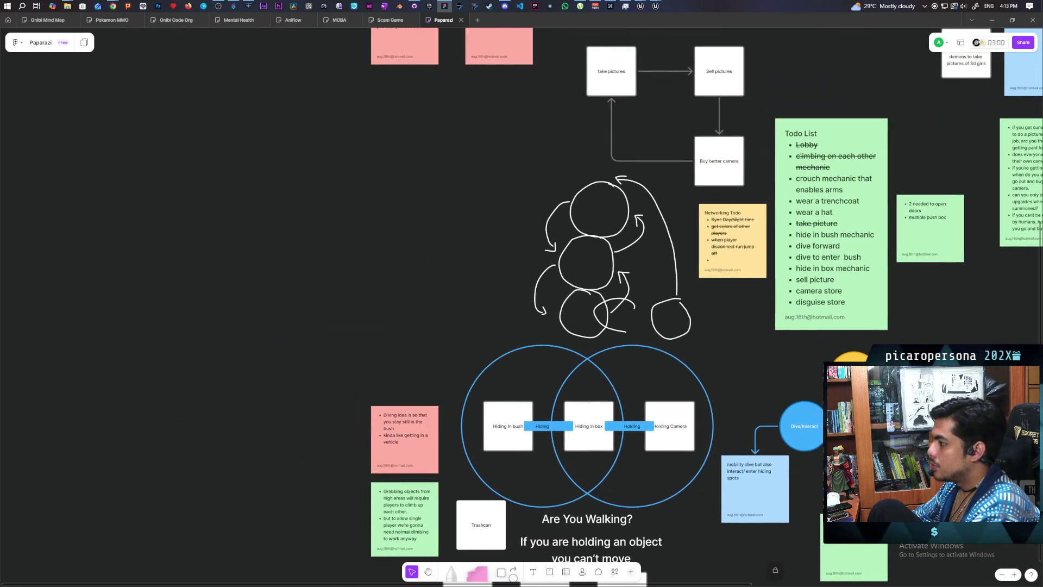
{"action": "left_click", "coordinate": [415, 457]}
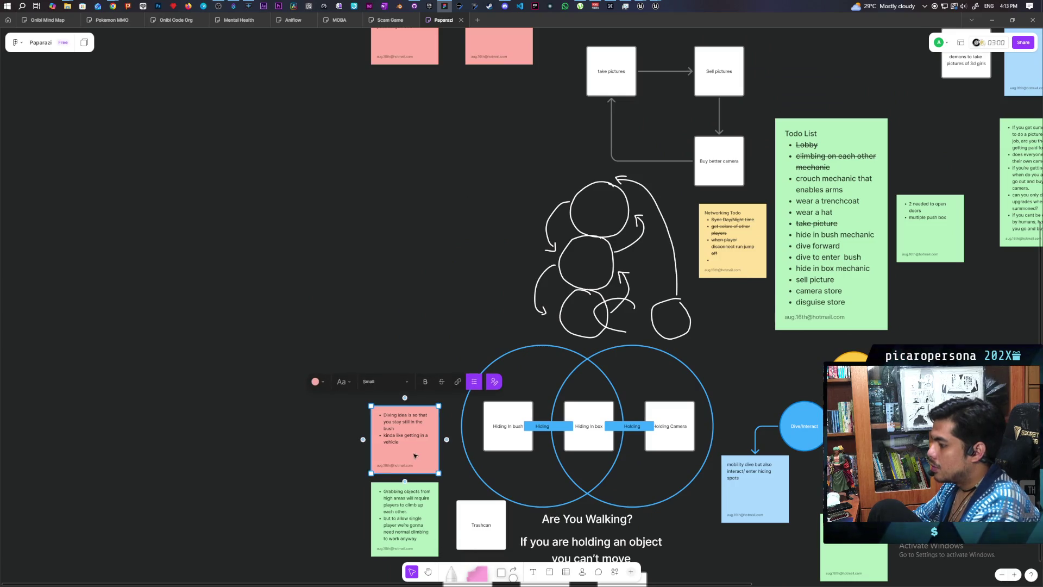
{"action": "mouse_move", "coordinate": [418, 431]}
{"action": "left_mouse_down"}
{"action": "mouse_move", "coordinate": [479, 235]}
{"action": "mouse_move", "coordinate": [472, 274]}
{"action": "left_mouse_up"}
{"action": "left_click_drag", "start_coordinate": [472, 225], "coordinate": [472, 252]}
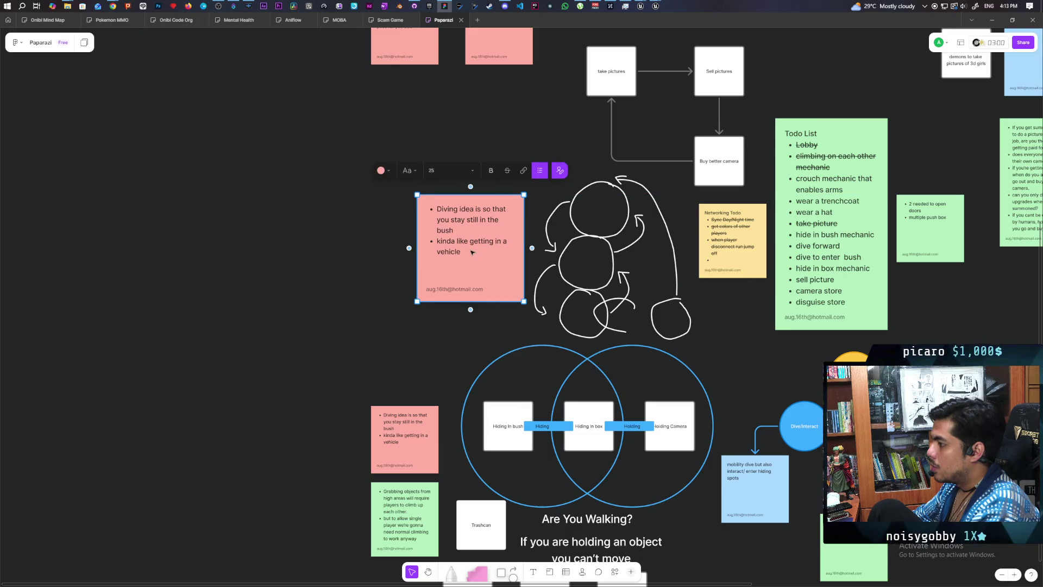
Write the warning about two people climbing one person at once, and make it bold
{"action": "double_click", "coordinate": [472, 252]}
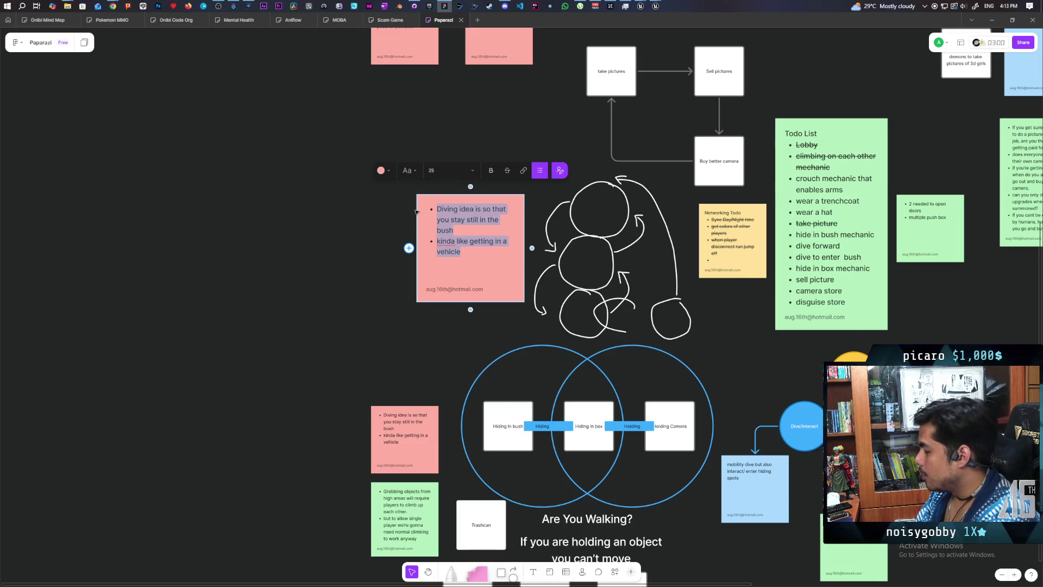
{"action": "type", "text": "If two peole"}
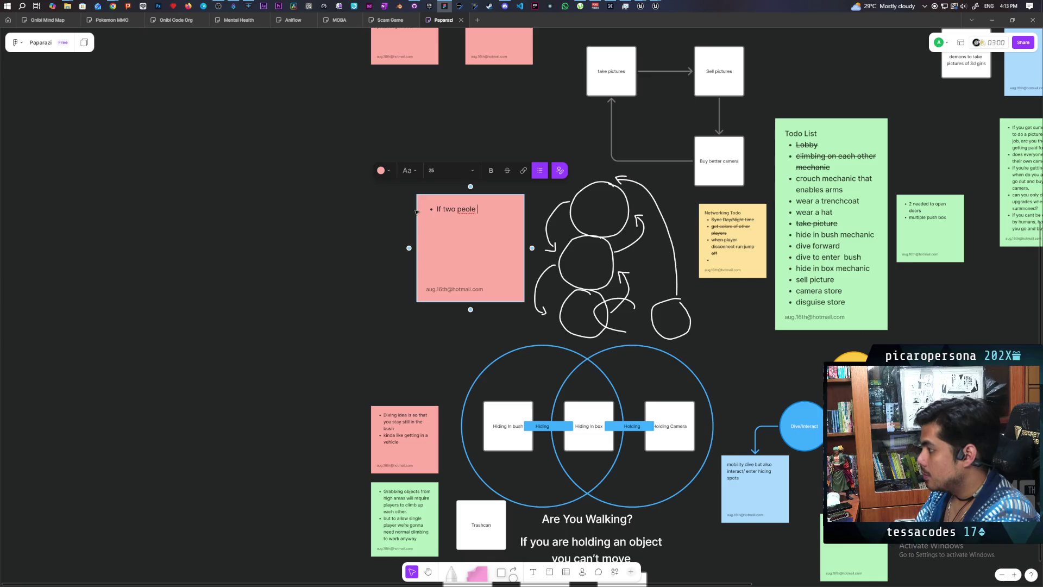
{"action": "type", "text": " try to climb"}
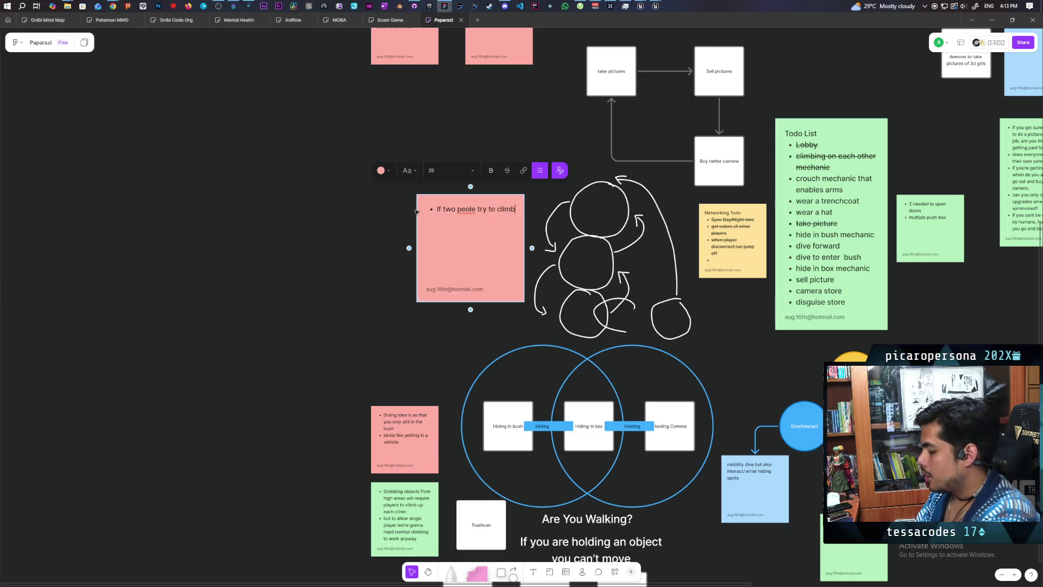
{"action": "type", "text": "me "}
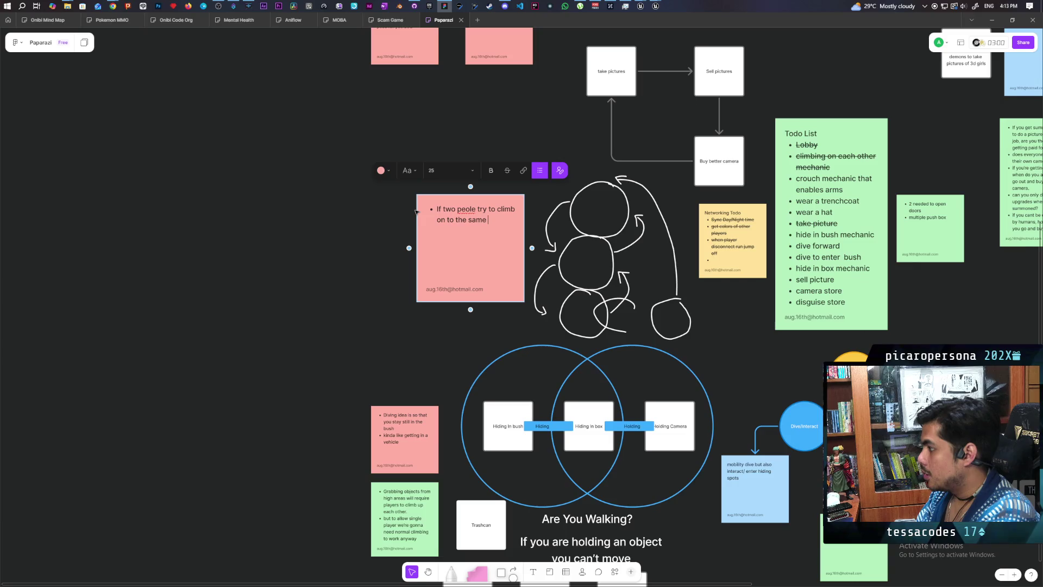
{"action": "type", "text": "person "}
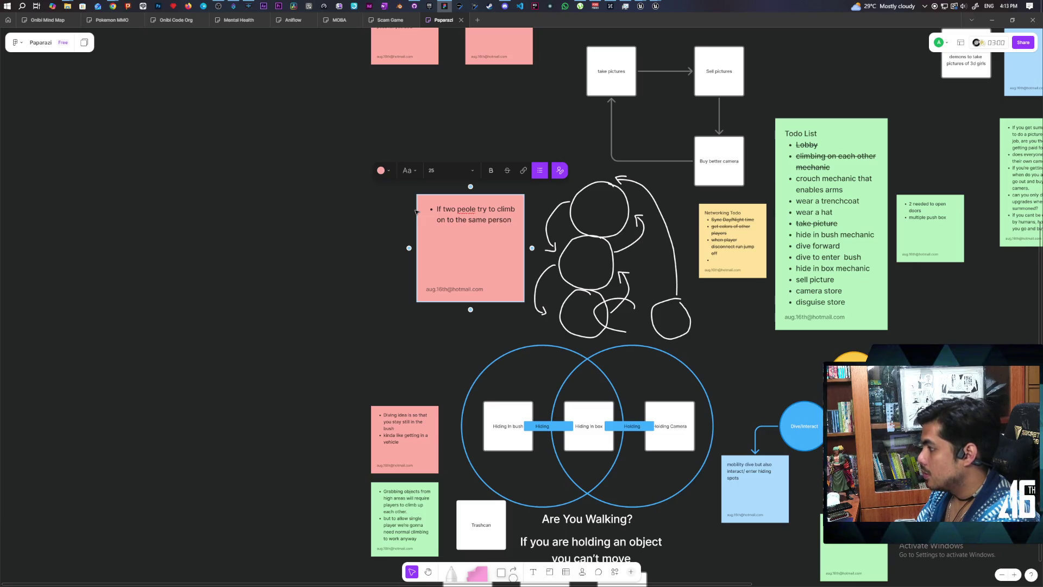
{"action": "type", "text": "at the same tom"}
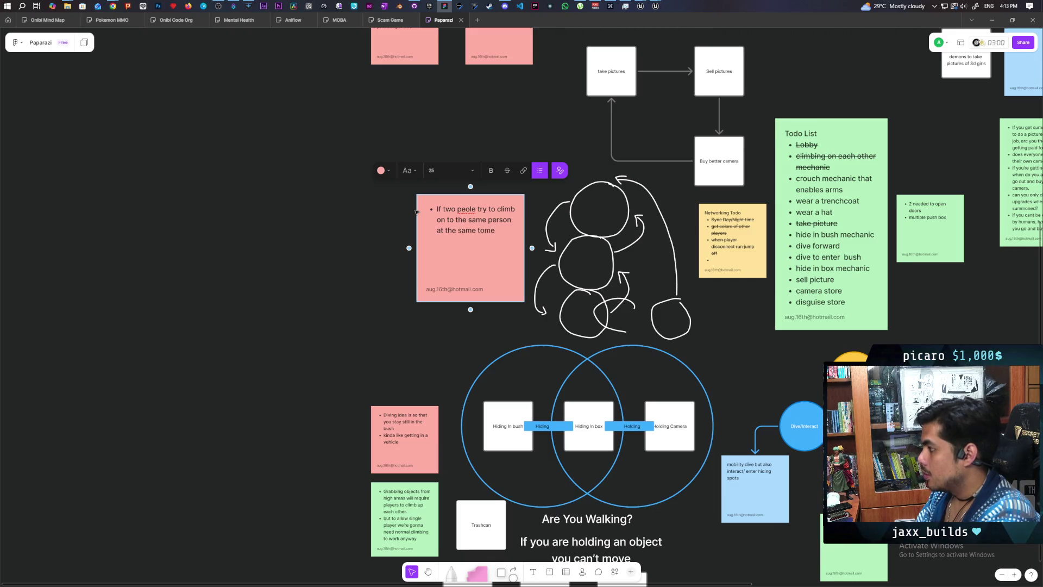
{"action": "type", "text": "e"}
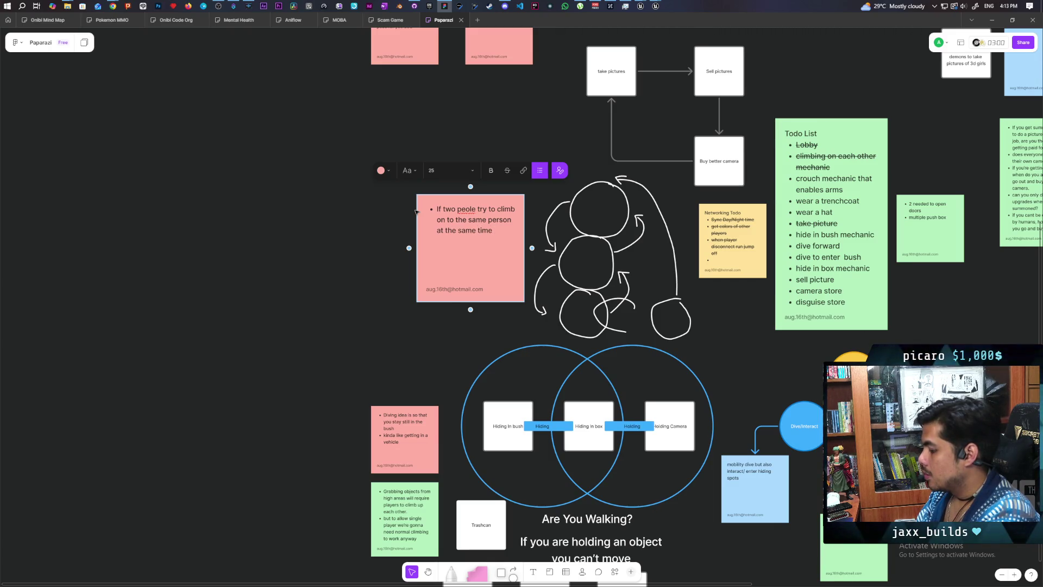
{"action": "type", "text": " bre"}
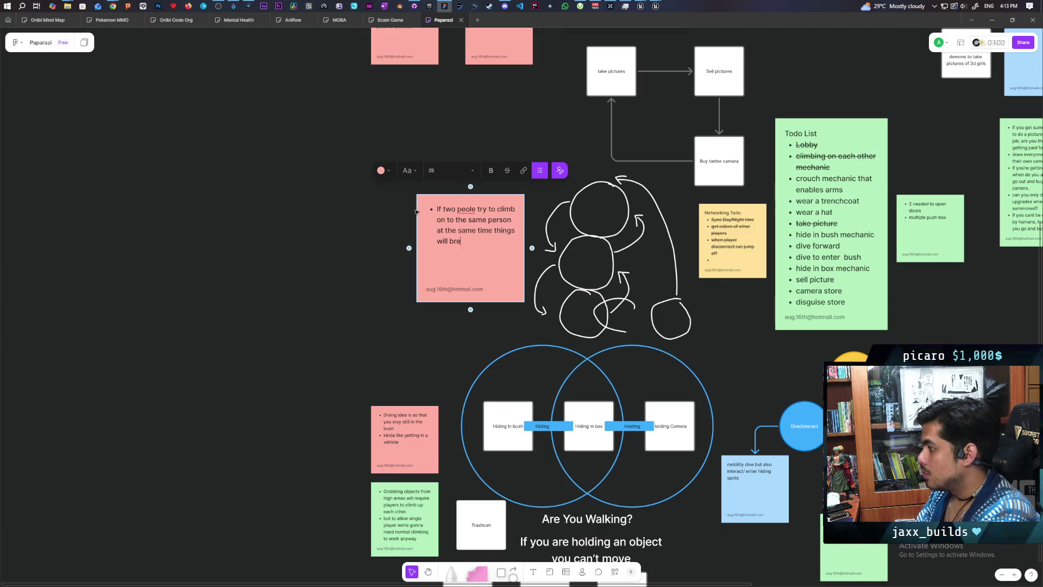
{"action": "type", "text": "sk"}
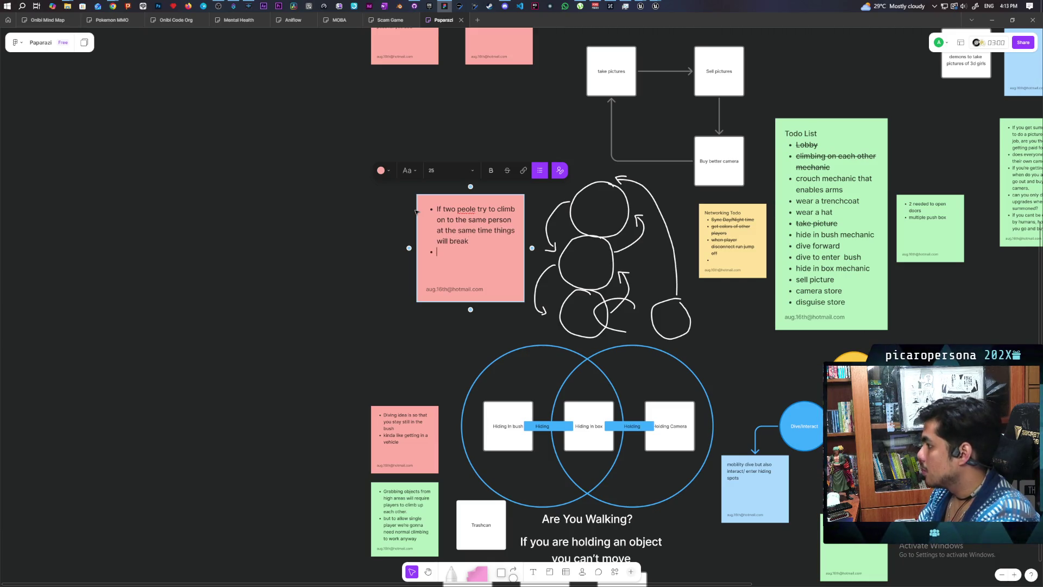
{"action": "key", "text": "Return"}
{"action": "key", "text": "Return"}
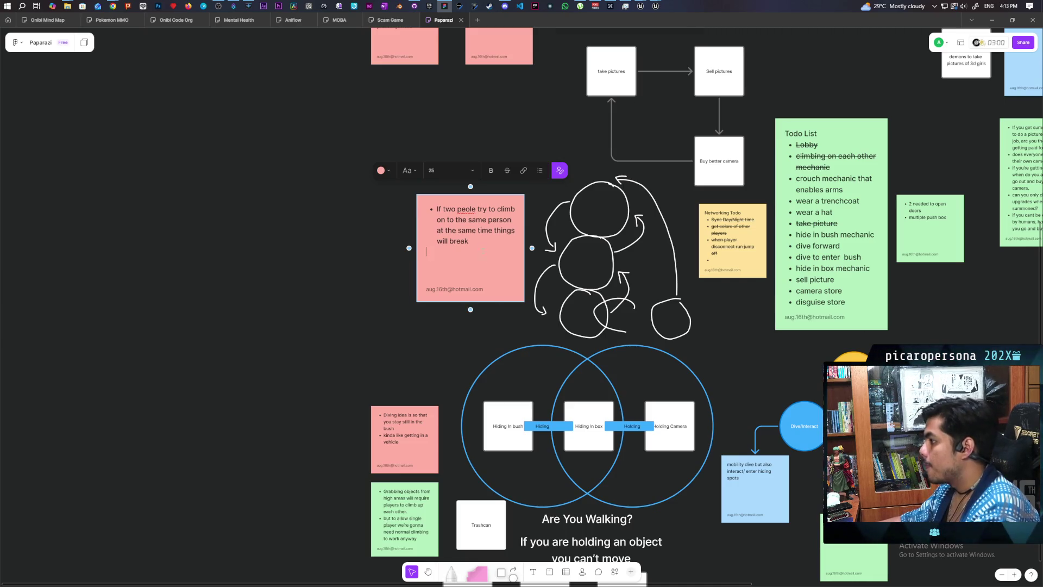
{"action": "mouse_move", "coordinate": [468, 241]}
{"action": "left_mouse_down"}
{"action": "mouse_move", "coordinate": [449, 240]}
{"action": "mouse_move", "coordinate": [435, 209]}
{"action": "left_mouse_up"}
{"action": "left_click", "coordinate": [492, 172]}
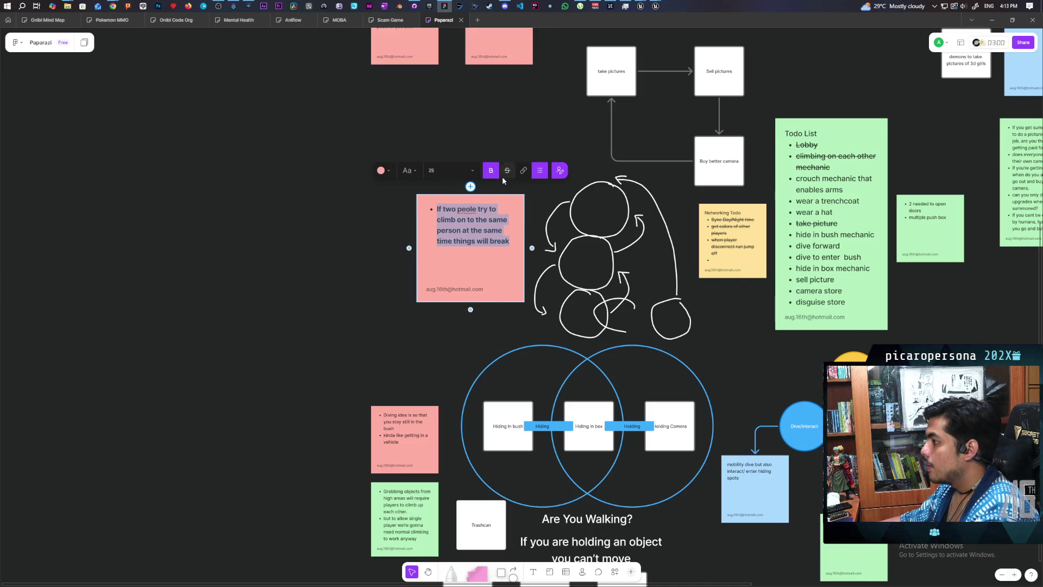
Correct the typo so the note reads 'people', then finish editing the note
{"action": "left_click", "coordinate": [466, 209]}
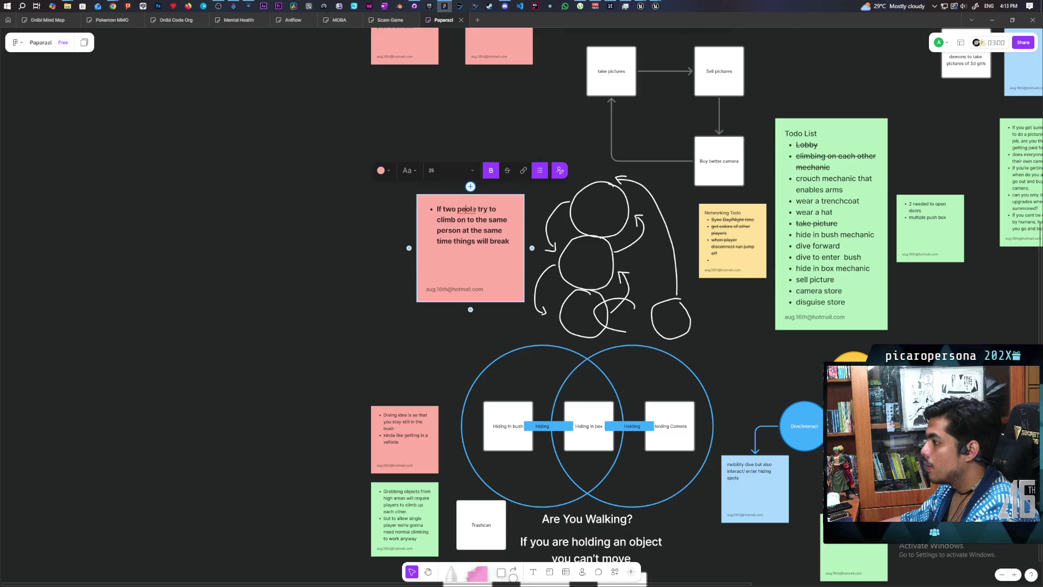
{"action": "type", "text": "p"}
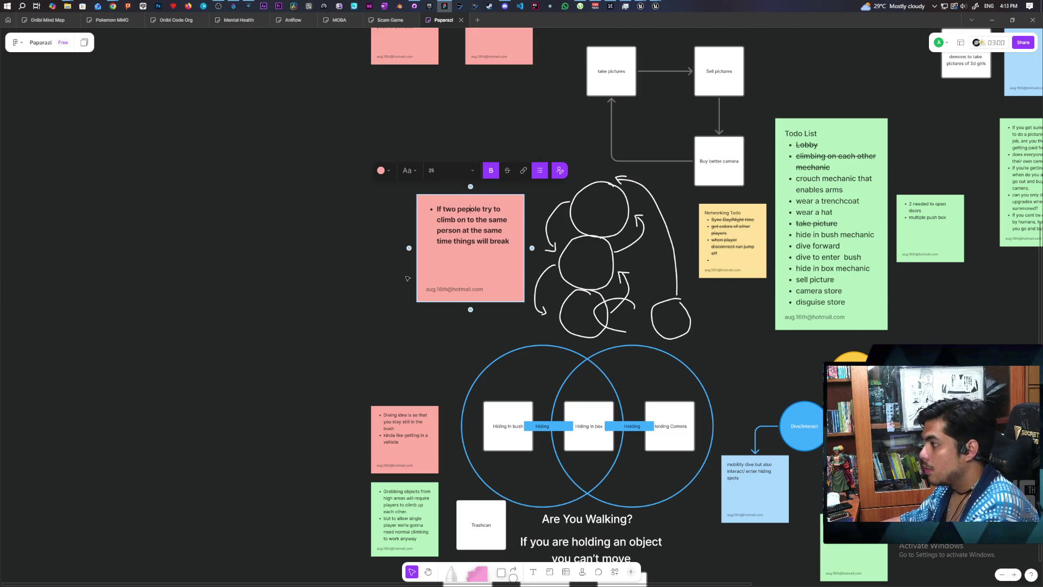
{"action": "key", "text": "BackSpace"}
{"action": "key", "text": "Right"}
{"action": "type", "text": "p"}
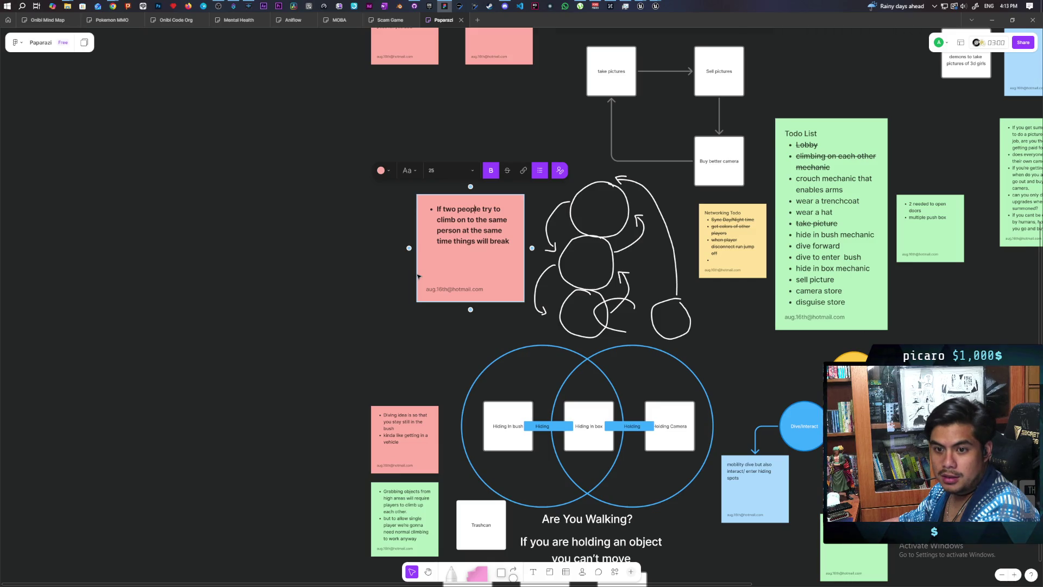
{"action": "key", "text": "Escape"}
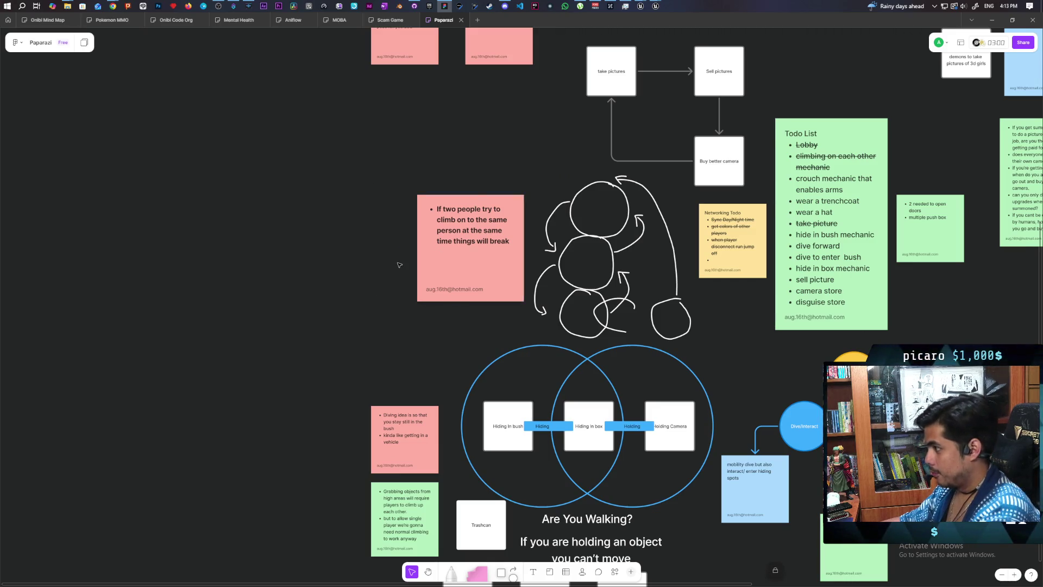
{"action": "right_click", "coordinate": [425, 279]}
{"action": "key", "text": "Escape"}
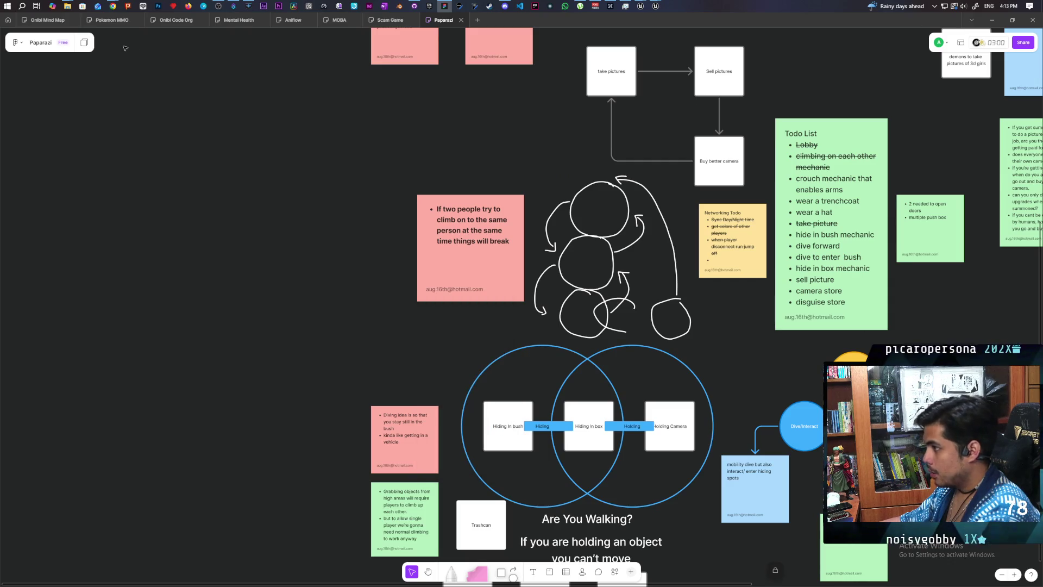
Minimize the whiteboard browser window to reveal the Unreal blueprint editor
{"action": "left_click", "coordinate": [993, 21]}
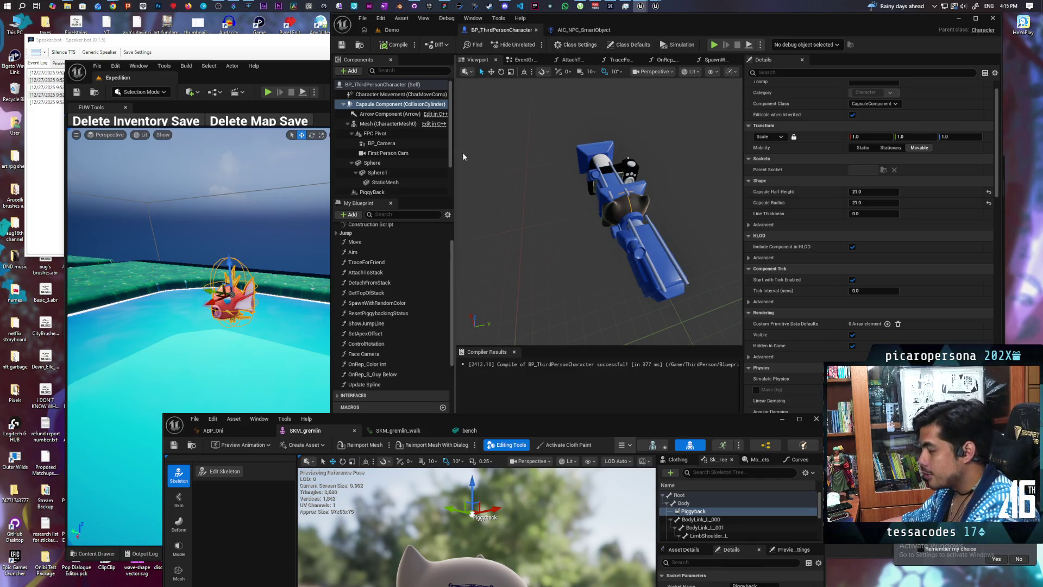
Restore the blueprint editor window size and minimize the SKM_gremlin skeleton editor
{"action": "double_click", "coordinate": [667, 25]}
{"action": "double_click", "coordinate": [678, 25]}
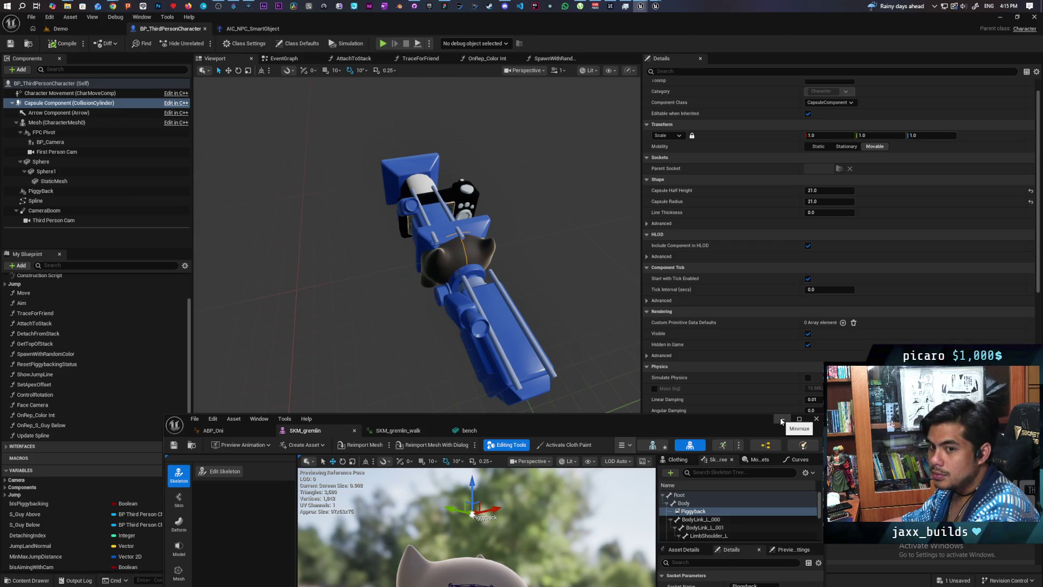
{"action": "left_click", "coordinate": [781, 419]}
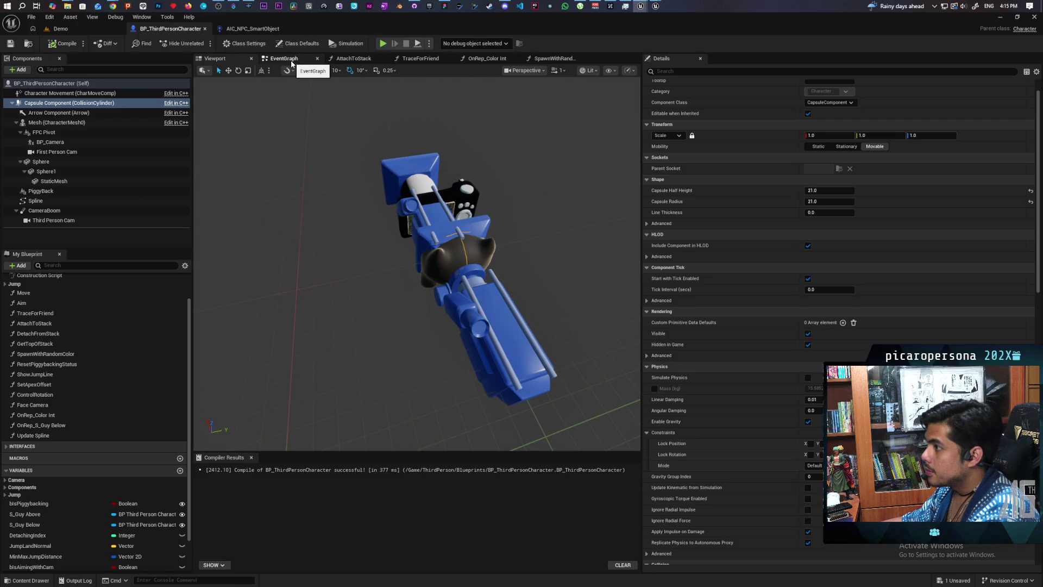
Open the EventGraph and pan past the Server Attaching and Detach sections to Jump Input
{"action": "left_click", "coordinate": [292, 63]}
{"action": "scroll", "coordinate": [467, 282], "scroll_direction": "down", "scroll_amount": 5}
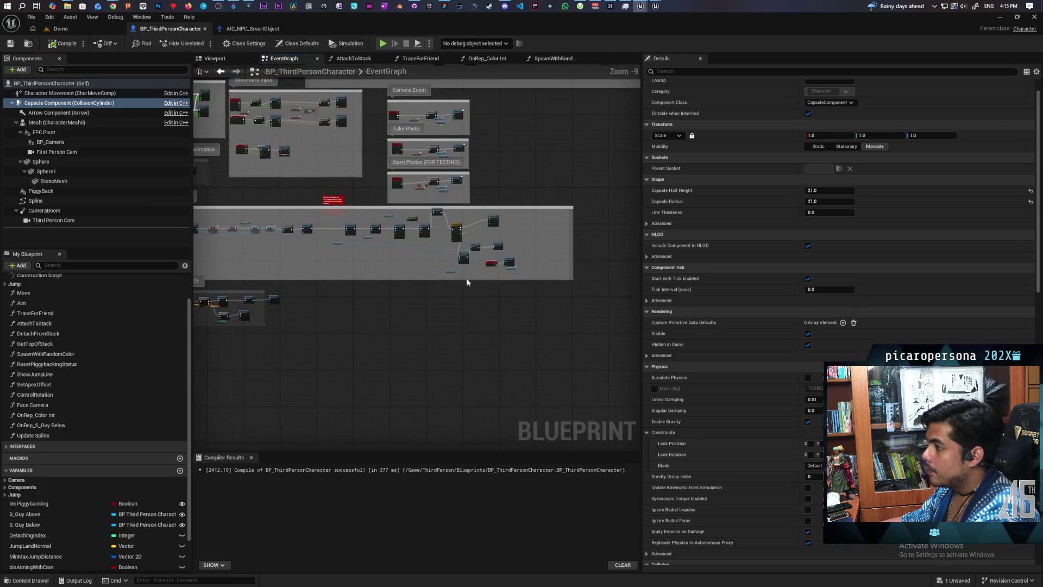
{"action": "mouse_move", "coordinate": [303, 253]}
{"action": "left_mouse_down"}
{"action": "mouse_move", "coordinate": [505, 254]}
{"action": "mouse_move", "coordinate": [513, 285]}
{"action": "mouse_move", "coordinate": [520, 281]}
{"action": "left_mouse_up"}
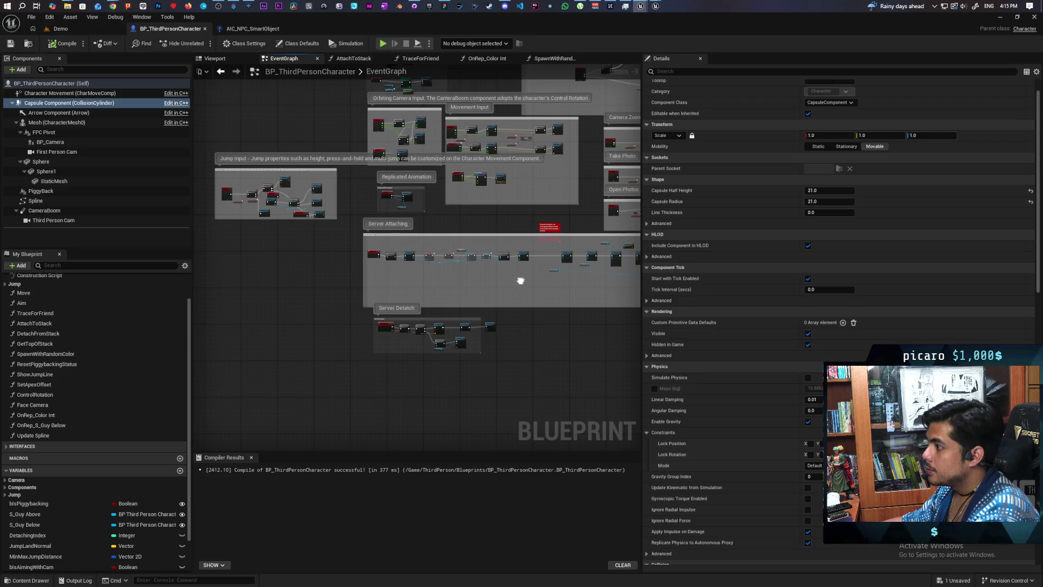
{"action": "left_click_drag", "start_coordinate": [520, 281], "coordinate": [518, 279]}
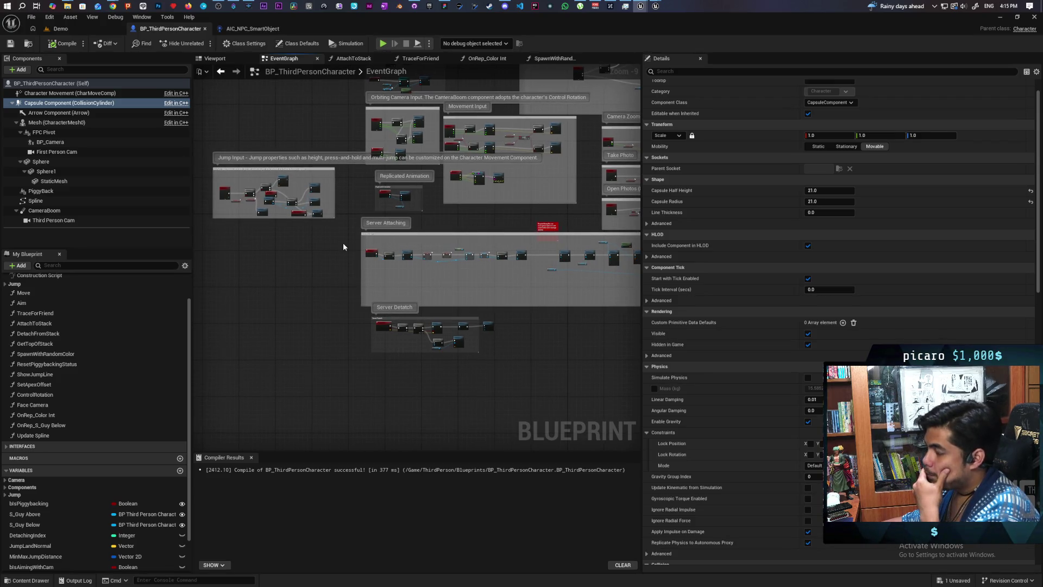
{"action": "scroll", "coordinate": [375, 245], "scroll_direction": "up", "scroll_amount": 2}
{"action": "scroll", "coordinate": [383, 324], "scroll_direction": "up", "scroll_amount": 1}
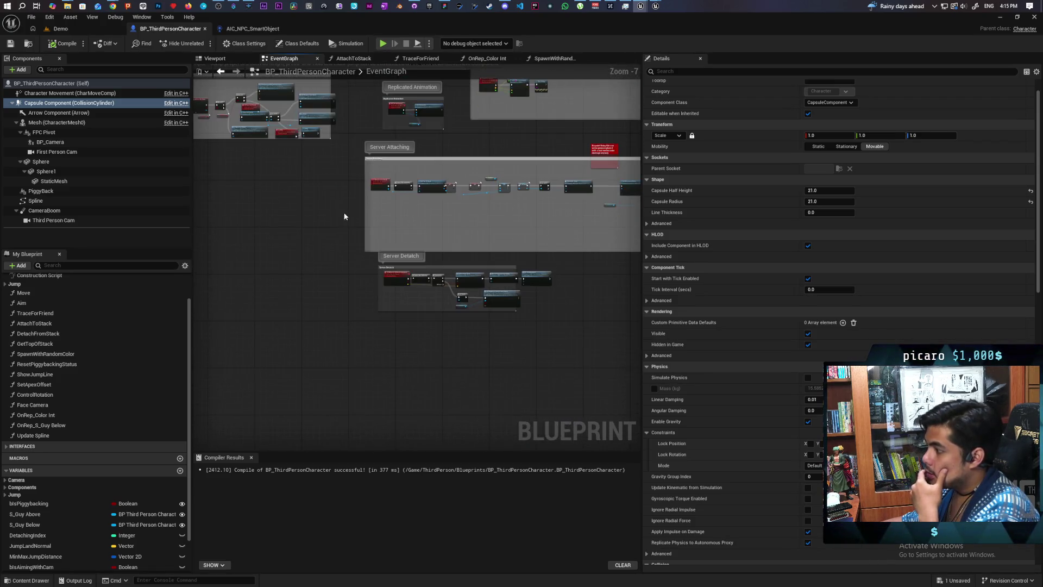
{"action": "mouse_move", "coordinate": [438, 228]}
{"action": "left_mouse_down"}
{"action": "mouse_move", "coordinate": [415, 283]}
{"action": "mouse_move", "coordinate": [465, 310]}
{"action": "left_mouse_up"}
{"action": "scroll", "coordinate": [448, 264], "scroll_direction": "up", "scroll_amount": 2}
{"action": "scroll", "coordinate": [448, 264], "scroll_direction": "down", "scroll_amount": 2}
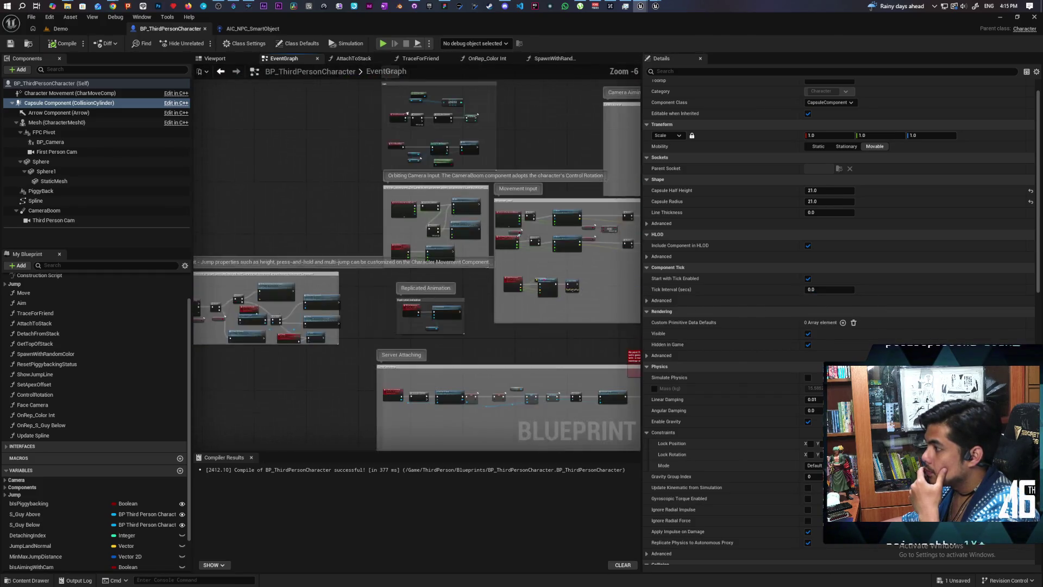
{"action": "mouse_move", "coordinate": [448, 263]}
{"action": "left_mouse_down"}
{"action": "mouse_move", "coordinate": [431, 300]}
{"action": "mouse_move", "coordinate": [422, 281]}
{"action": "left_mouse_up"}
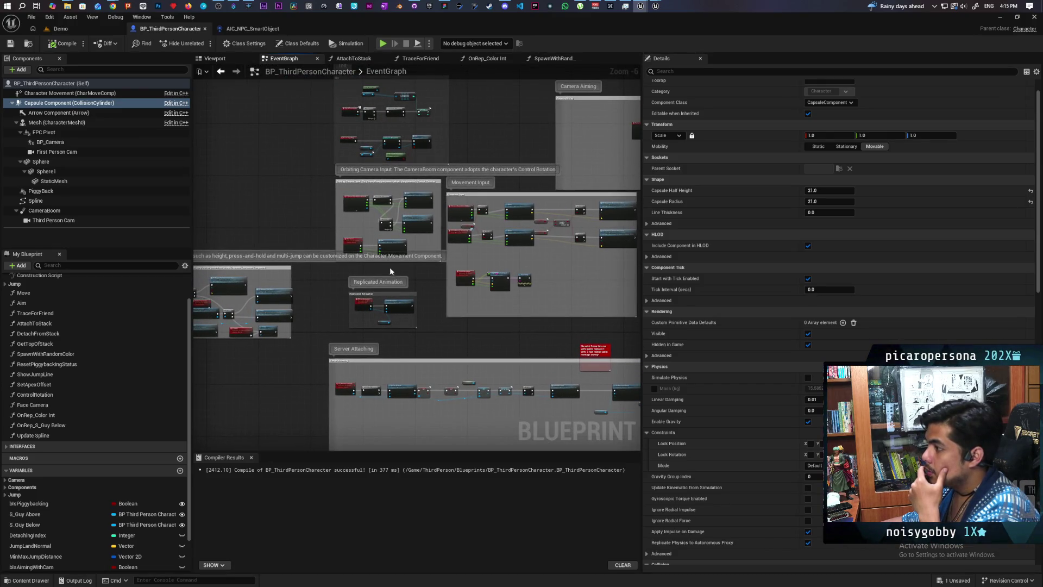
{"action": "mouse_move", "coordinate": [442, 314]}
{"action": "left_mouse_down"}
{"action": "mouse_move", "coordinate": [496, 249]}
{"action": "mouse_move", "coordinate": [477, 158]}
{"action": "mouse_move", "coordinate": [363, 233]}
{"action": "mouse_move", "coordinate": [342, 272]}
{"action": "mouse_move", "coordinate": [599, 256]}
{"action": "left_mouse_up"}
{"action": "scroll", "coordinate": [370, 272], "scroll_direction": "up", "scroll_amount": 4}
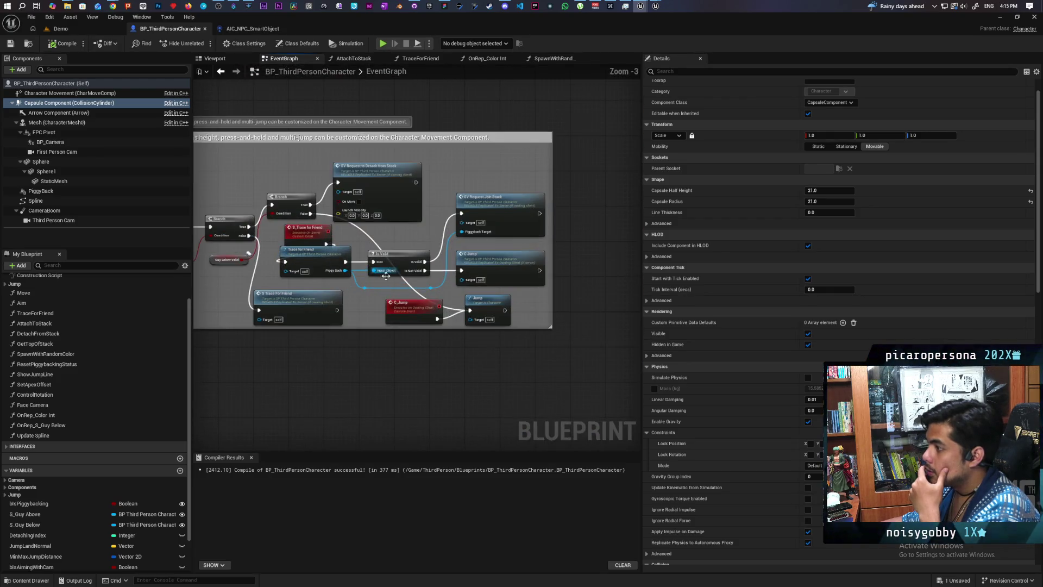
Widen the Jump Input comment box to the right and extend it downward
{"action": "scroll", "coordinate": [357, 338], "scroll_direction": "down", "scroll_amount": 4}
{"action": "scroll", "coordinate": [427, 325], "scroll_direction": "up", "scroll_amount": 2}
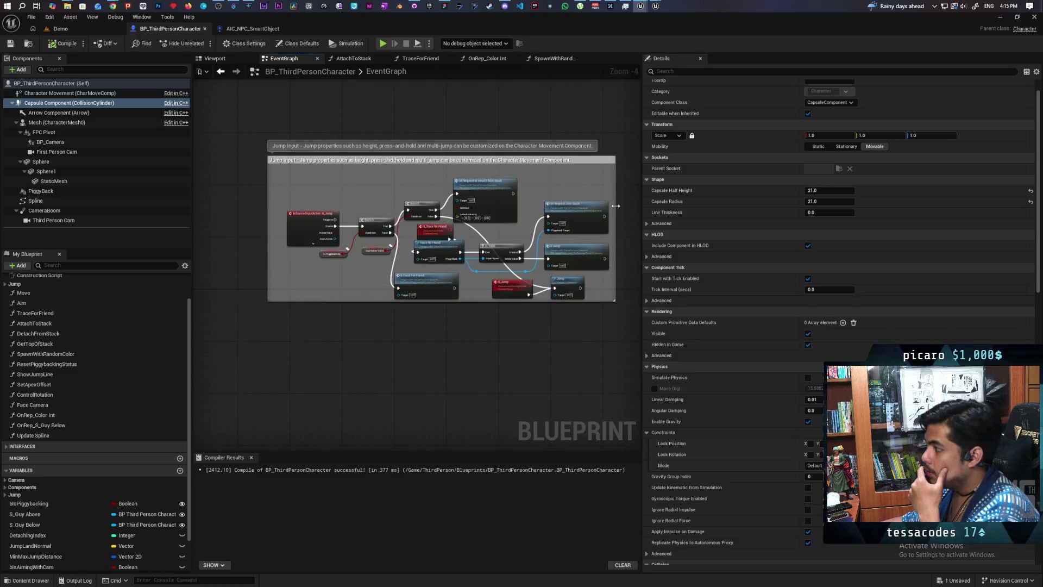
{"action": "left_click_drag", "start_coordinate": [616, 255], "coordinate": [629, 255]}
{"action": "left_click_drag", "start_coordinate": [589, 300], "coordinate": [585, 323]}
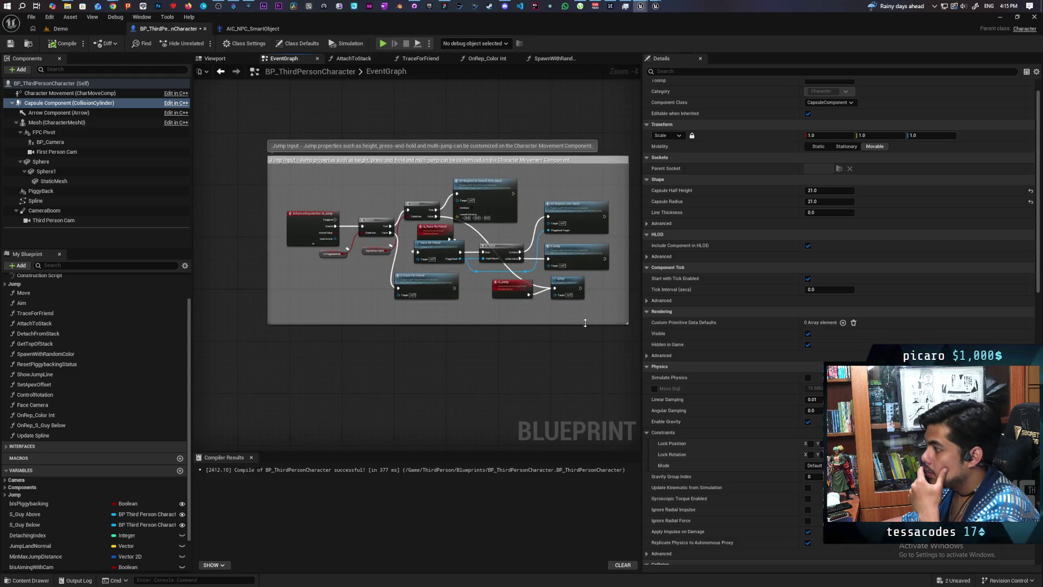
{"action": "scroll", "coordinate": [399, 330], "scroll_direction": "up", "scroll_amount": 4}
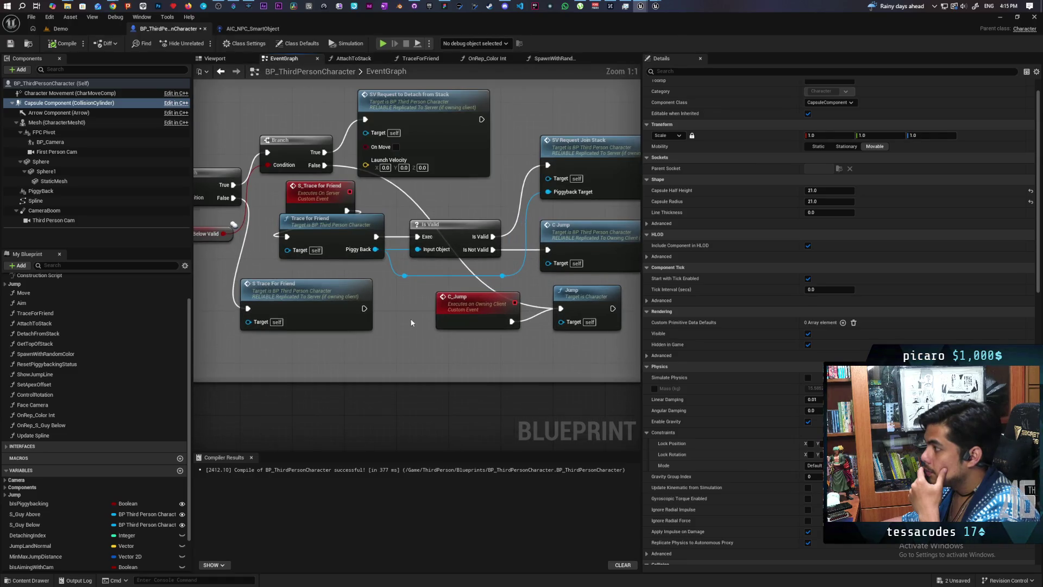
{"action": "left_click_drag", "start_coordinate": [411, 322], "coordinate": [388, 341]}
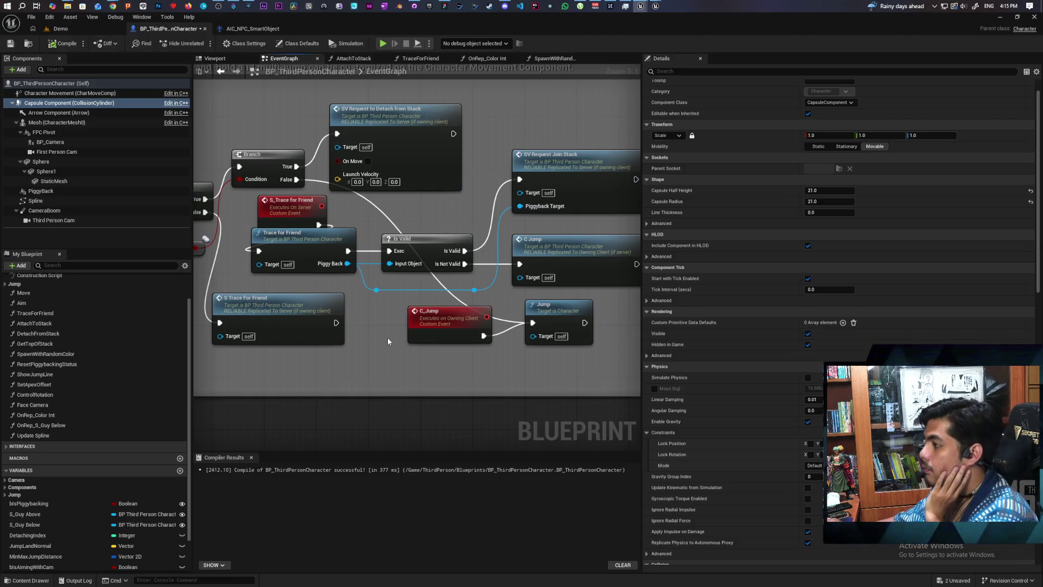
{"action": "left_click_drag", "start_coordinate": [375, 332], "coordinate": [357, 331]}
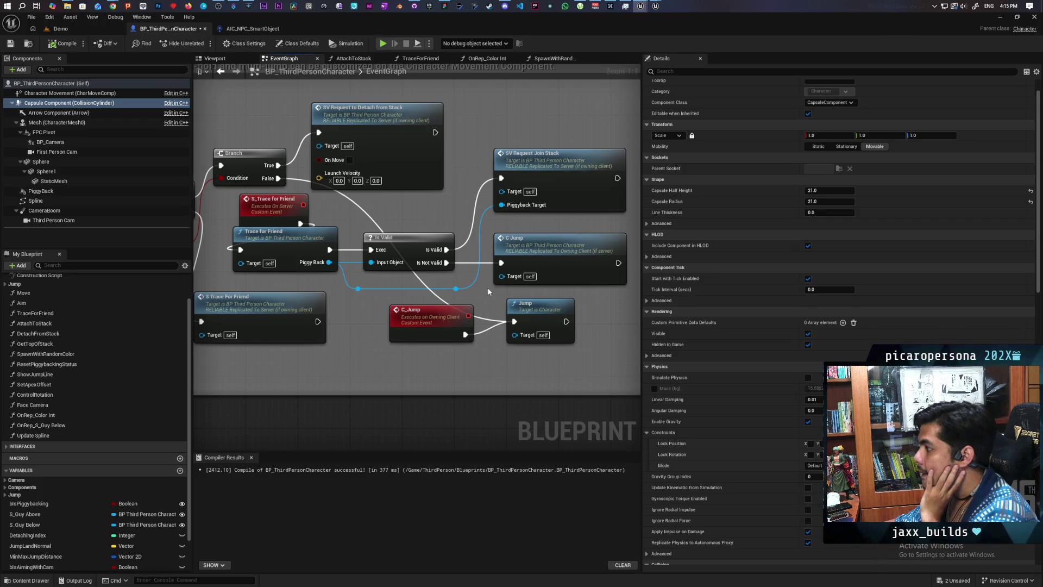
{"action": "left_click_drag", "start_coordinate": [423, 270], "coordinate": [329, 284]}
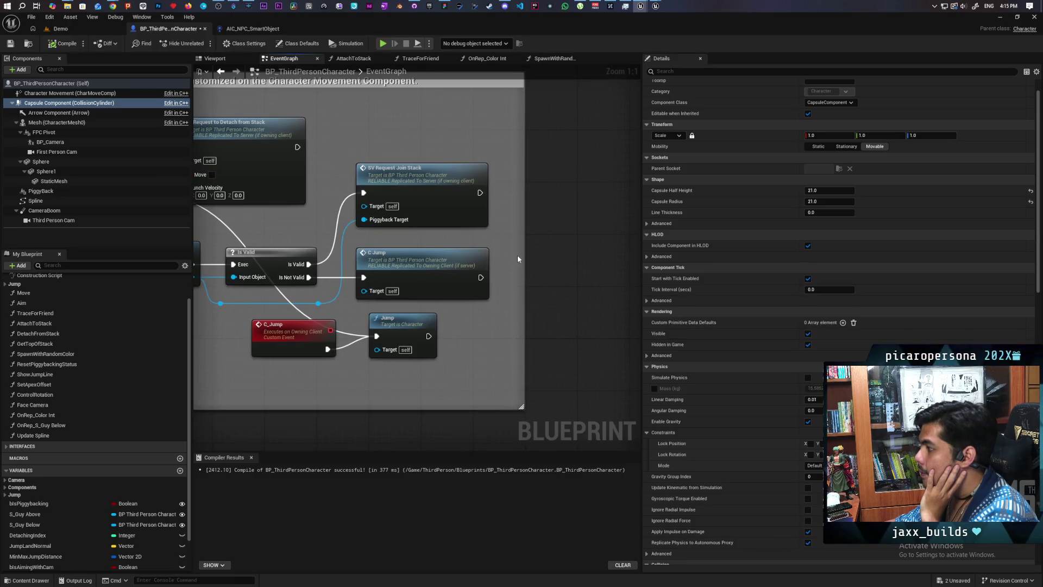
{"action": "left_click_drag", "start_coordinate": [542, 255], "coordinate": [616, 255]}
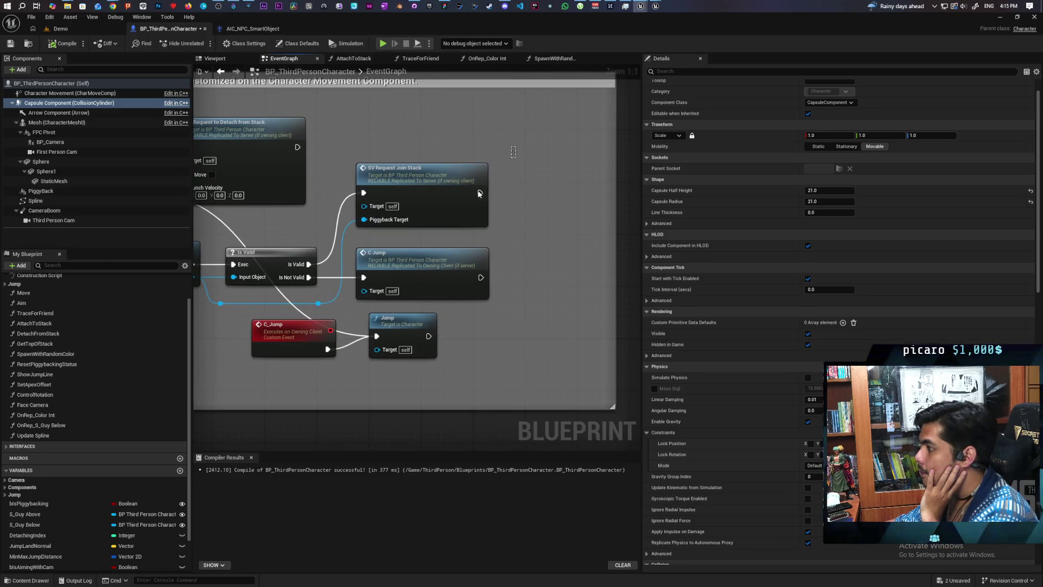
Move the SV Request Join Stack node further right, away from C_Jump
{"action": "left_click_drag", "start_coordinate": [515, 146], "coordinate": [350, 238]}
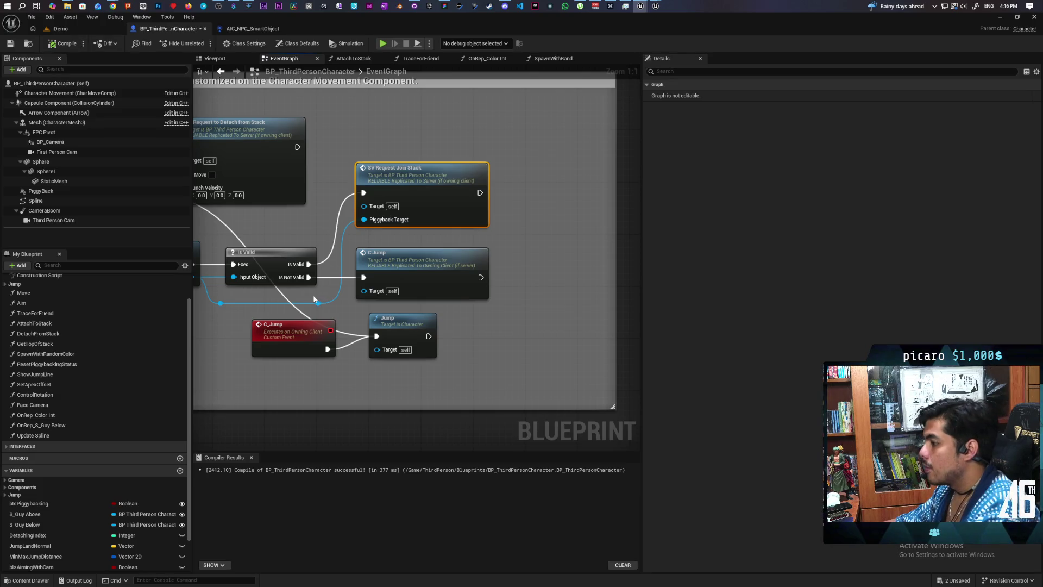
{"action": "left_click", "coordinate": [505, 207]}
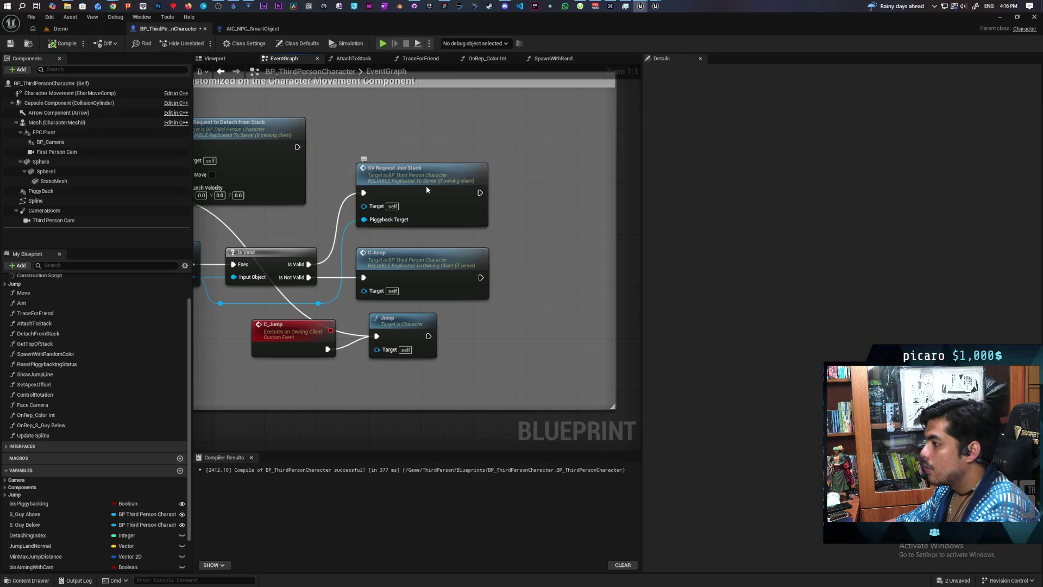
{"action": "left_click_drag", "start_coordinate": [426, 189], "coordinate": [498, 189]}
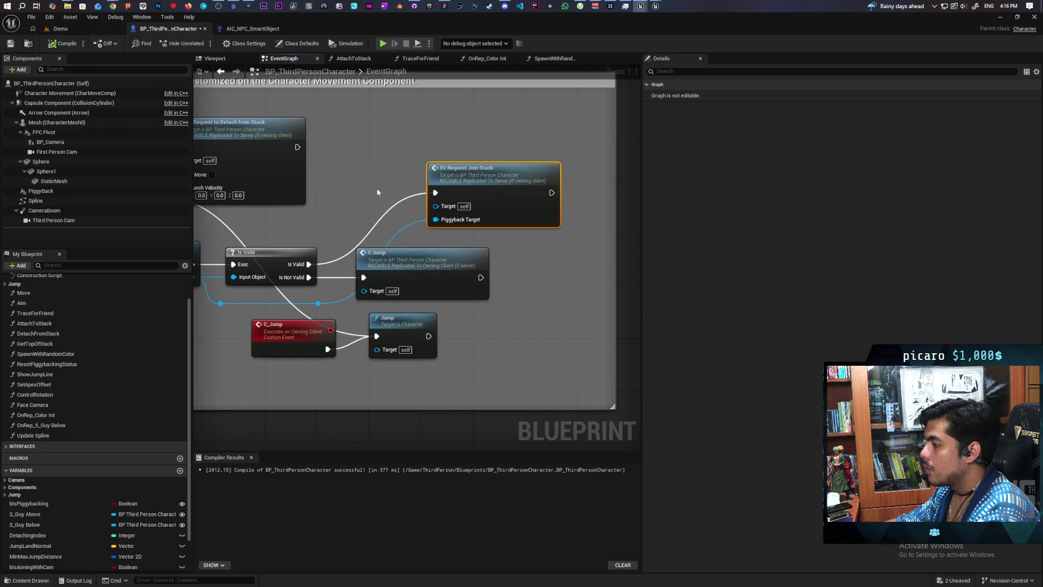
{"action": "left_click", "coordinate": [378, 192]}
{"action": "scroll", "coordinate": [82, 489], "scroll_direction": "down", "scroll_amount": 2}
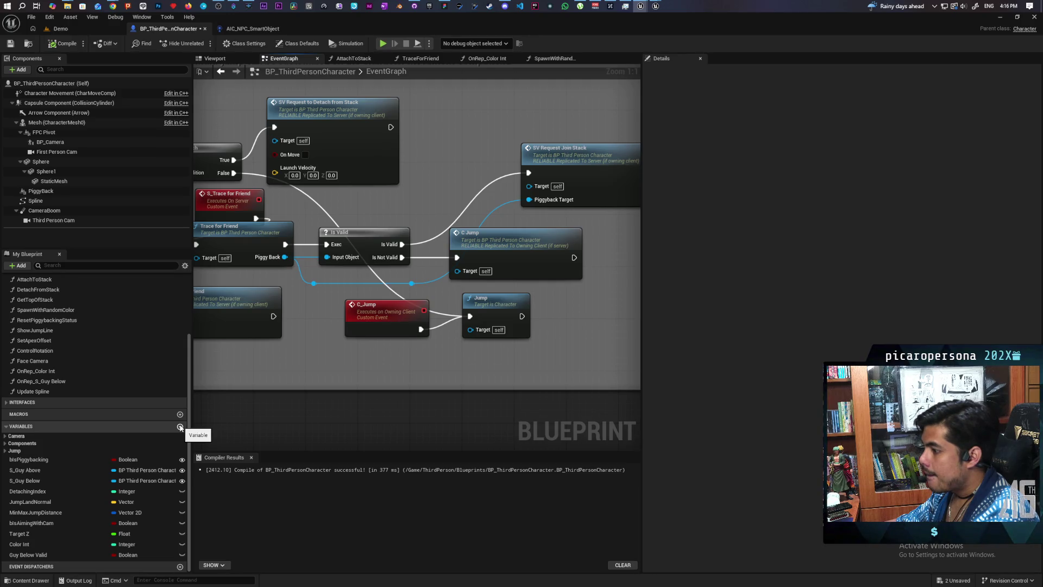
Add a new Boolean variable named InProgress
{"action": "left_click", "coordinate": [180, 427]}
{"action": "type", "text": "C"}
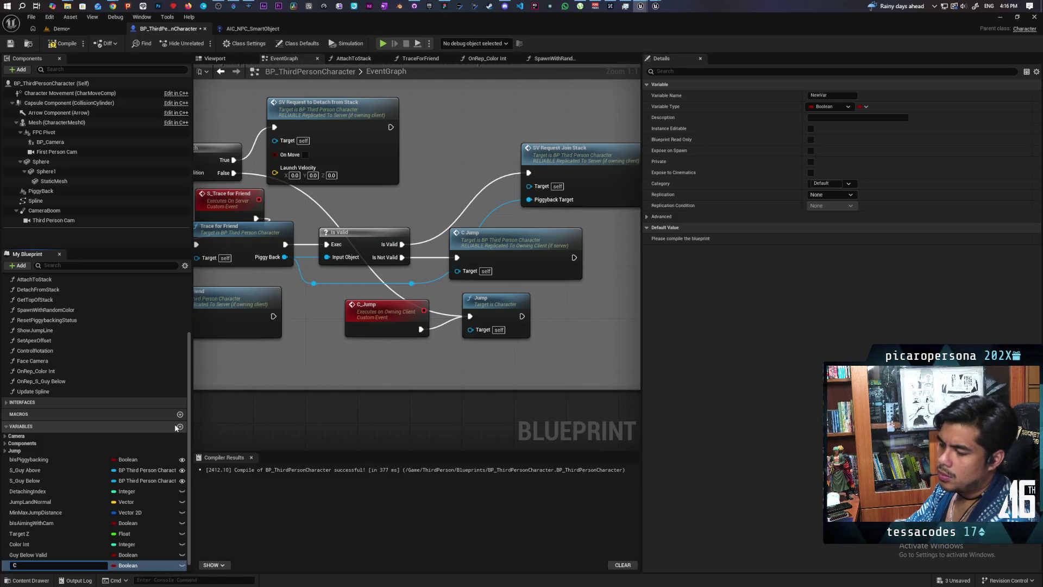
{"action": "key", "text": "BackSpace"}
{"action": "type", "text": "InPro"}
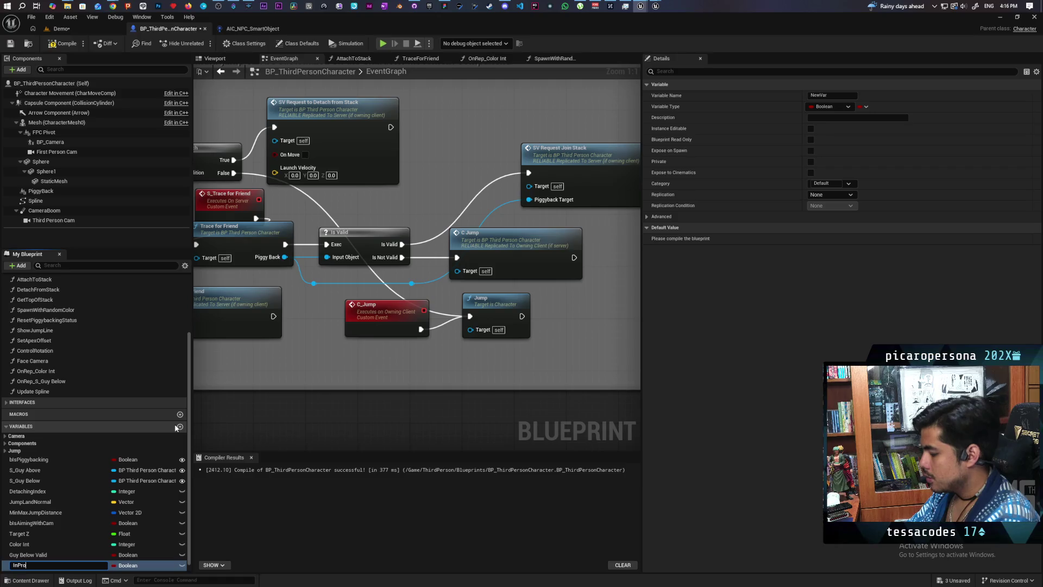
{"action": "type", "text": "gress"}
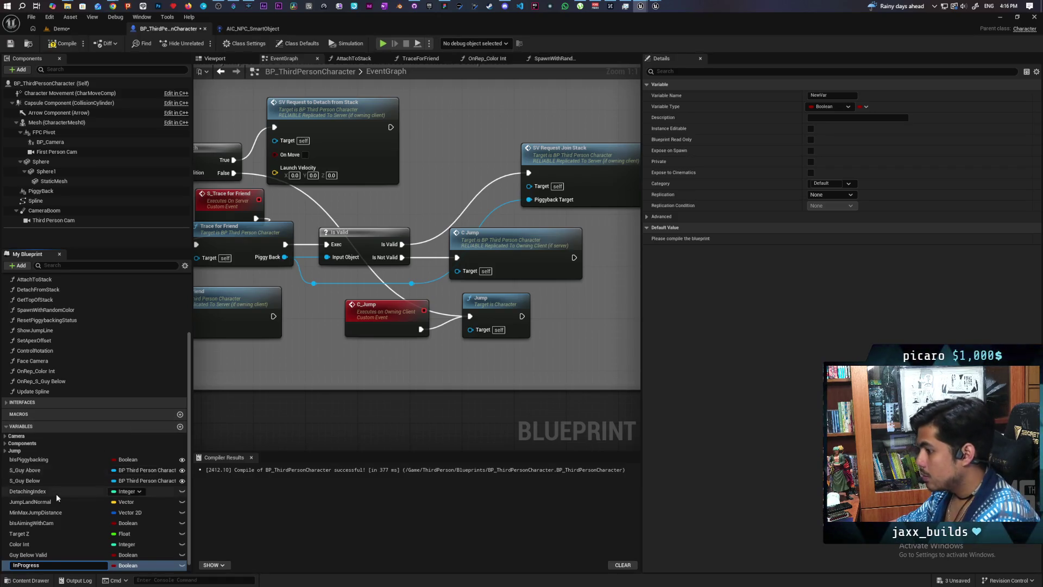
{"action": "key", "text": "Return"}
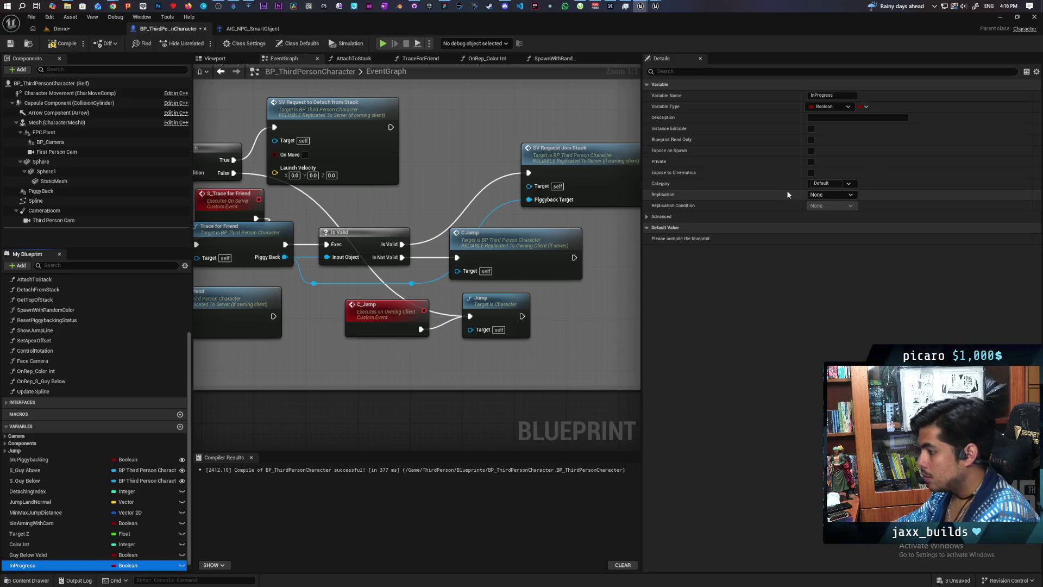
Describe InProgress as 'Someone is currently trying to climb/ attach themselves to the stack', then compile
{"action": "left_click", "coordinate": [824, 118]}
{"action": "type", "text": "If sear"}
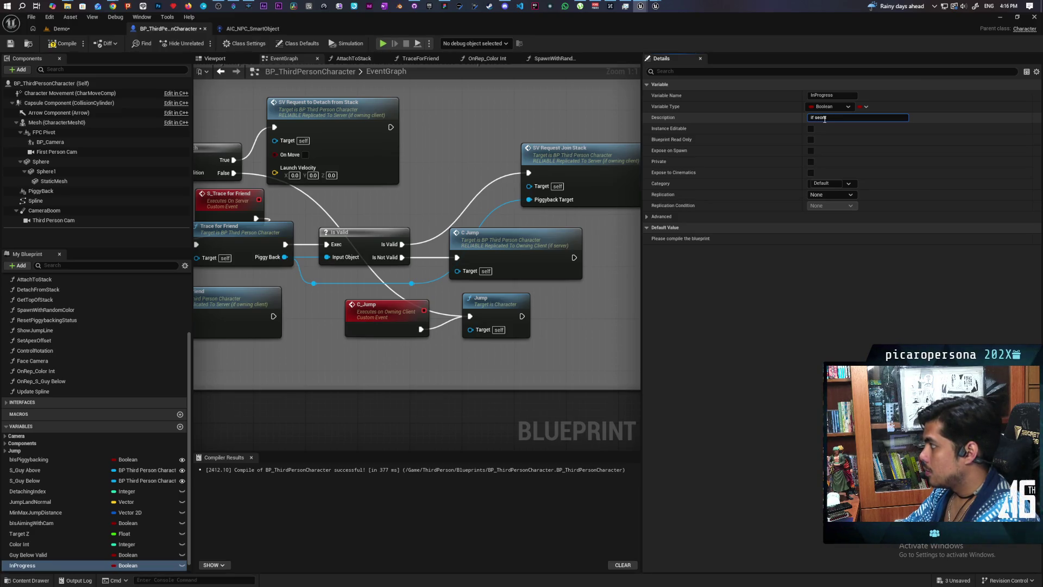
{"action": "type", "text": "m"}
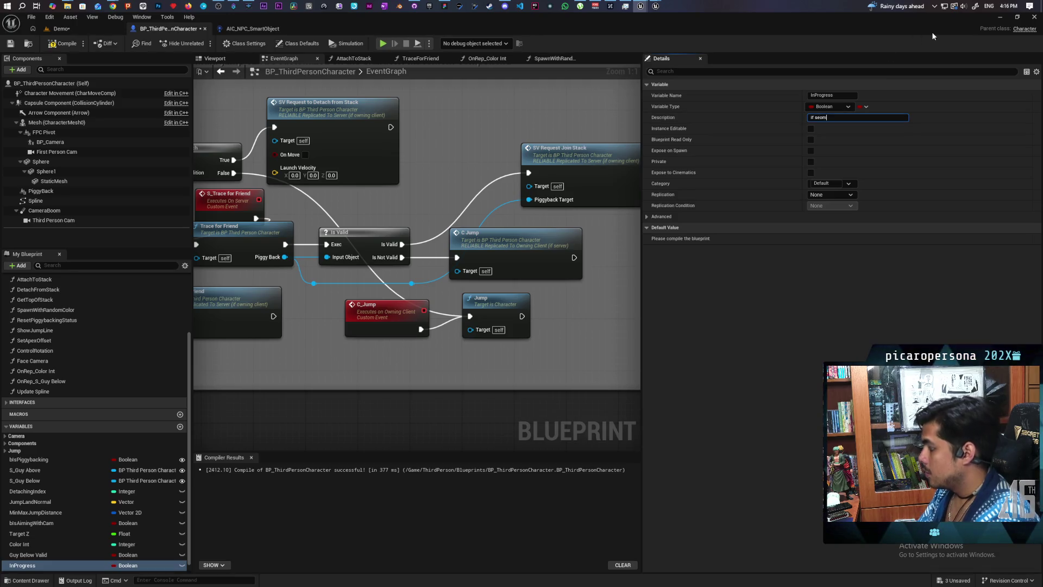
{"action": "key", "text": "BackSpace"}
{"action": "key", "text": "BackSpace"}
{"action": "key", "text": "BackSpace"}
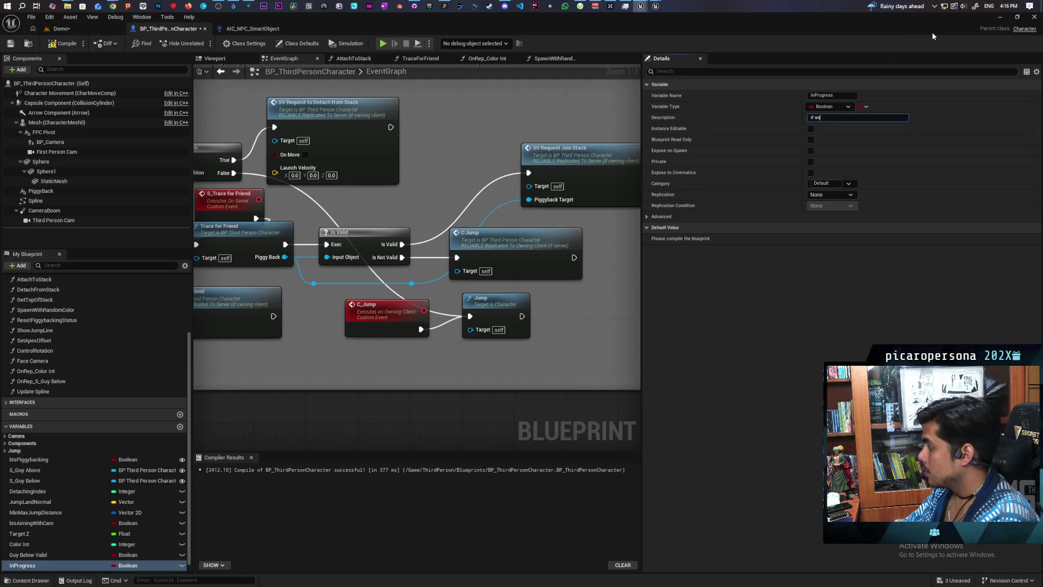
{"action": "type", "text": "omeone is currently"}
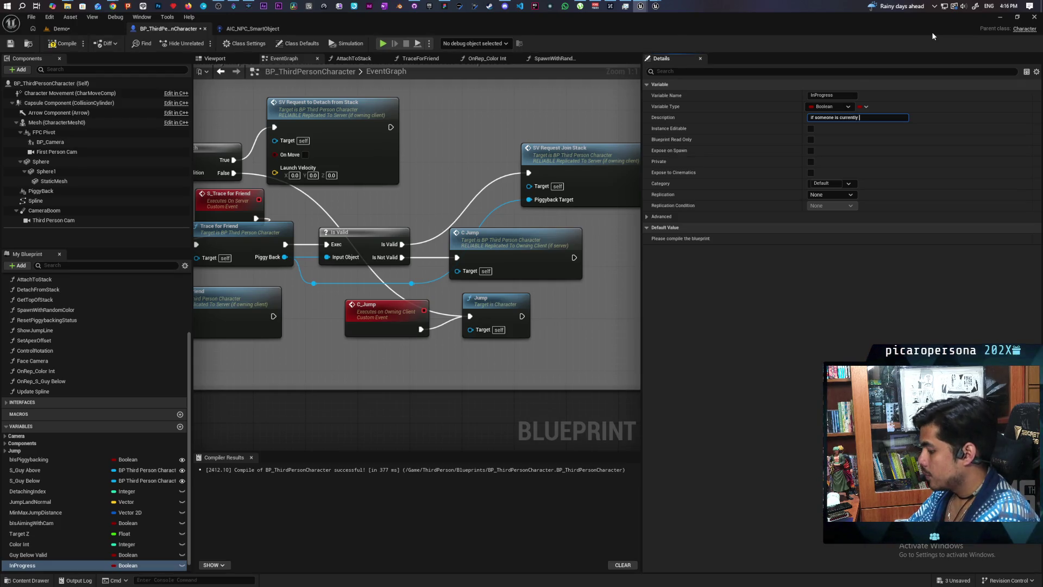
{"action": "type", "text": " trying to cli"}
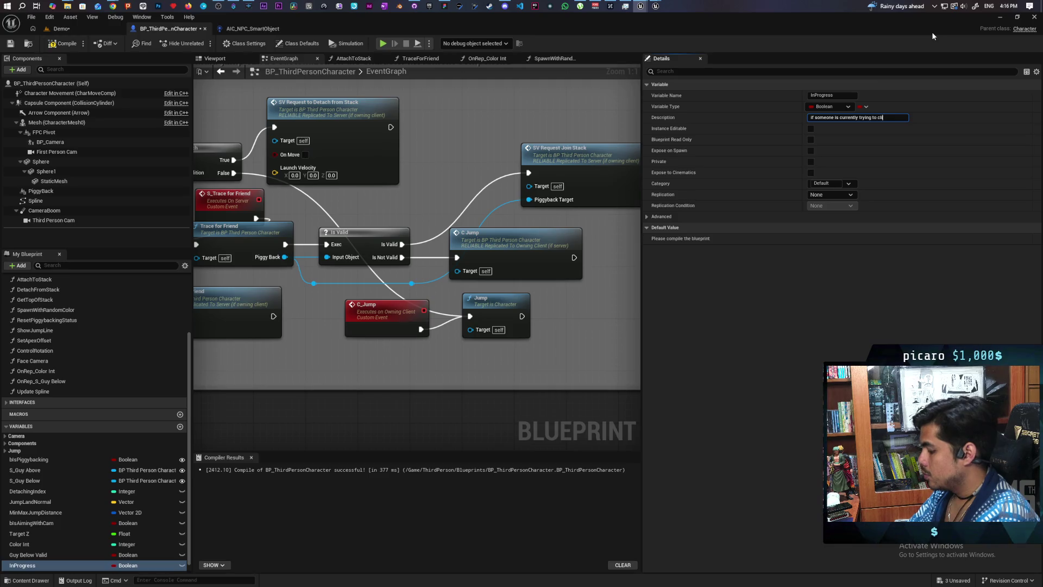
{"action": "type", "text": "mb/ "}
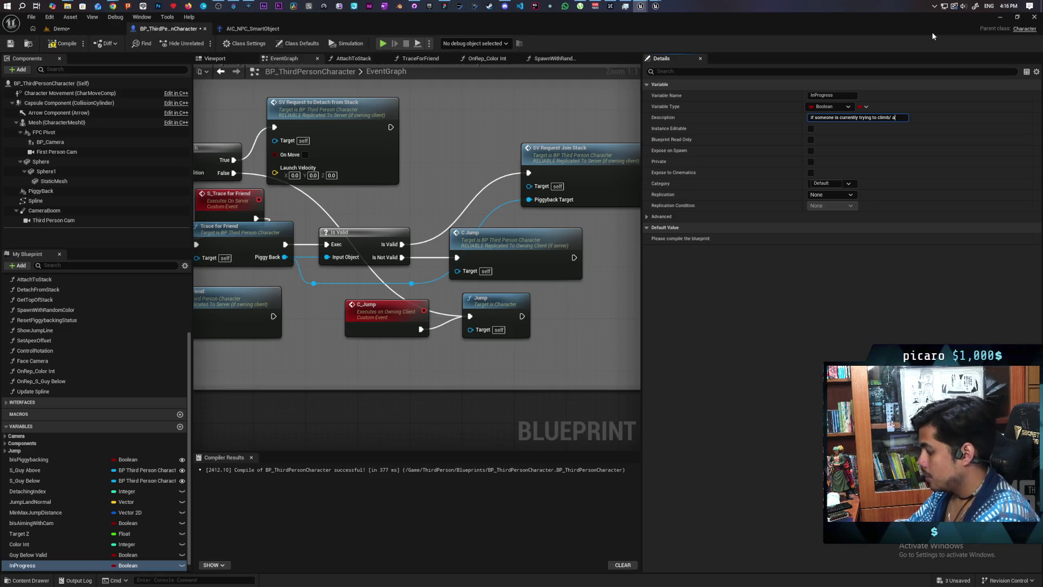
{"action": "type", "text": "attach themselves to "}
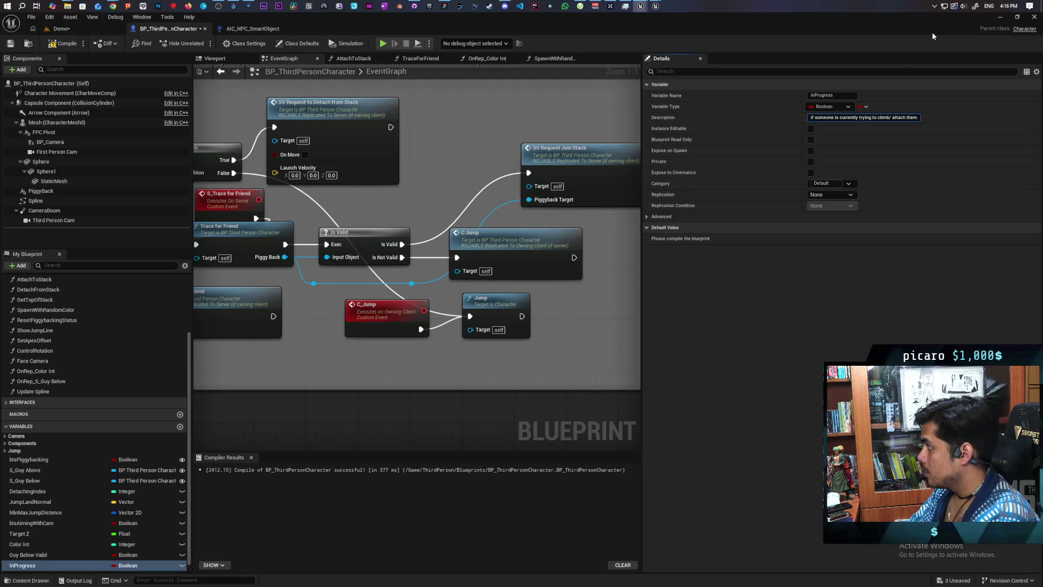
{"action": "type", "text": "the sa"}
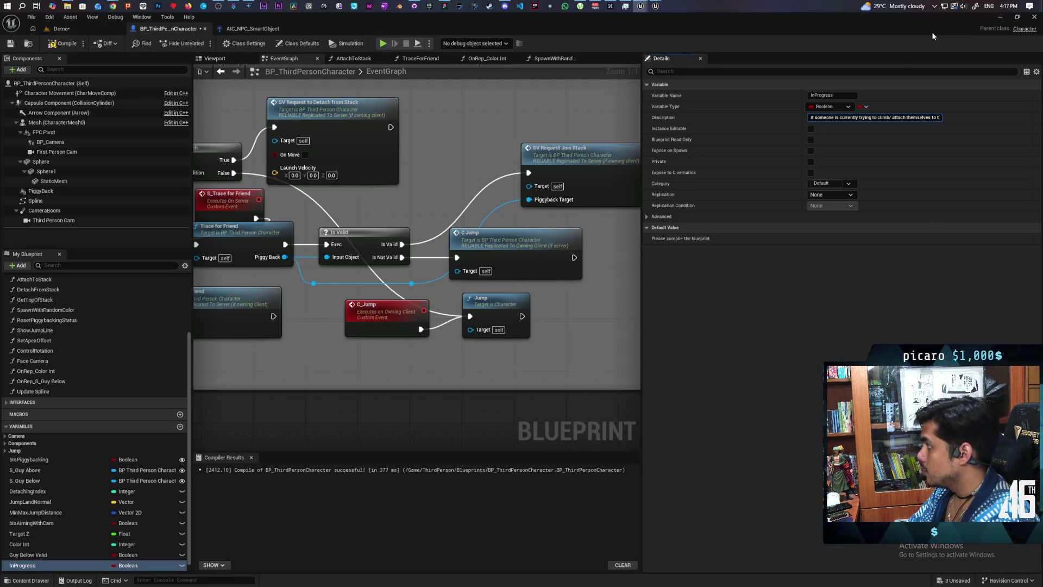
{"action": "key", "text": "BackSpace"}
{"action": "type", "text": "tach"}
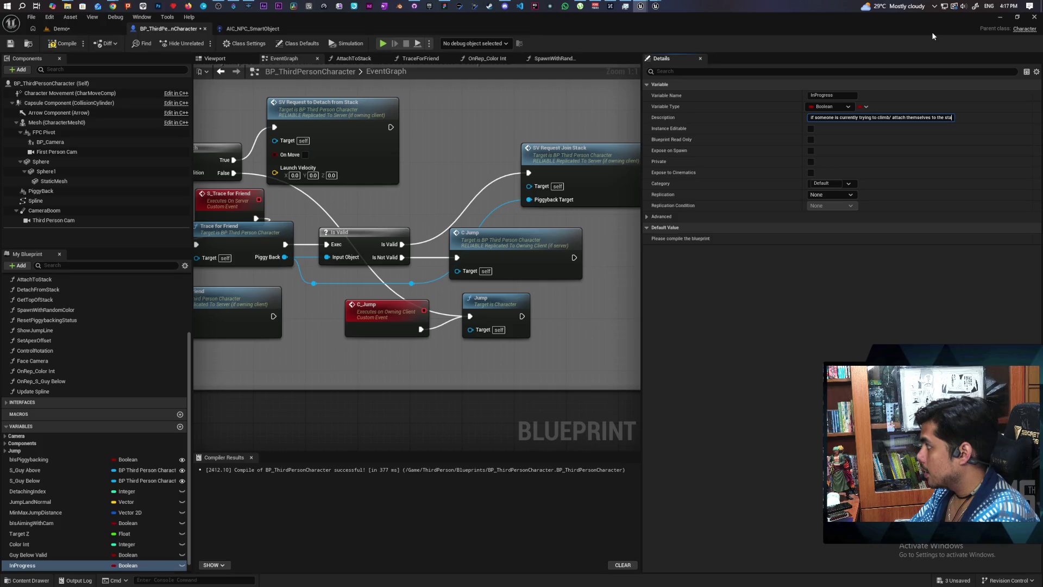
{"action": "key", "text": "Return"}
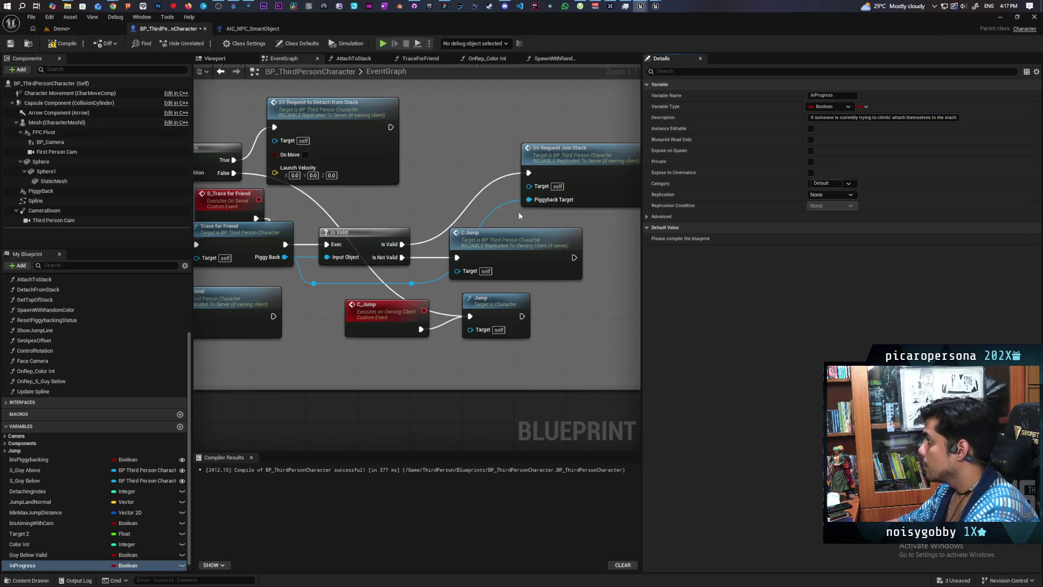
{"action": "key", "text": "F7"}
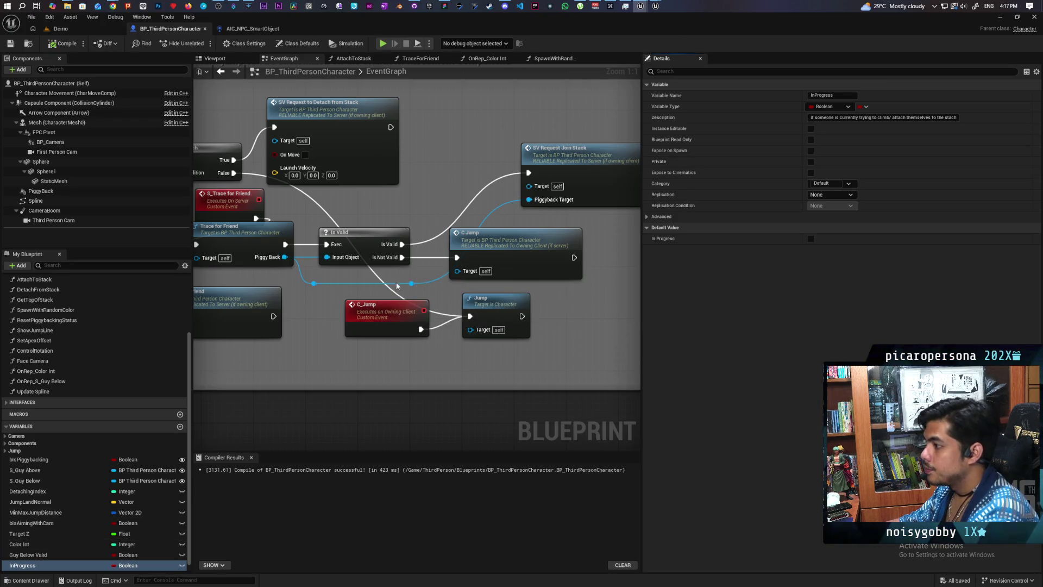
Insert a SET In Progress = true node after Is Valid, then compile and save
{"action": "mouse_move", "coordinate": [411, 283]}
{"action": "left_mouse_down"}
{"action": "mouse_move", "coordinate": [418, 302]}
{"action": "mouse_move", "coordinate": [575, 304]}
{"action": "left_mouse_up"}
{"action": "type", "text": "se"}
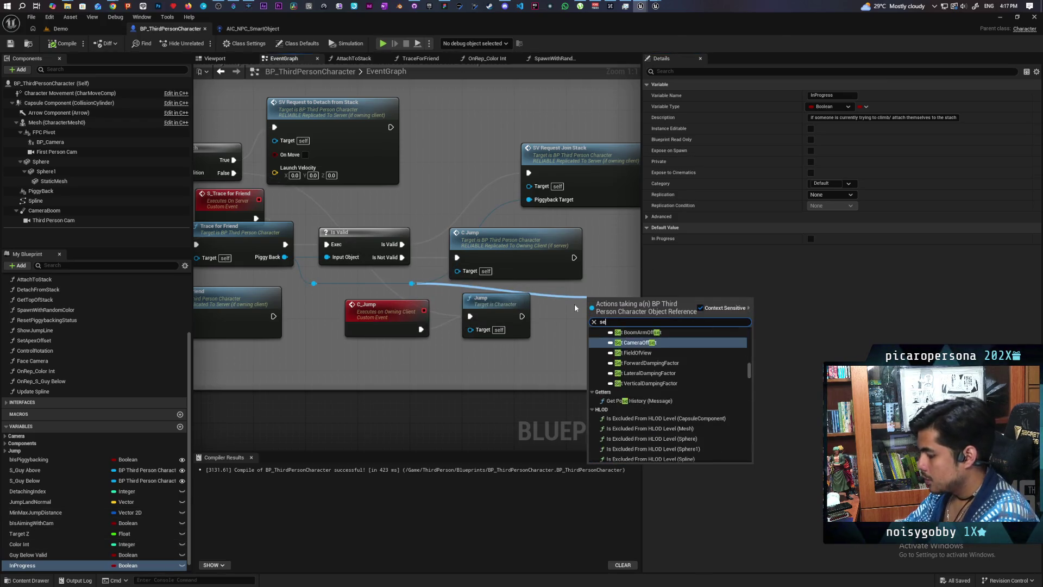
{"action": "type", "text": "t in"}
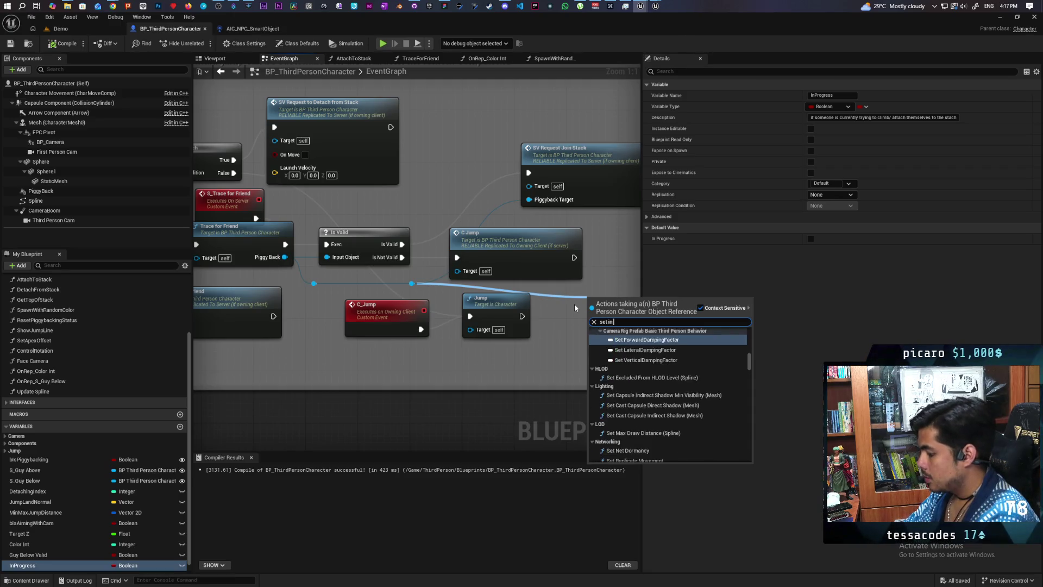
{"action": "type", "text": "prog"}
{"action": "key", "text": "Return"}
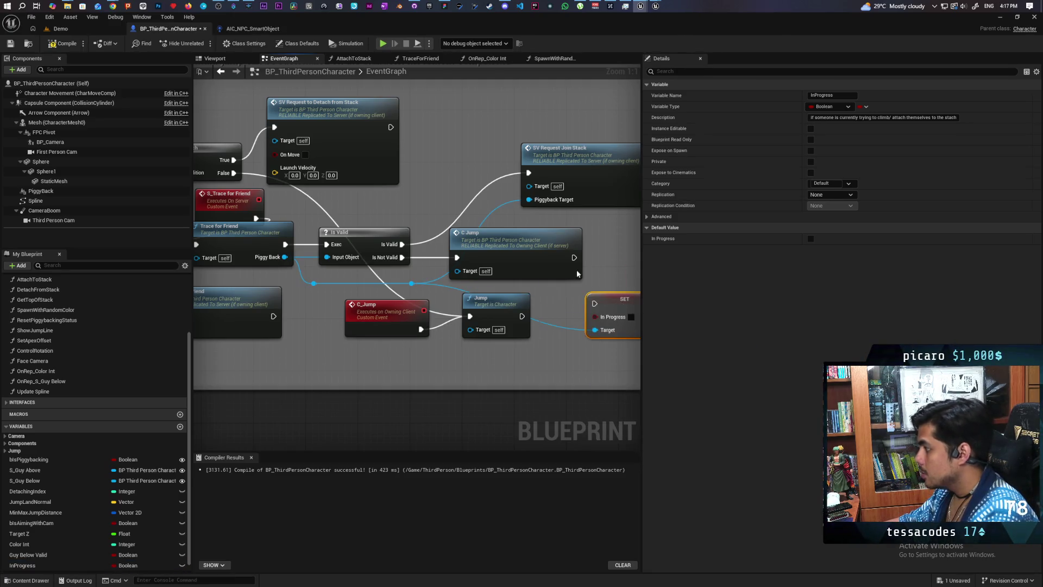
{"action": "left_click_drag", "start_coordinate": [619, 300], "coordinate": [458, 187]}
{"action": "mouse_move", "coordinate": [402, 243]}
{"action": "left_mouse_down"}
{"action": "mouse_move", "coordinate": [431, 187]}
{"action": "mouse_move", "coordinate": [467, 165]}
{"action": "mouse_move", "coordinate": [511, 161]}
{"action": "mouse_move", "coordinate": [528, 173]}
{"action": "mouse_move", "coordinate": [475, 176]}
{"action": "left_mouse_up"}
{"action": "left_click", "coordinate": [468, 199]}
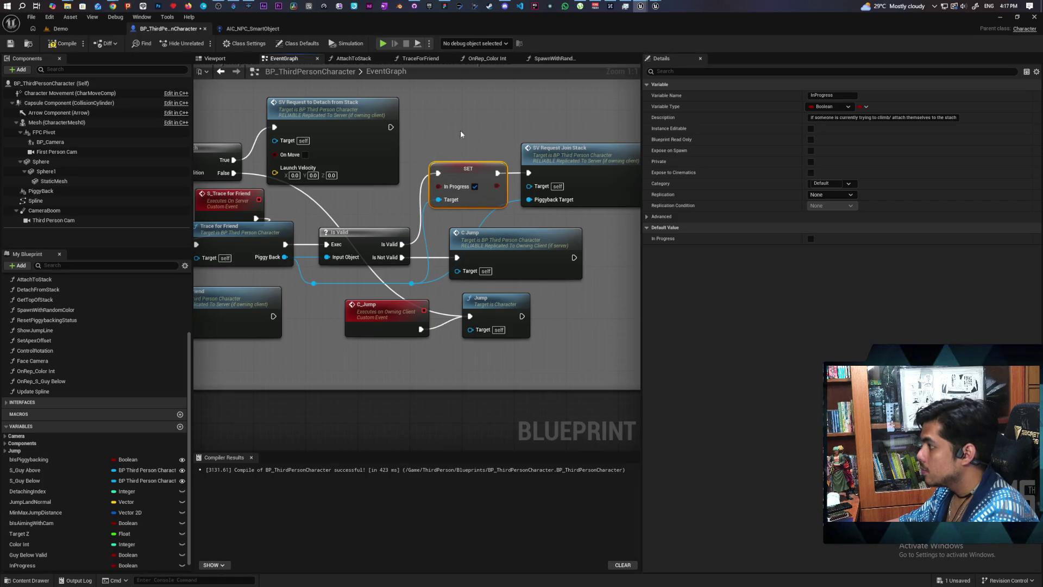
{"action": "left_click", "coordinate": [62, 44]}
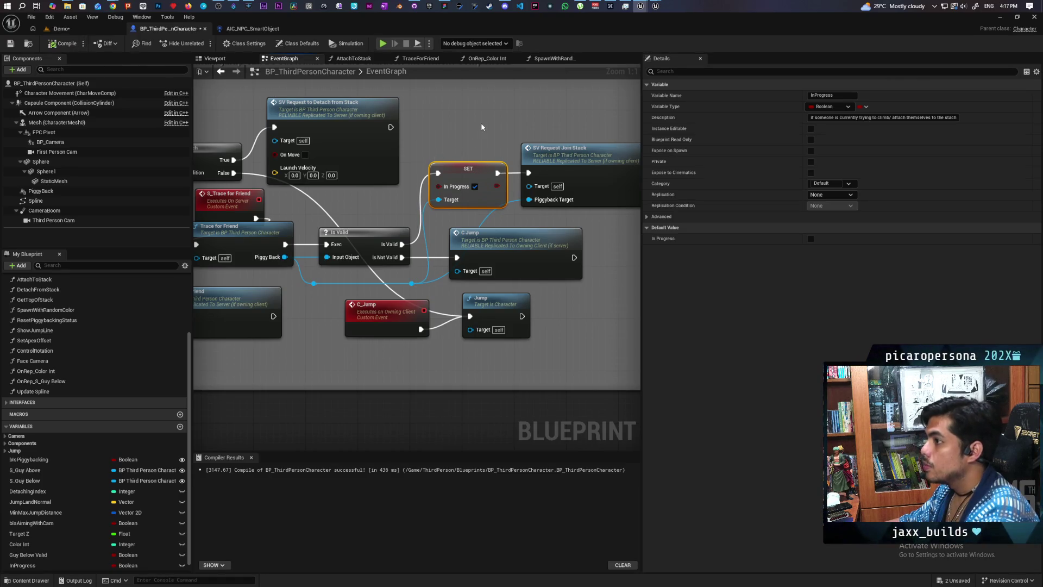
{"action": "key", "text": "ctrl+s"}
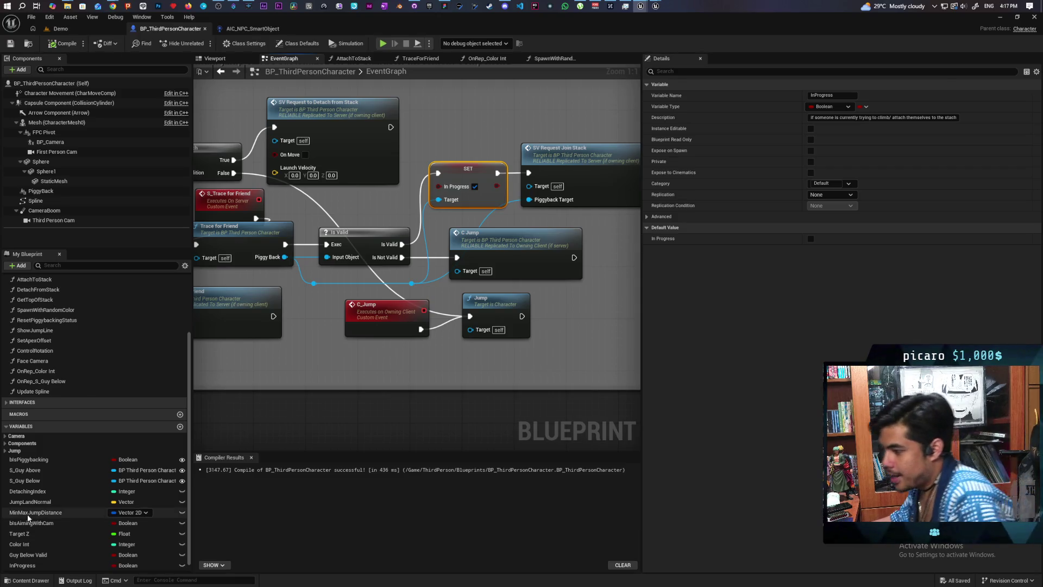
Edit the InProgress variable's description and save the blueprint
{"action": "scroll", "coordinate": [31, 511], "scroll_direction": "down", "scroll_amount": 1}
{"action": "left_click", "coordinate": [41, 554]}
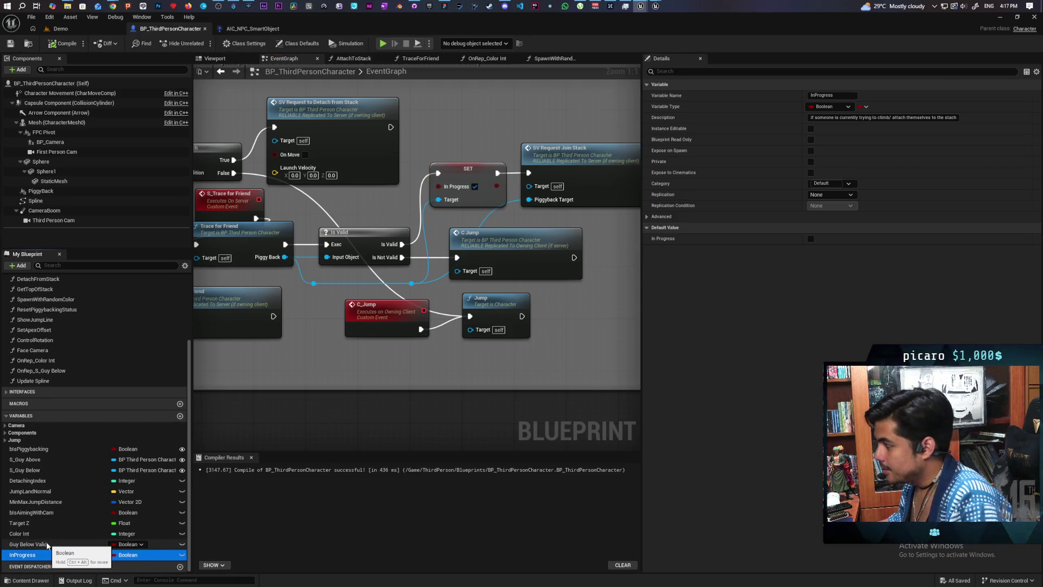
{"action": "left_click", "coordinate": [954, 118]}
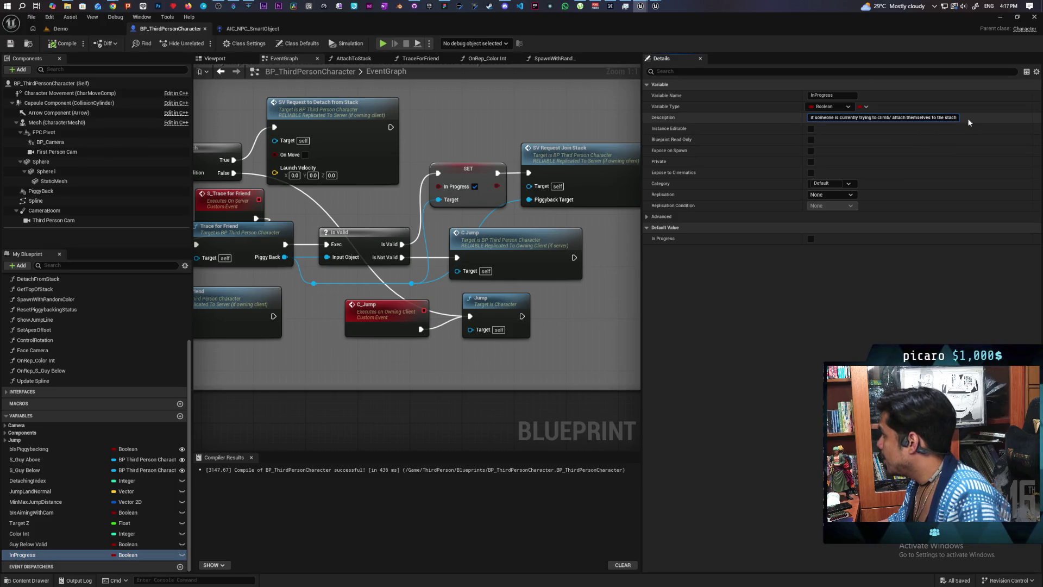
{"action": "key", "text": "Return"}
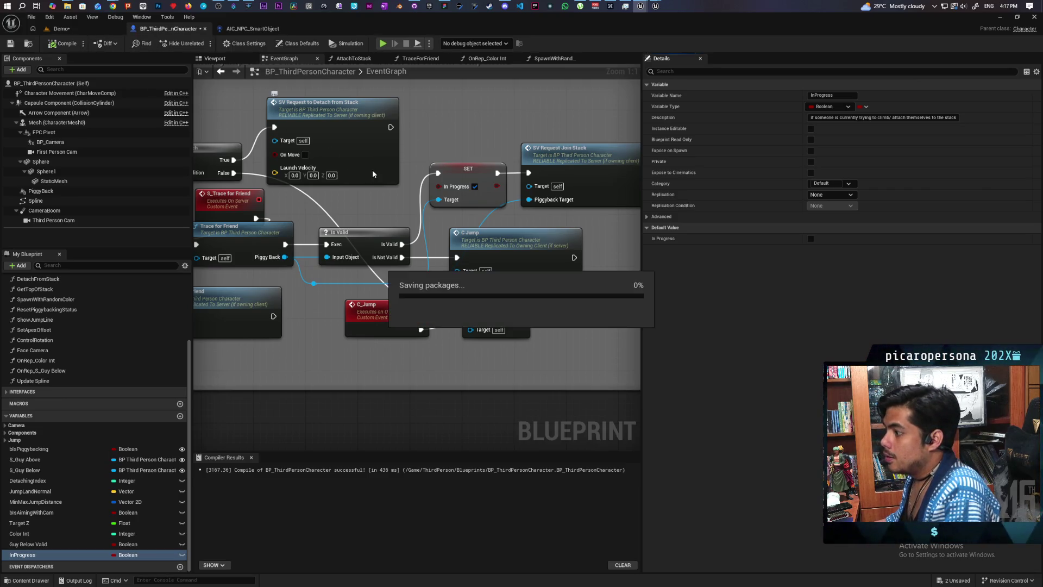
{"action": "key", "text": "ctrl+s"}
Move the SET In Progress and SV Request Join Stack nodes together up-right
{"action": "mouse_move", "coordinate": [437, 181]}
{"action": "left_mouse_down"}
{"action": "mouse_move", "coordinate": [374, 222]}
{"action": "mouse_move", "coordinate": [465, 213]}
{"action": "mouse_move", "coordinate": [416, 197]}
{"action": "mouse_move", "coordinate": [346, 250]}
{"action": "left_mouse_up"}
{"action": "left_click_drag", "start_coordinate": [388, 186], "coordinate": [528, 239]}
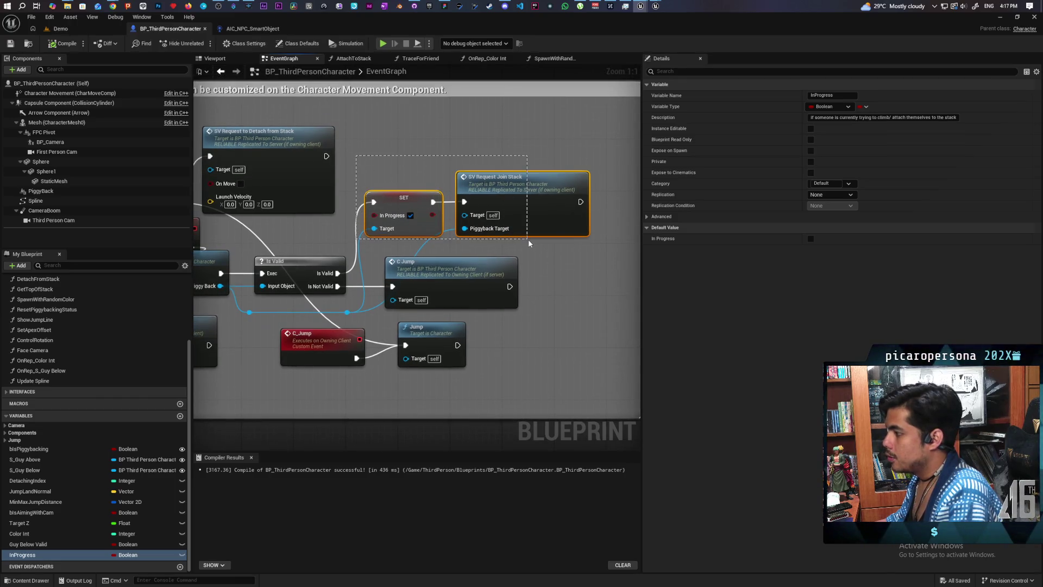
{"action": "mouse_move", "coordinate": [400, 206]}
{"action": "left_mouse_down"}
{"action": "mouse_move", "coordinate": [475, 148]}
{"action": "mouse_move", "coordinate": [452, 154]}
{"action": "left_mouse_up"}
{"action": "left_click", "coordinate": [489, 242]}
{"action": "left_click_drag", "start_coordinate": [488, 243], "coordinate": [539, 242]}
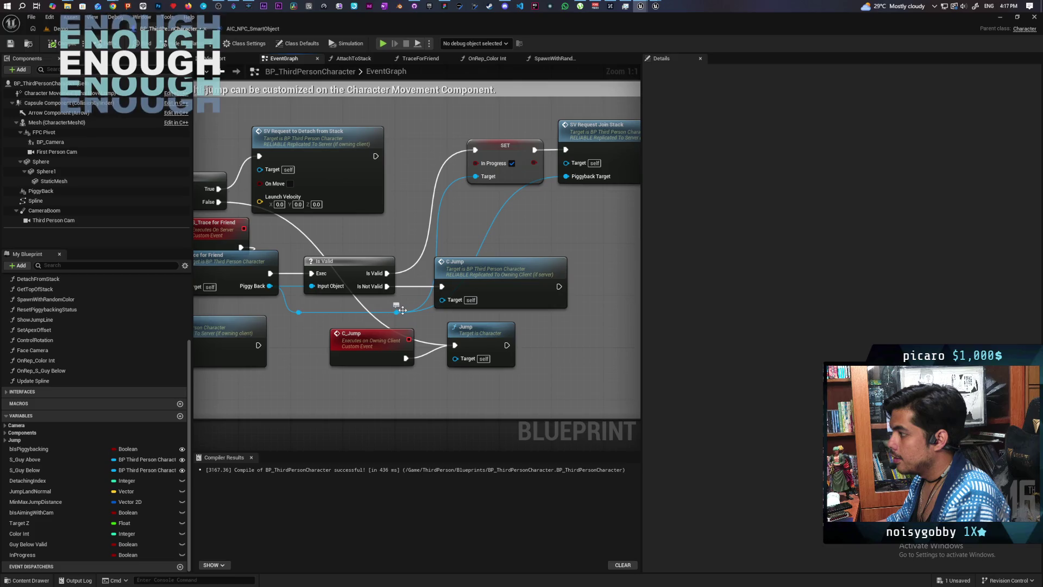
Add a Branch on Get In Progress after Is Valid, with True wired to C Jump
{"action": "left_click_drag", "start_coordinate": [403, 310], "coordinate": [405, 239]}
{"action": "type", "text": "in pro"}
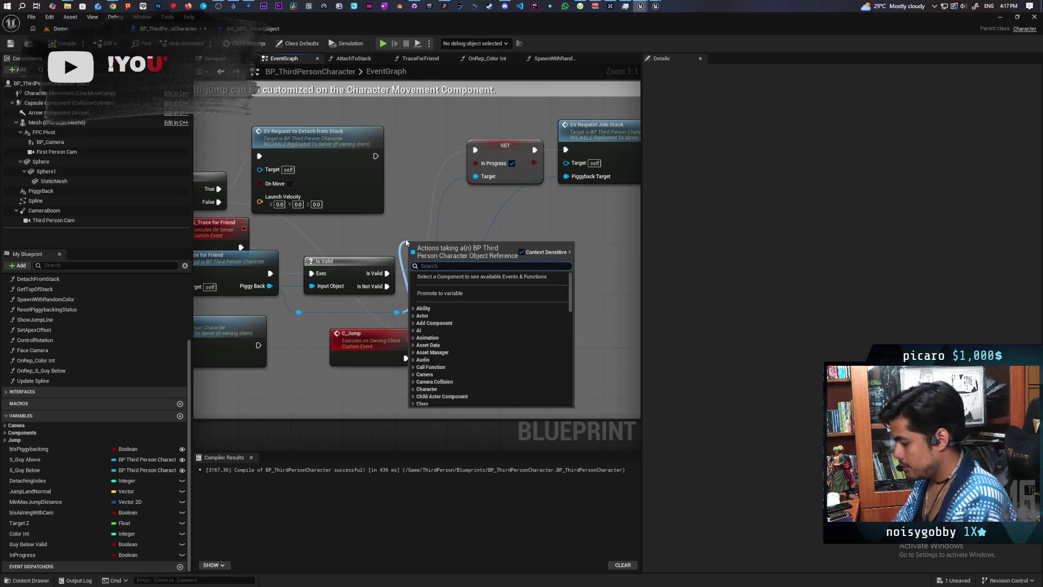
{"action": "type", "text": "gre"}
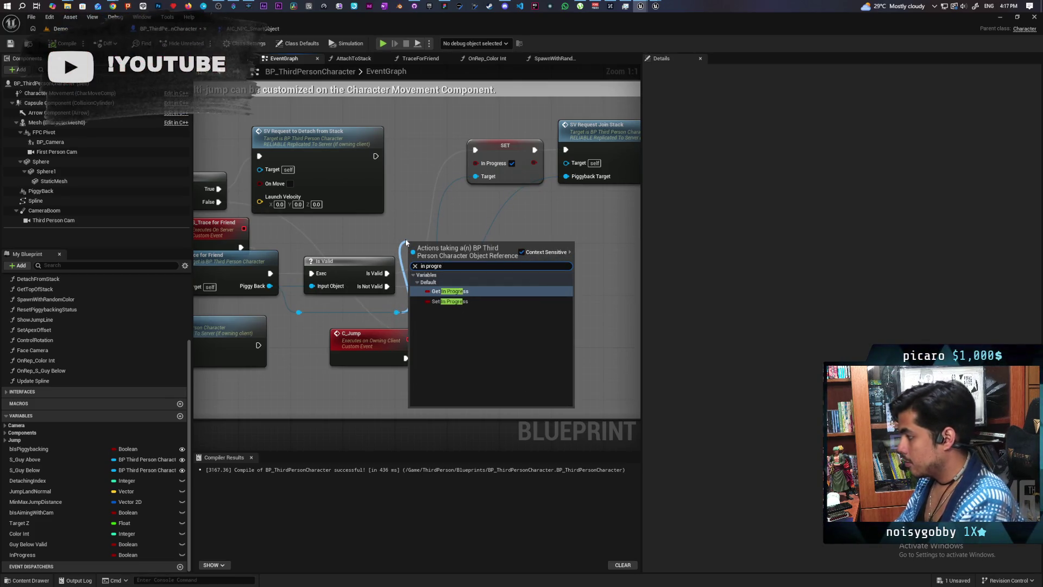
{"action": "key", "text": "Return"}
{"action": "scroll", "coordinate": [435, 184], "scroll_direction": "down", "scroll_amount": 2}
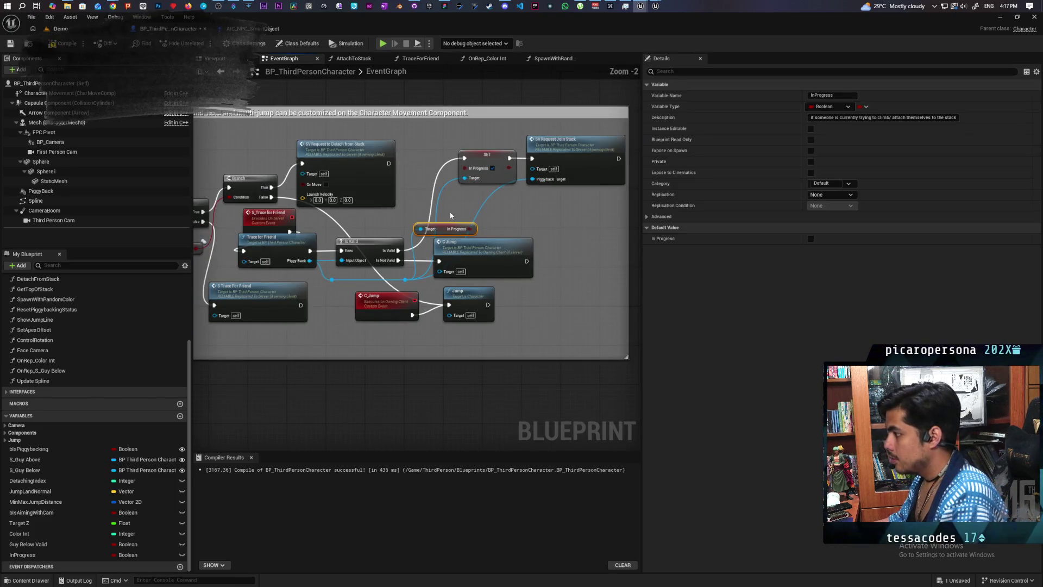
{"action": "key", "text": "b"}
{"action": "left_click", "coordinate": [426, 211]}
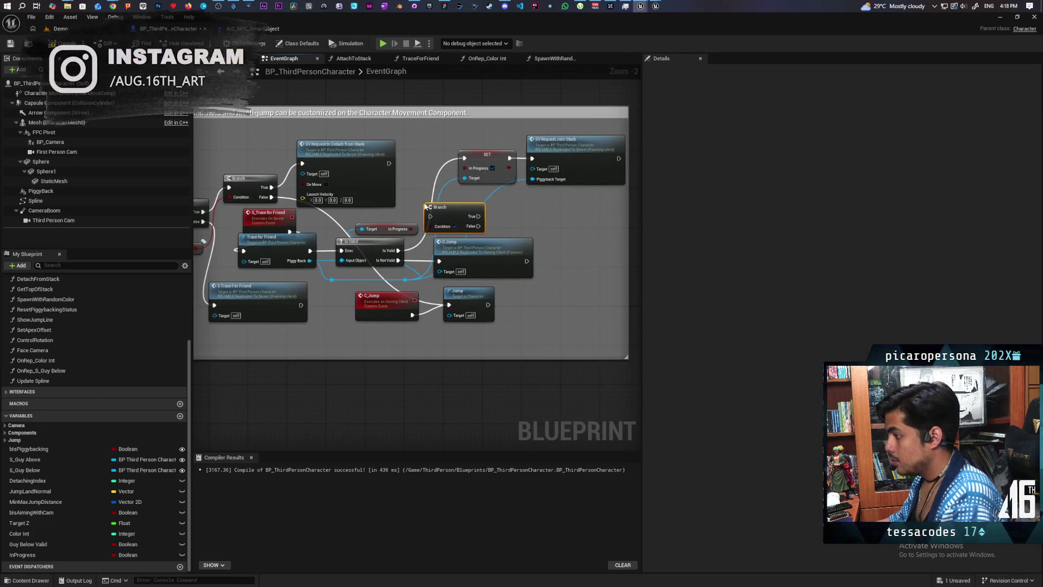
{"action": "scroll", "coordinate": [424, 207], "scroll_direction": "up", "scroll_amount": 2}
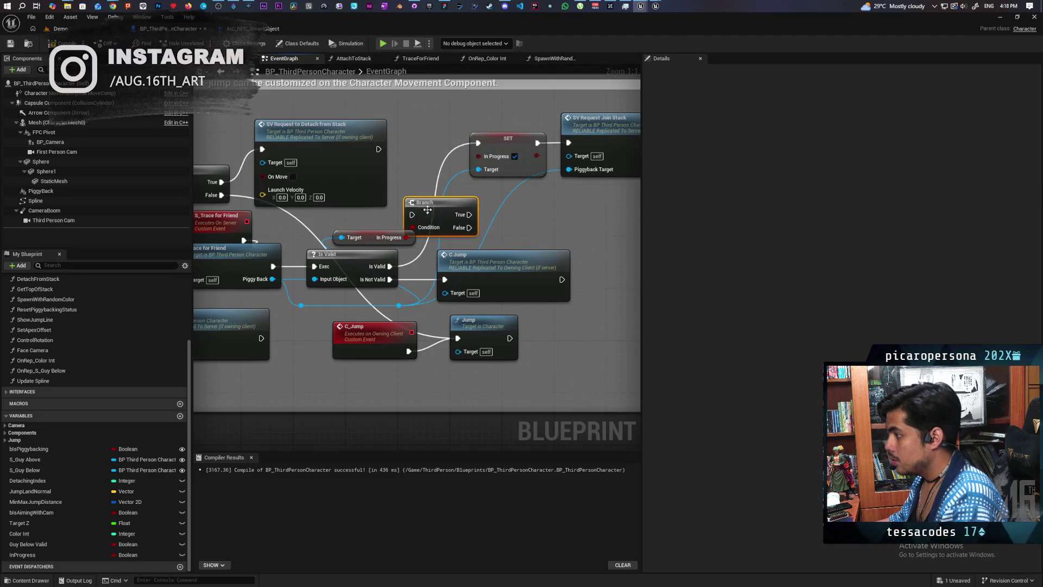
{"action": "left_click_drag", "start_coordinate": [442, 221], "coordinate": [441, 208]}
{"action": "left_click_drag", "start_coordinate": [389, 266], "coordinate": [414, 253]}
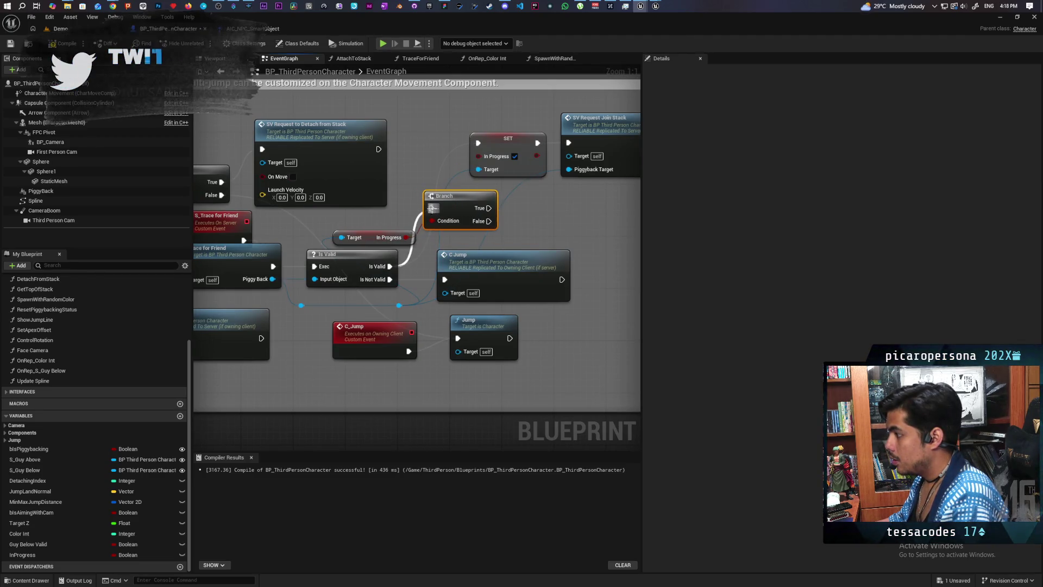
{"action": "mouse_move", "coordinate": [443, 195]}
{"action": "left_mouse_down"}
{"action": "mouse_move", "coordinate": [425, 189]}
{"action": "mouse_move", "coordinate": [543, 239]}
{"action": "mouse_move", "coordinate": [446, 279]}
{"action": "left_mouse_up"}
Rearrange C Jump above the SET and Join Stack nodes on the False path, then save
{"action": "left_click_drag", "start_coordinate": [453, 271], "coordinate": [532, 272]}
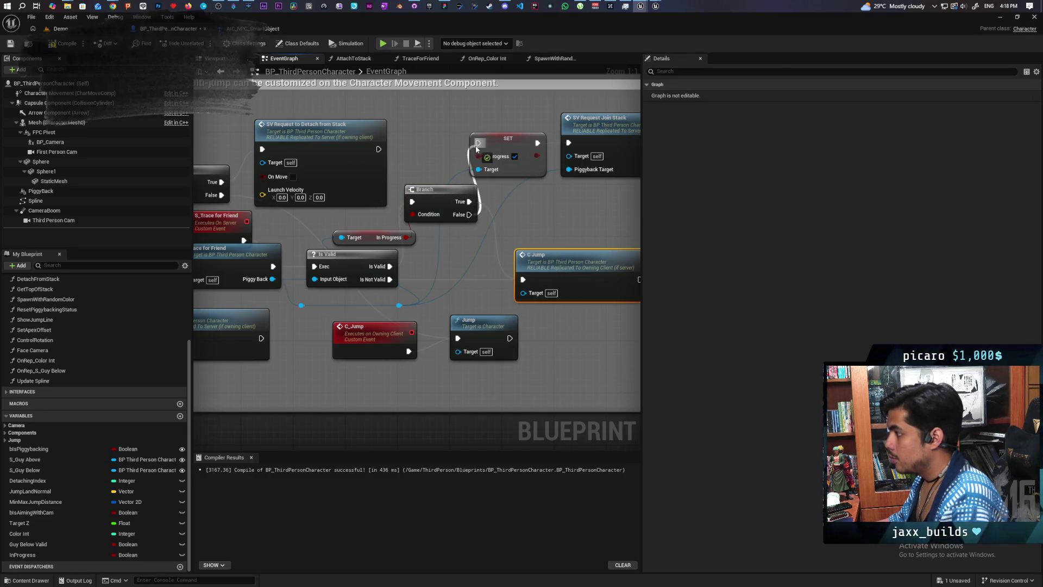
{"action": "left_click_drag", "start_coordinate": [459, 131], "coordinate": [390, 146]}
{"action": "left_click_drag", "start_coordinate": [457, 126], "coordinate": [543, 174]}
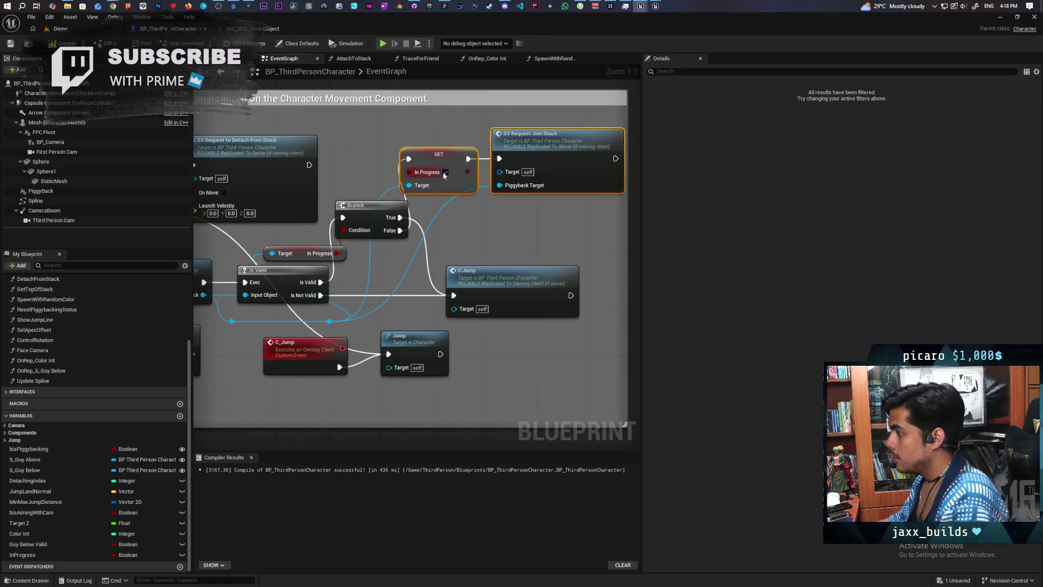
{"action": "left_click_drag", "start_coordinate": [449, 150], "coordinate": [501, 208]}
{"action": "mouse_move", "coordinate": [507, 285]}
{"action": "left_mouse_down"}
{"action": "mouse_move", "coordinate": [501, 174]}
{"action": "mouse_move", "coordinate": [514, 150]}
{"action": "left_mouse_up"}
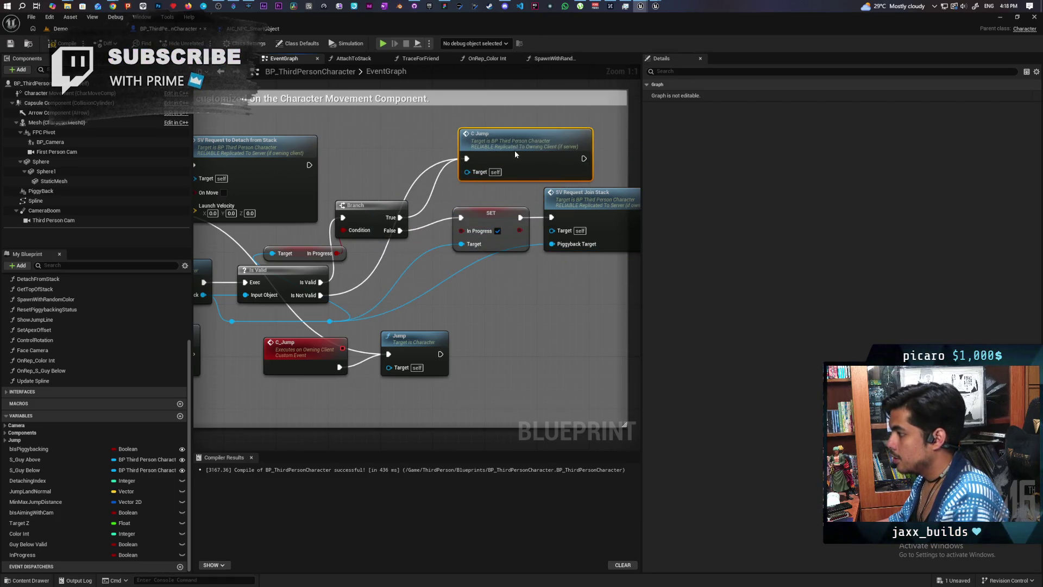
{"action": "left_click_drag", "start_coordinate": [502, 195], "coordinate": [554, 228]}
{"action": "left_click_drag", "start_coordinate": [494, 213], "coordinate": [457, 230]}
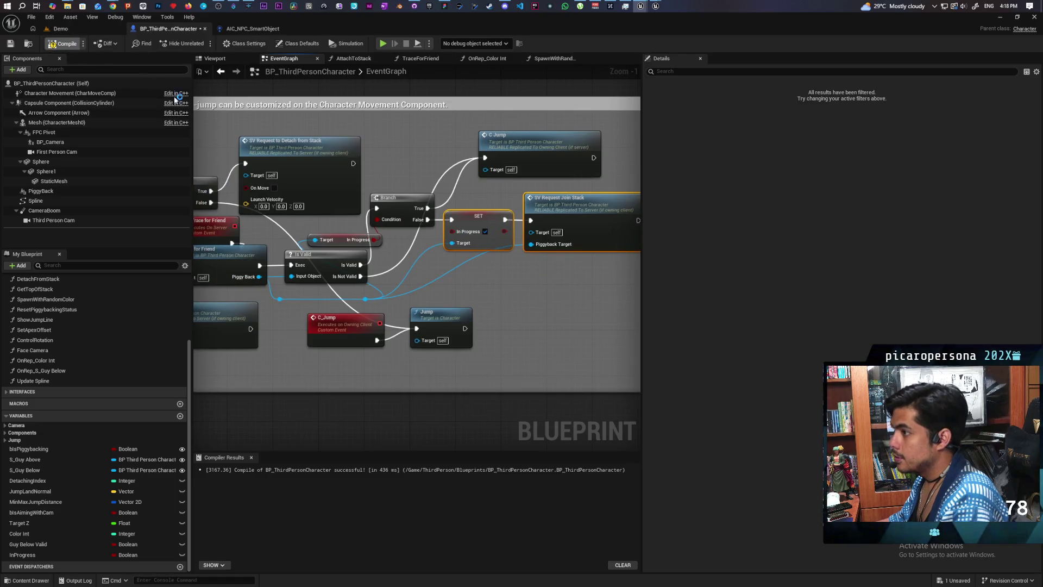
{"action": "key", "text": "ctrl+s"}
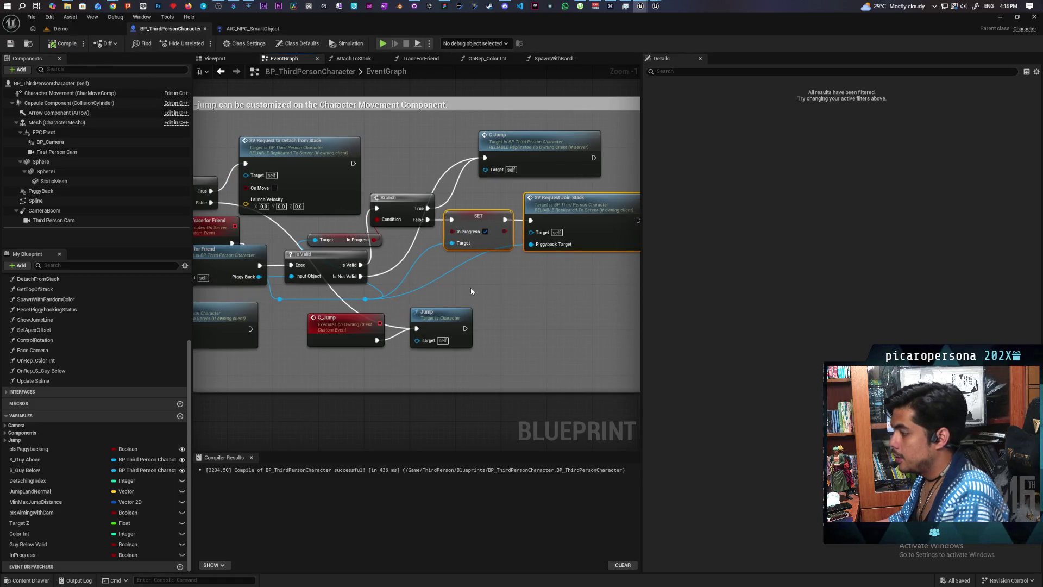
{"action": "scroll", "coordinate": [470, 286], "scroll_direction": "up", "scroll_amount": 1}
{"action": "scroll", "coordinate": [510, 297], "scroll_direction": "down", "scroll_amount": 1}
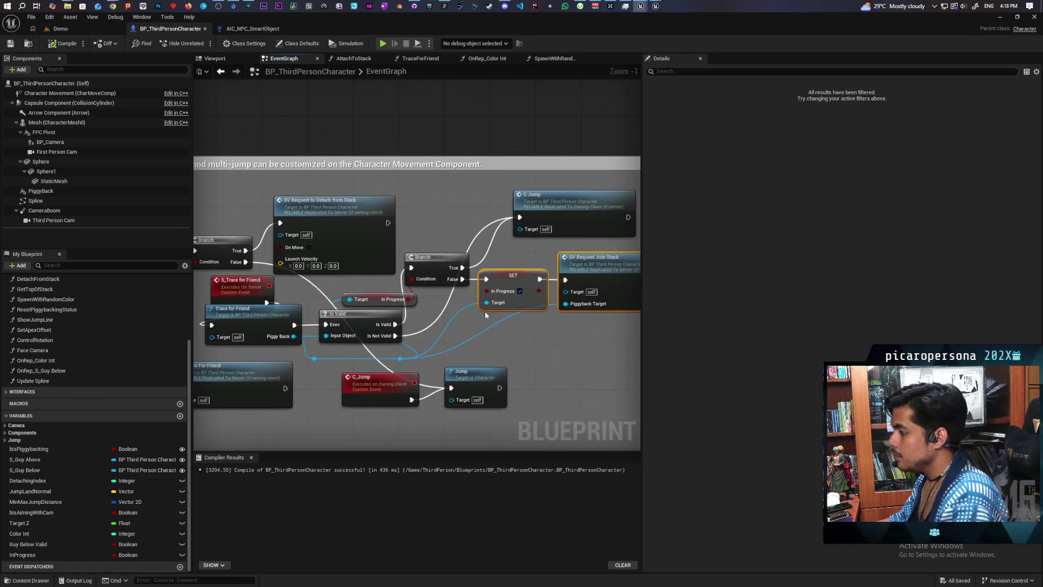
Comment the Branch node 'Check to make sure two people can't climb at the same time' and save
{"action": "left_click", "coordinate": [432, 256]}
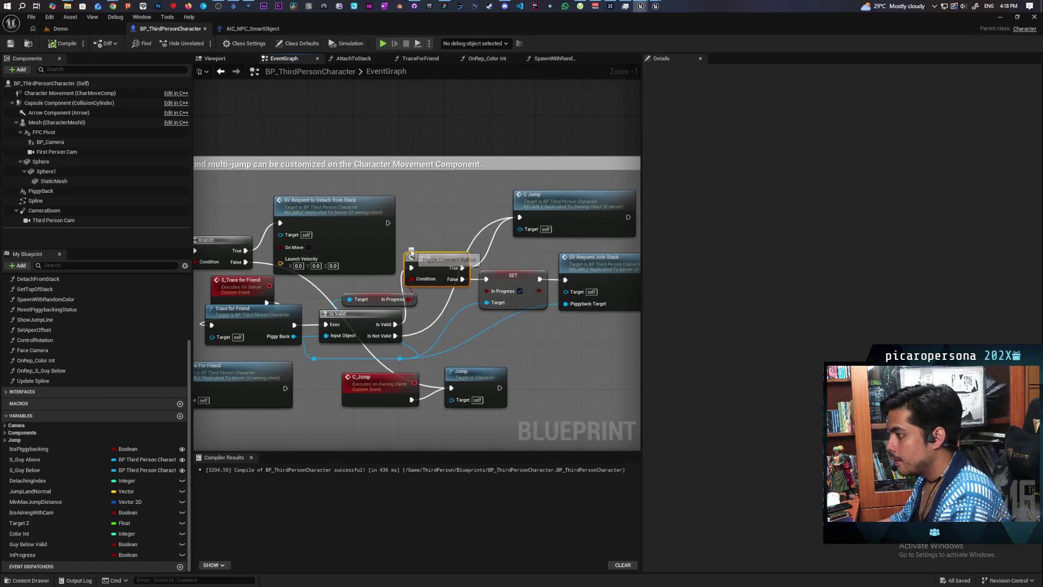
{"action": "left_click", "coordinate": [429, 245]}
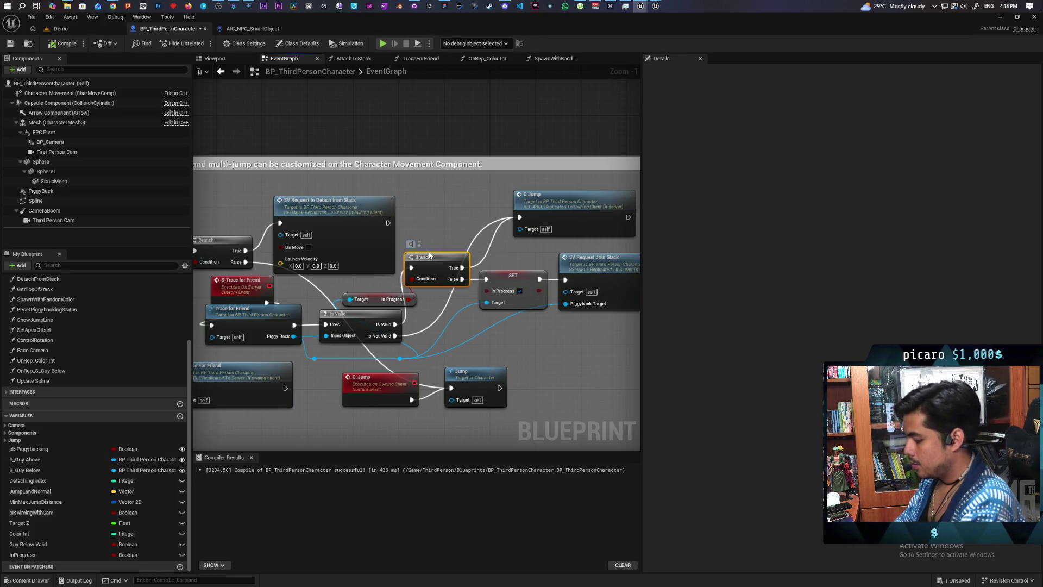
{"action": "type", "text": "Check to make sure two people can't climb at the same time"}
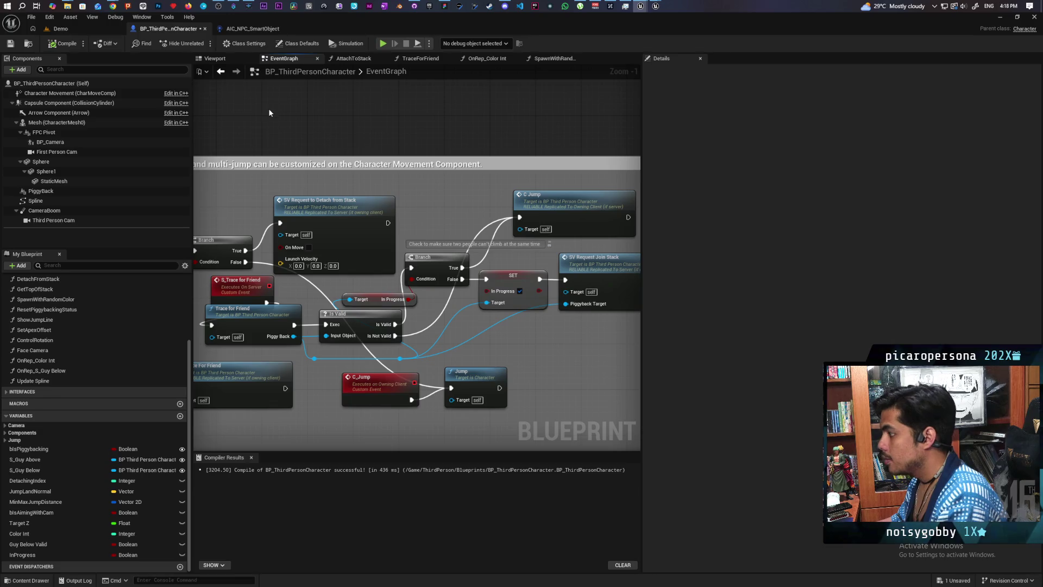
{"action": "left_click", "coordinate": [14, 46]}
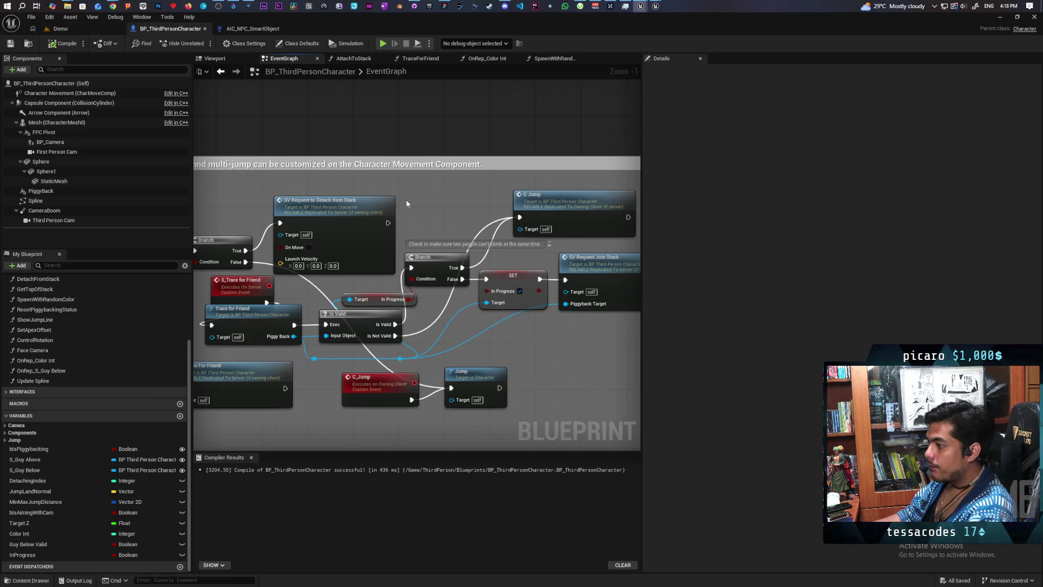
{"action": "left_click_drag", "start_coordinate": [315, 277], "coordinate": [307, 271]}
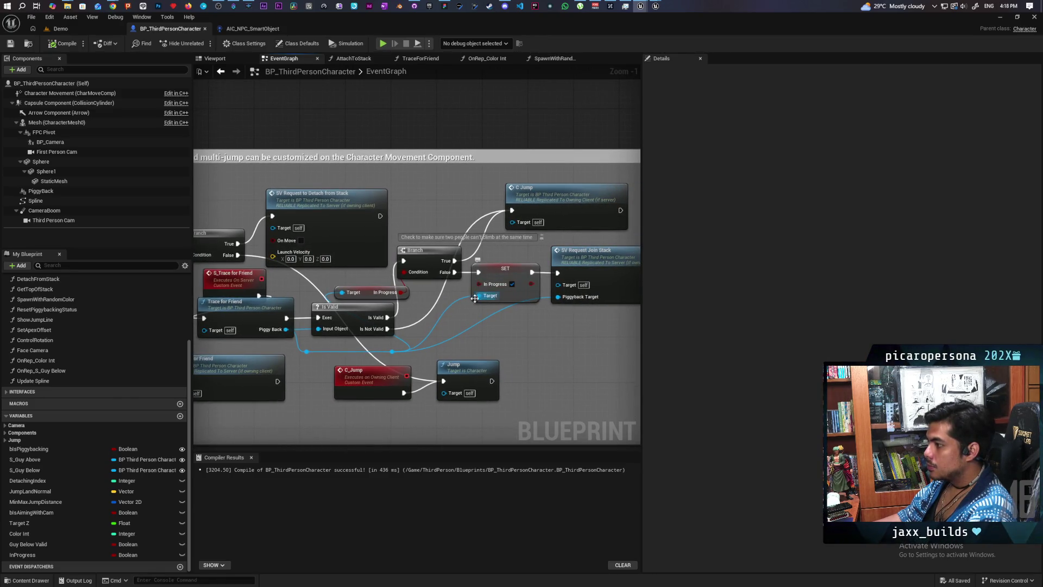
Move the C Jump node below the In Progress SET node and save the blueprint
{"action": "left_click_drag", "start_coordinate": [507, 319], "coordinate": [502, 318]}
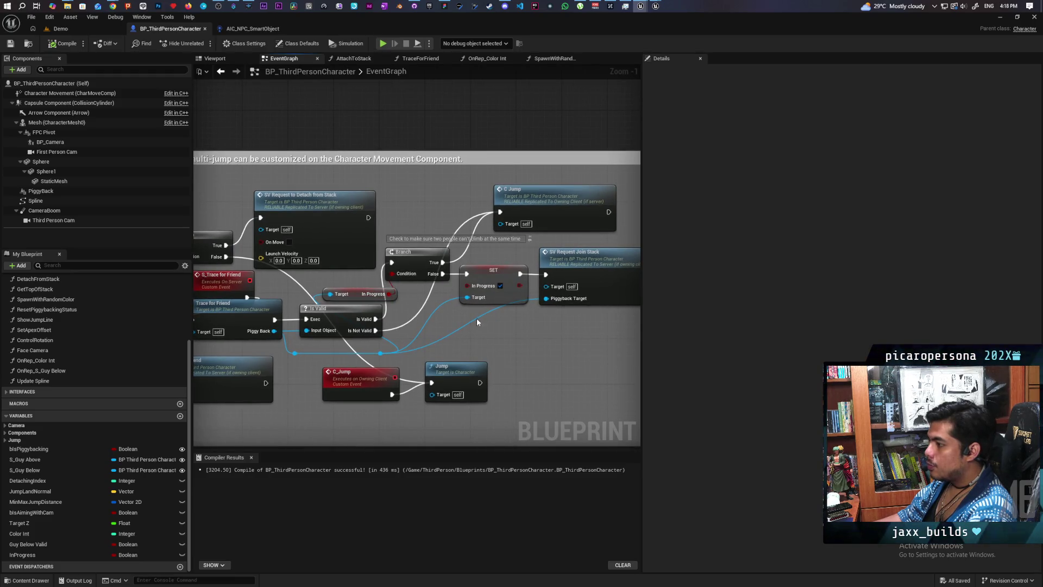
{"action": "left_click", "coordinate": [468, 297]}
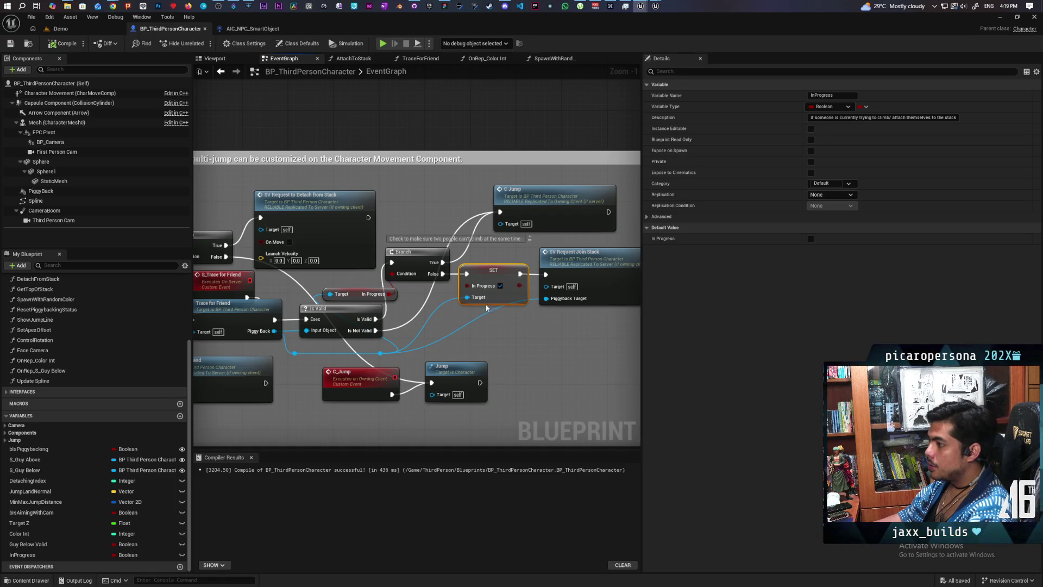
{"action": "mouse_move", "coordinate": [543, 197]}
{"action": "left_mouse_down"}
{"action": "mouse_move", "coordinate": [543, 298]}
{"action": "mouse_move", "coordinate": [525, 321]}
{"action": "mouse_move", "coordinate": [514, 316]}
{"action": "left_mouse_up"}
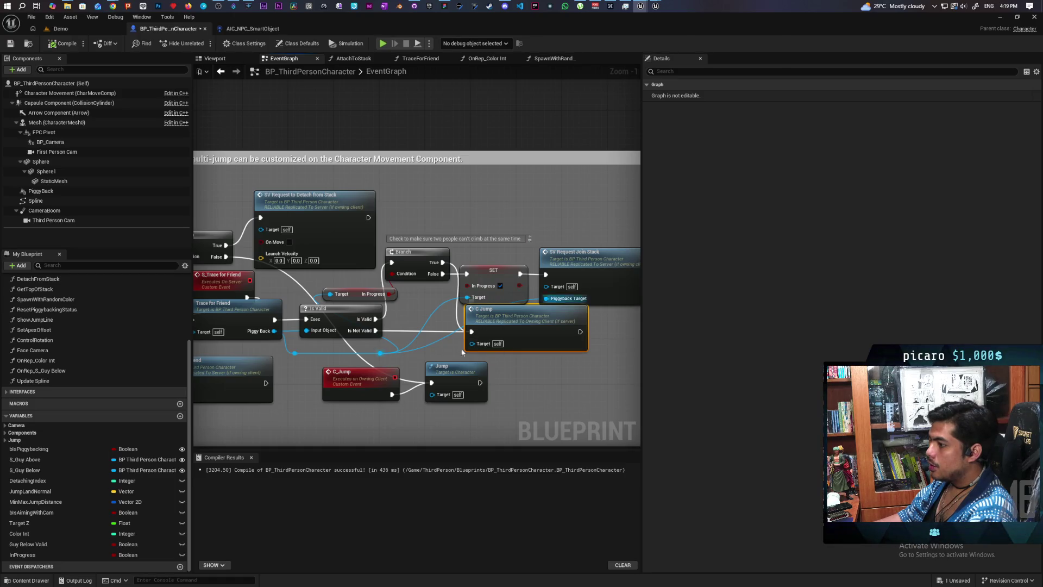
{"action": "left_click", "coordinate": [11, 44]}
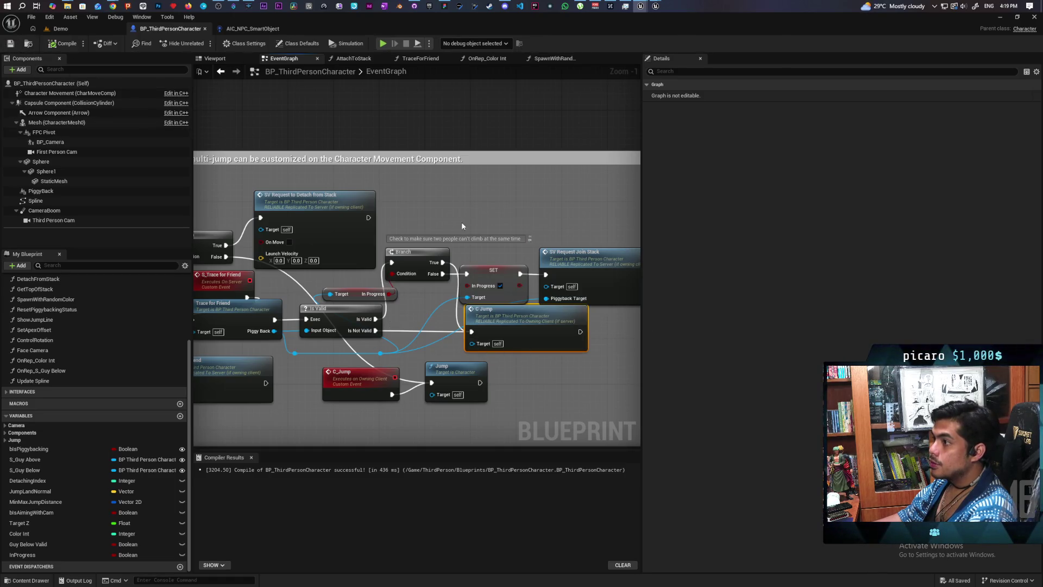
Drag off the Piggy Back reference near SV Request Join Stack and promote it to a new variable
{"action": "scroll", "coordinate": [473, 217], "scroll_direction": "down", "scroll_amount": 4}
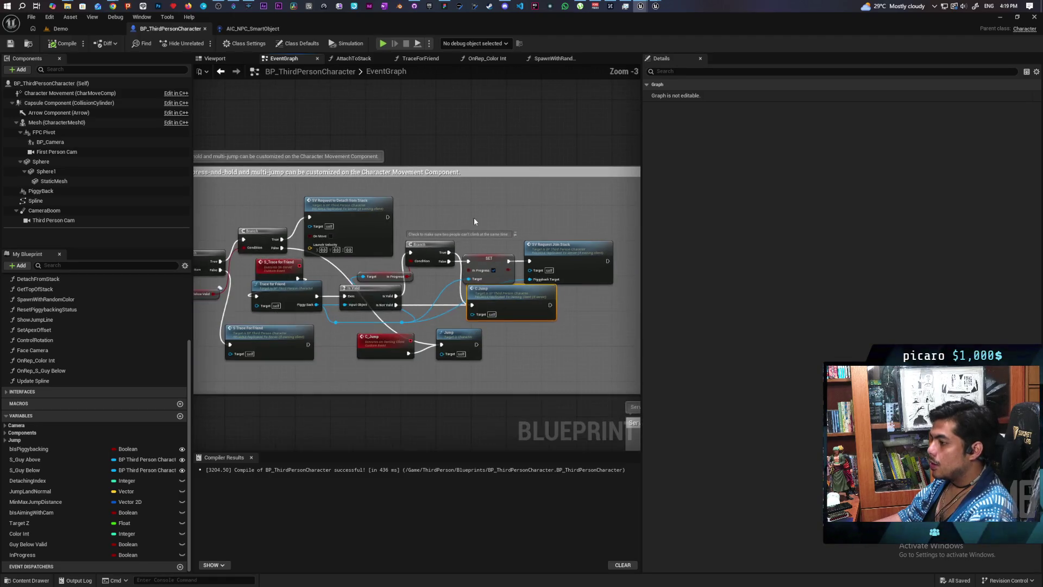
{"action": "left_click_drag", "start_coordinate": [484, 295], "coordinate": [293, 204]}
{"action": "left_click_drag", "start_coordinate": [415, 340], "coordinate": [366, 231]}
{"action": "scroll", "coordinate": [402, 254], "scroll_direction": "up", "scroll_amount": 2}
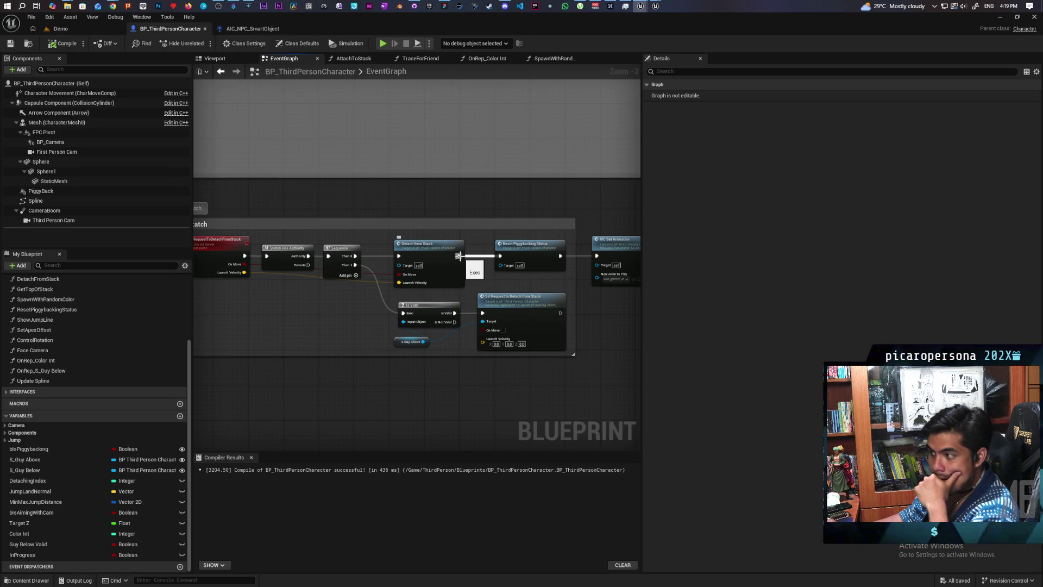
{"action": "scroll", "coordinate": [402, 405], "scroll_direction": "down", "scroll_amount": 5}
{"action": "scroll", "coordinate": [338, 274], "scroll_direction": "up", "scroll_amount": 6}
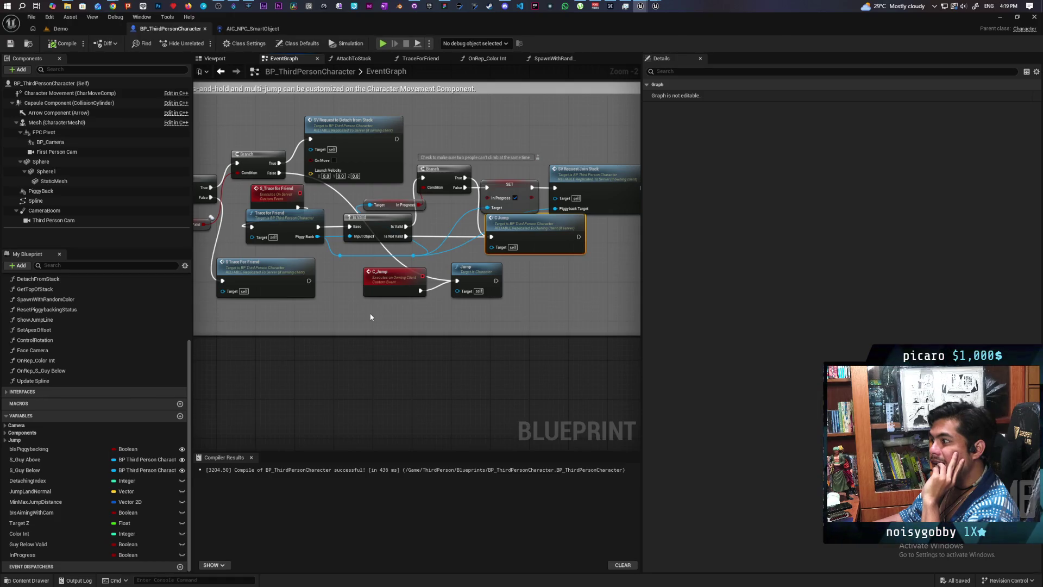
{"action": "left_click_drag", "start_coordinate": [371, 318], "coordinate": [425, 343]}
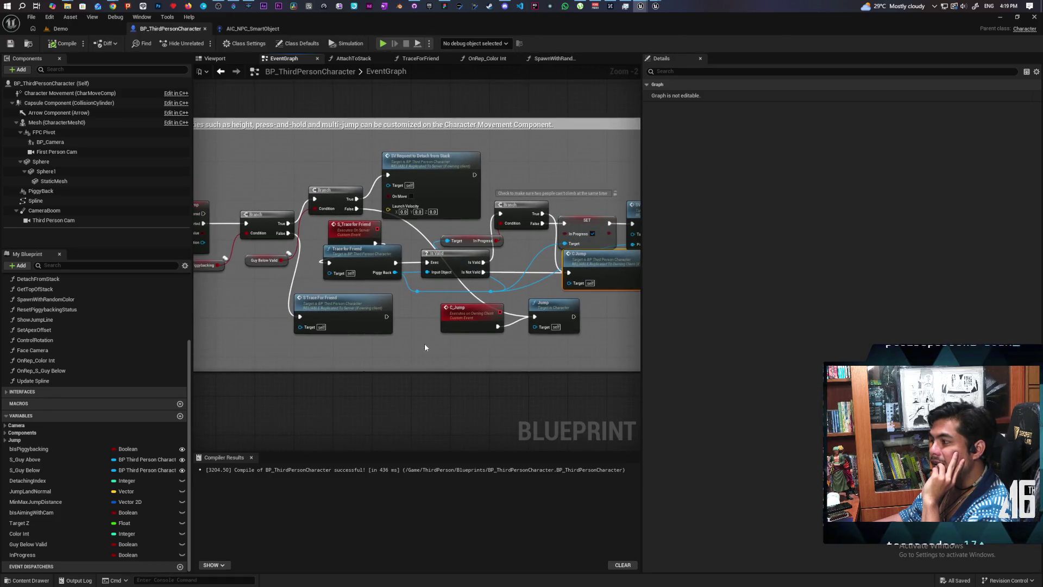
{"action": "scroll", "coordinate": [396, 310], "scroll_direction": "up", "scroll_amount": 2}
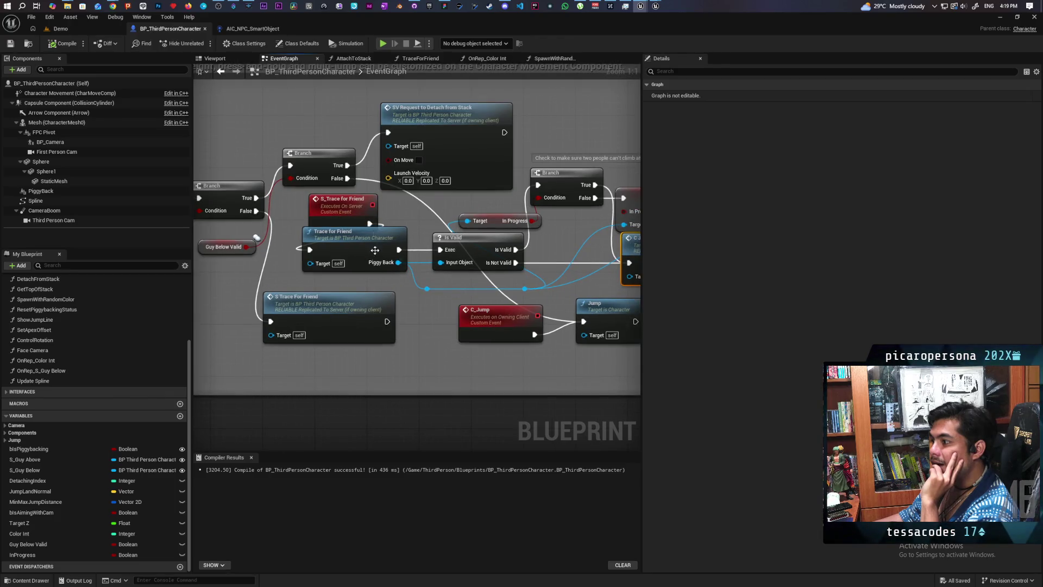
{"action": "mouse_move", "coordinate": [375, 250]}
{"action": "left_mouse_down"}
{"action": "mouse_move", "coordinate": [520, 328]}
{"action": "mouse_move", "coordinate": [448, 289]}
{"action": "mouse_move", "coordinate": [502, 254]}
{"action": "left_mouse_up"}
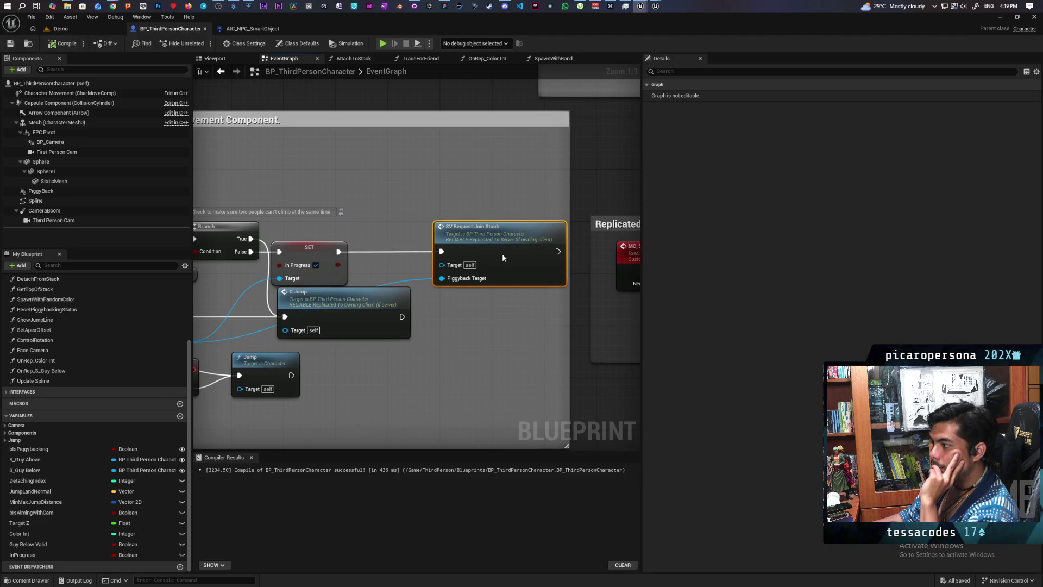
{"action": "left_click_drag", "start_coordinate": [474, 289], "coordinate": [456, 383]}
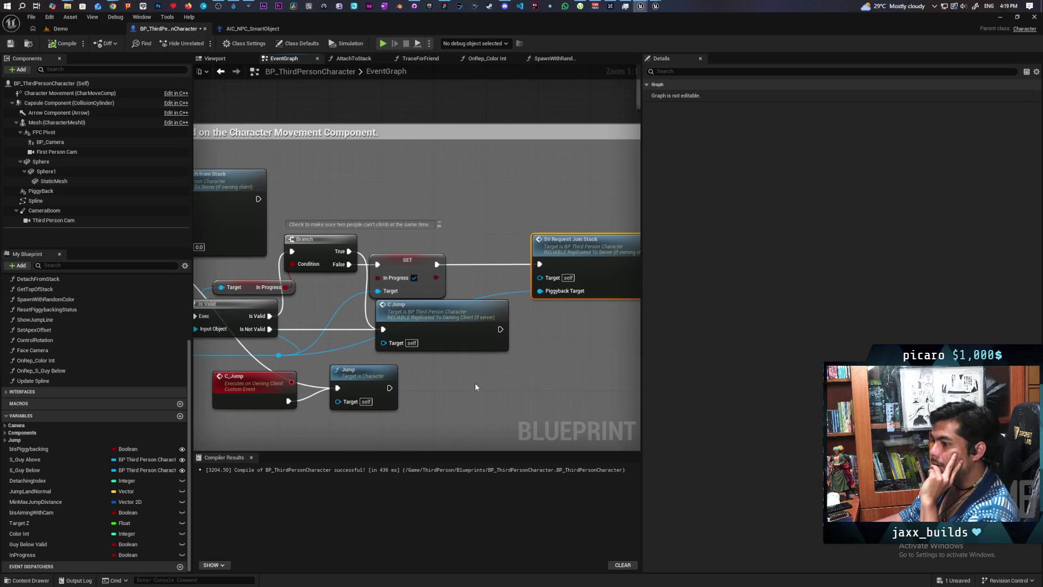
{"action": "left_click_drag", "start_coordinate": [476, 387], "coordinate": [501, 343]}
{"action": "mouse_move", "coordinate": [357, 314]}
{"action": "left_mouse_down"}
{"action": "mouse_move", "coordinate": [619, 332]}
{"action": "mouse_move", "coordinate": [536, 338]}
{"action": "left_mouse_up"}
{"action": "left_click", "coordinate": [566, 388]}
{"action": "type", "text": "Curren"}
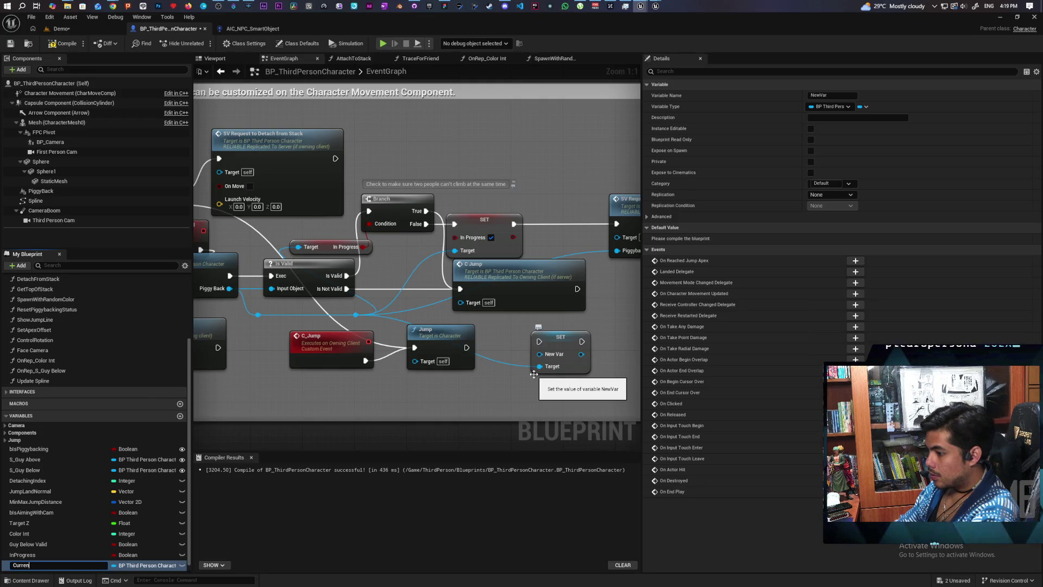
Name the variable Attatch Target and place its setter between In Progress and the join request
{"action": "key", "text": "BackSpace"}
{"action": "key", "text": "BackSpace"}
{"action": "type", "text": "Attatch Target"}
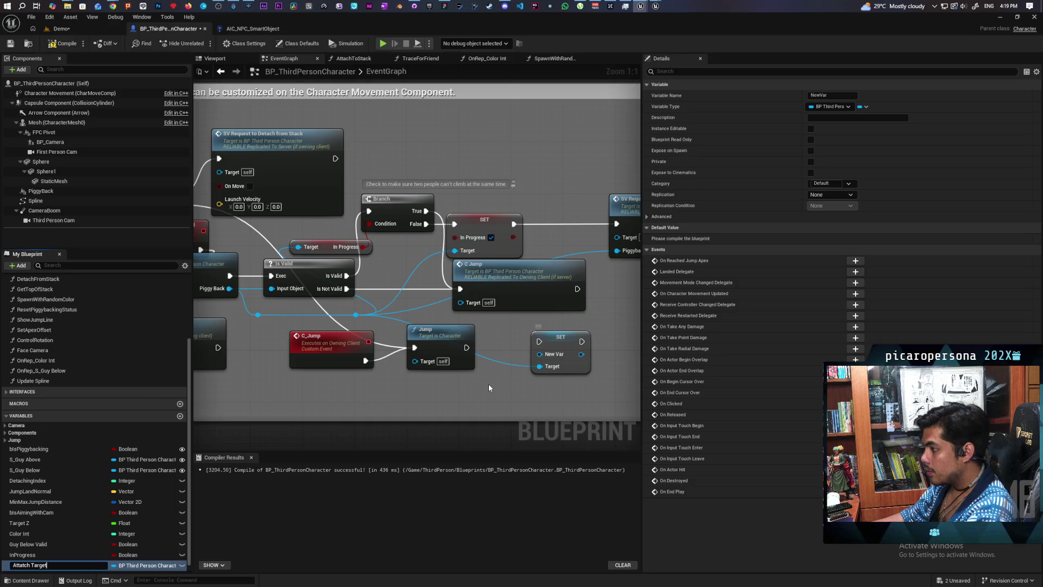
{"action": "key", "text": "Return"}
{"action": "mouse_move", "coordinate": [553, 341]}
{"action": "left_mouse_down"}
{"action": "mouse_move", "coordinate": [559, 224]}
{"action": "mouse_move", "coordinate": [539, 224]}
{"action": "left_mouse_up"}
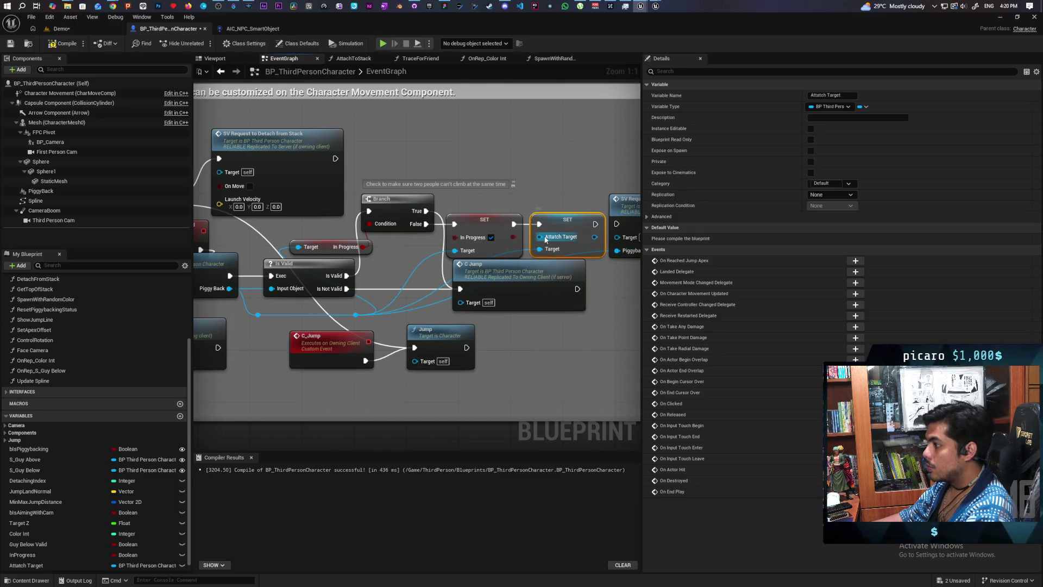
{"action": "left_click_drag", "start_coordinate": [537, 248], "coordinate": [561, 272]}
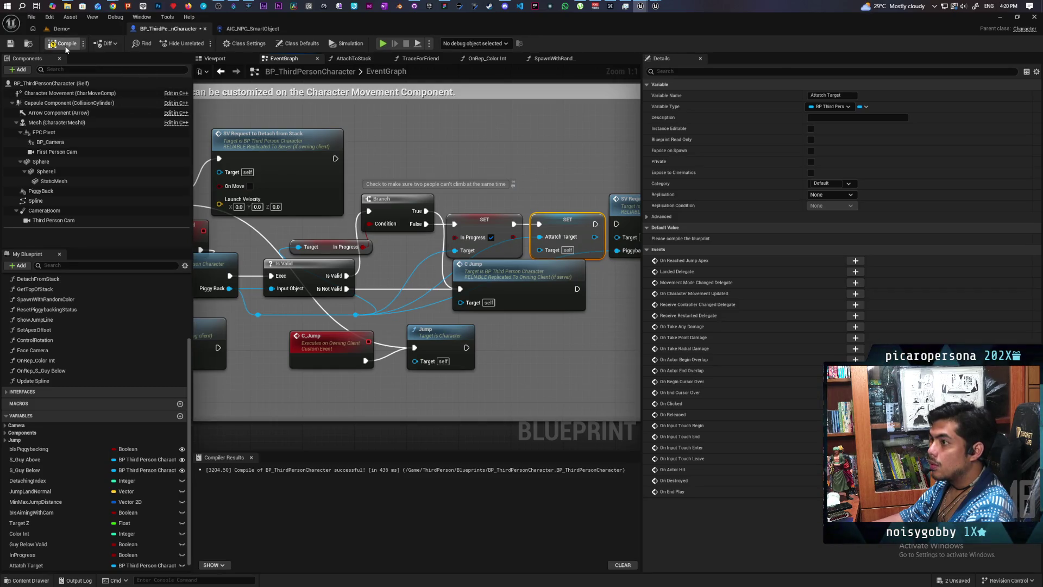
Replace the erroring setter with a fresh Attatch Target setter and delete the broken one
{"action": "key", "text": "F7"}
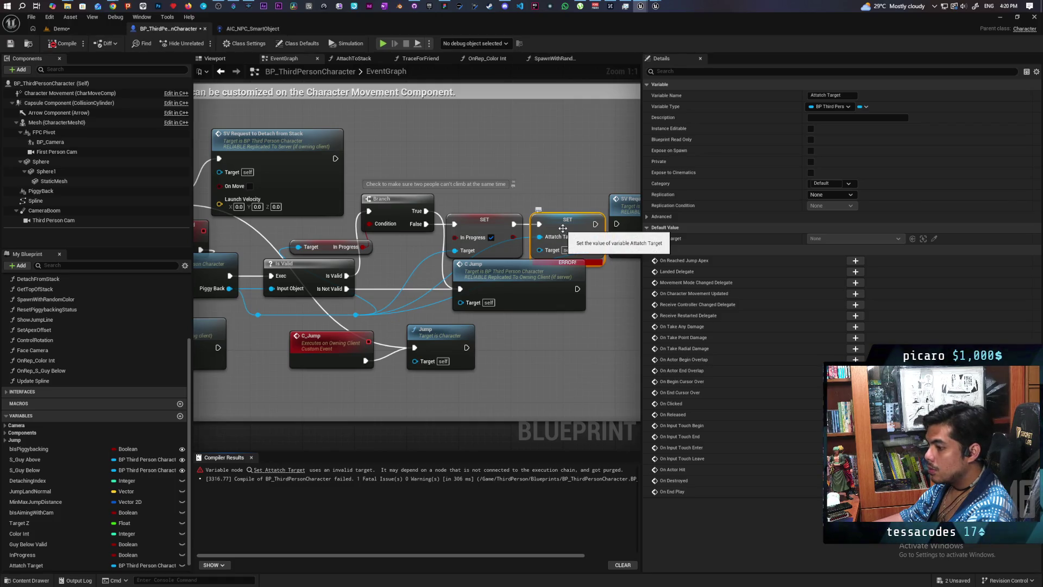
{"action": "mouse_move", "coordinate": [530, 288]}
{"action": "left_mouse_down"}
{"action": "mouse_move", "coordinate": [482, 307]}
{"action": "mouse_move", "coordinate": [508, 326]}
{"action": "left_mouse_up"}
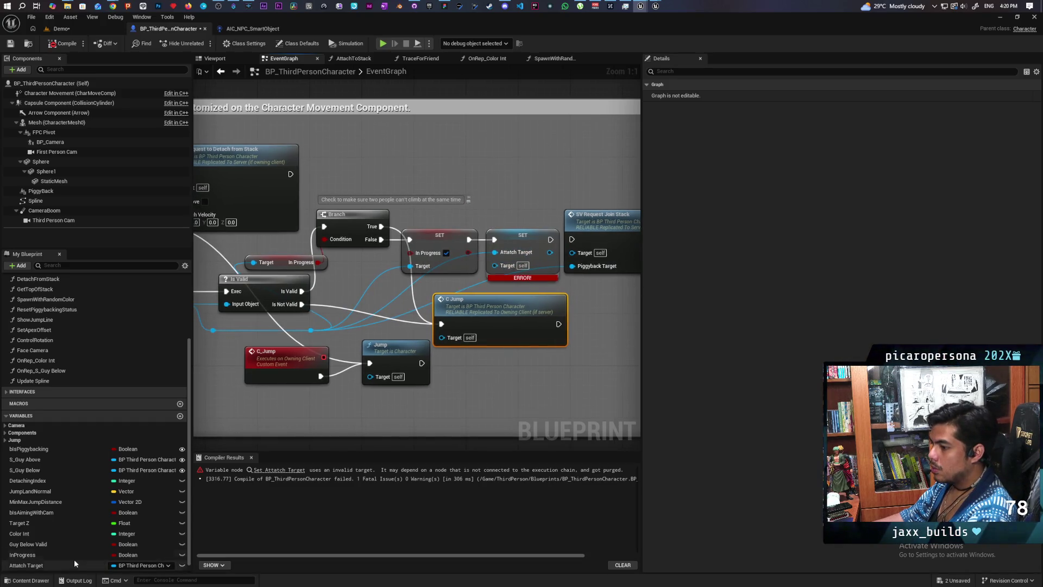
{"action": "left_click", "coordinate": [39, 566]}
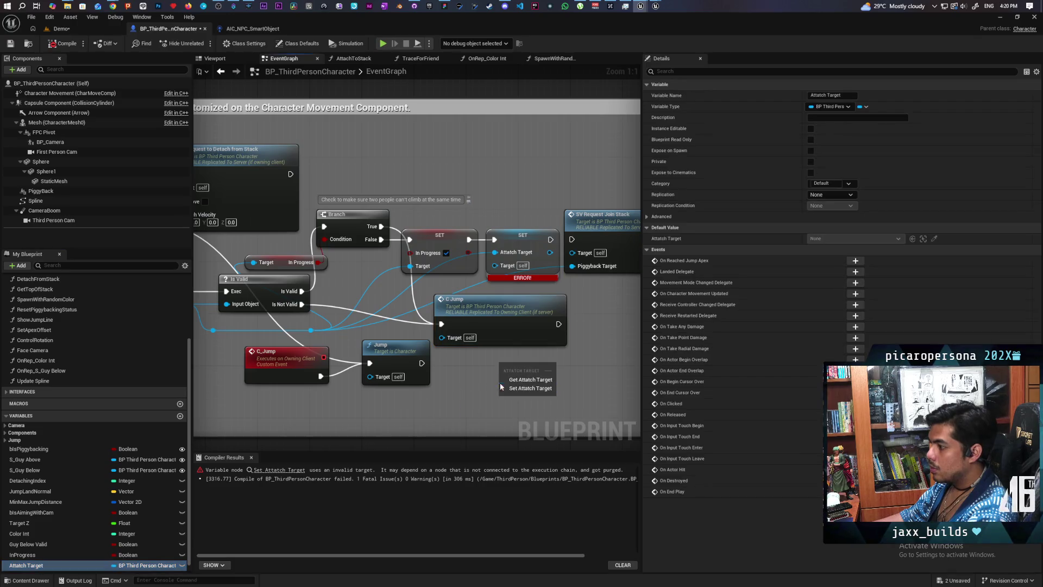
{"action": "left_click_drag", "start_coordinate": [519, 392], "coordinate": [520, 406]}
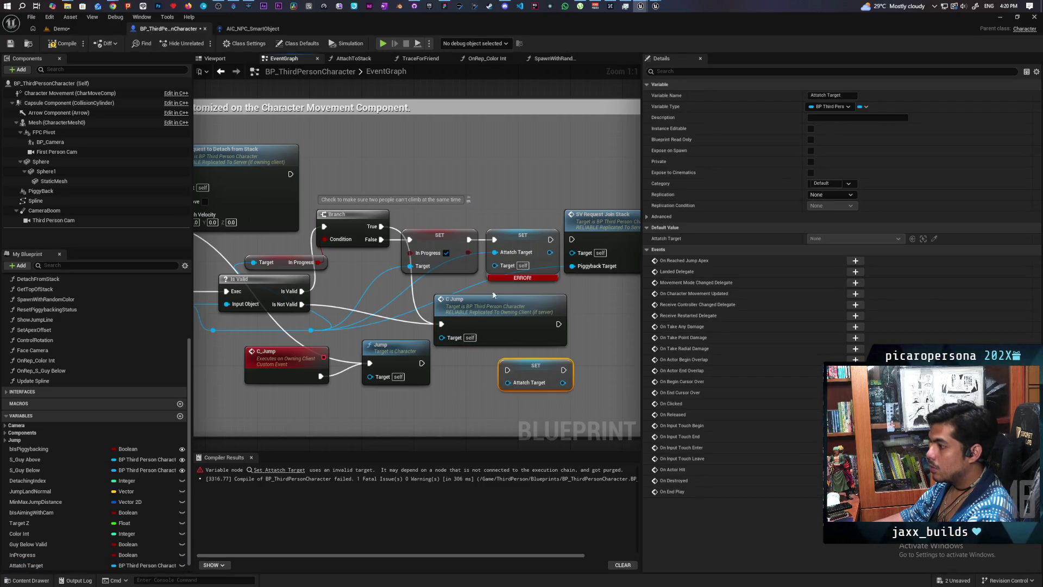
{"action": "mouse_move", "coordinate": [494, 252]}
{"action": "left_mouse_down"}
{"action": "mouse_move", "coordinate": [507, 383]}
{"action": "mouse_move", "coordinate": [525, 239]}
{"action": "mouse_move", "coordinate": [489, 239]}
{"action": "mouse_move", "coordinate": [571, 239]}
{"action": "left_mouse_up"}
{"action": "left_click", "coordinate": [519, 241]}
{"action": "key", "text": "Delete"}
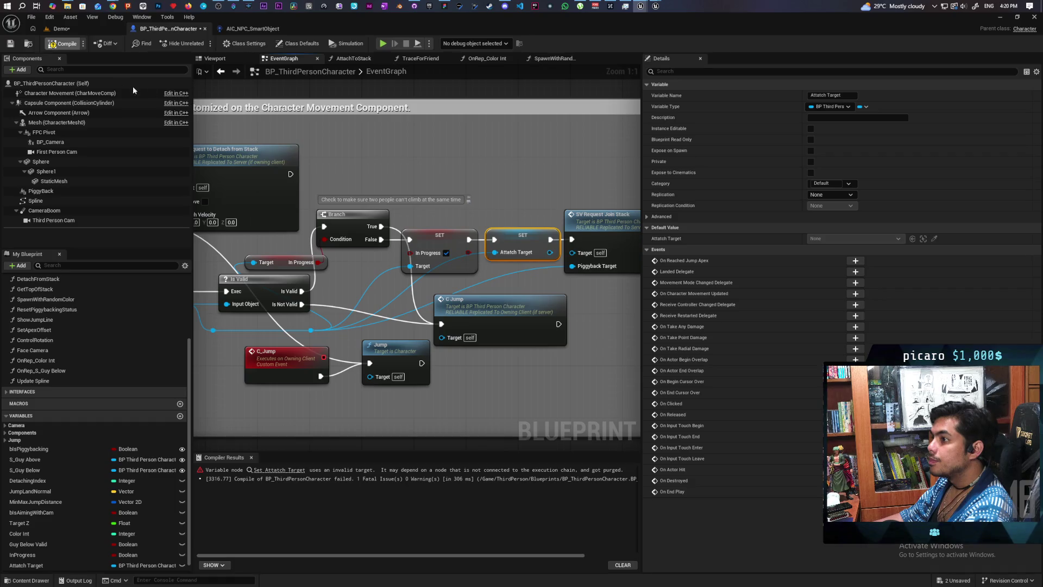
Recompile and save the blueprint
{"action": "left_click", "coordinate": [64, 43]}
{"action": "left_click", "coordinate": [10, 44]}
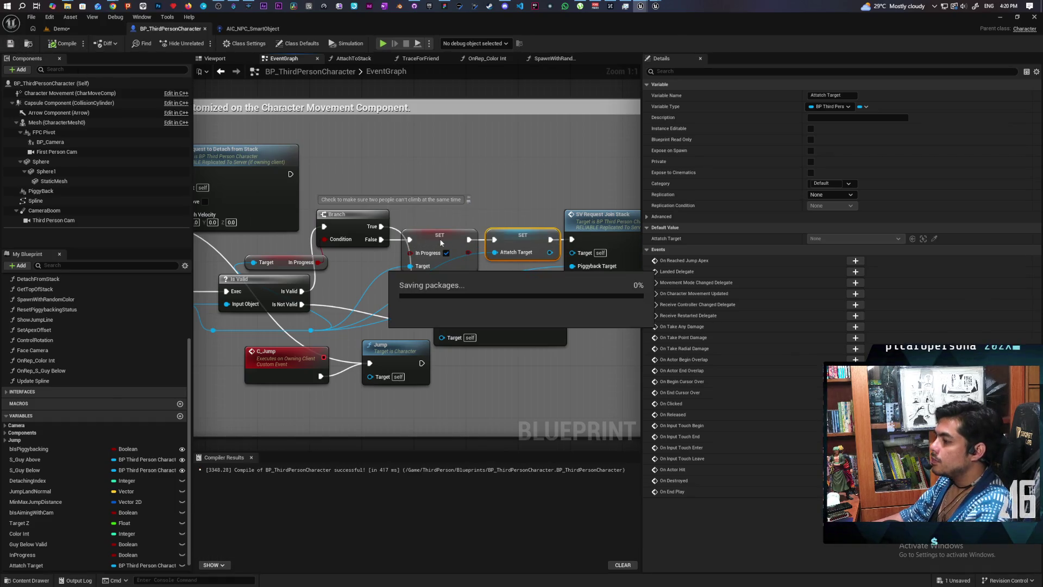
{"action": "left_click_drag", "start_coordinate": [450, 253], "coordinate": [509, 221]}
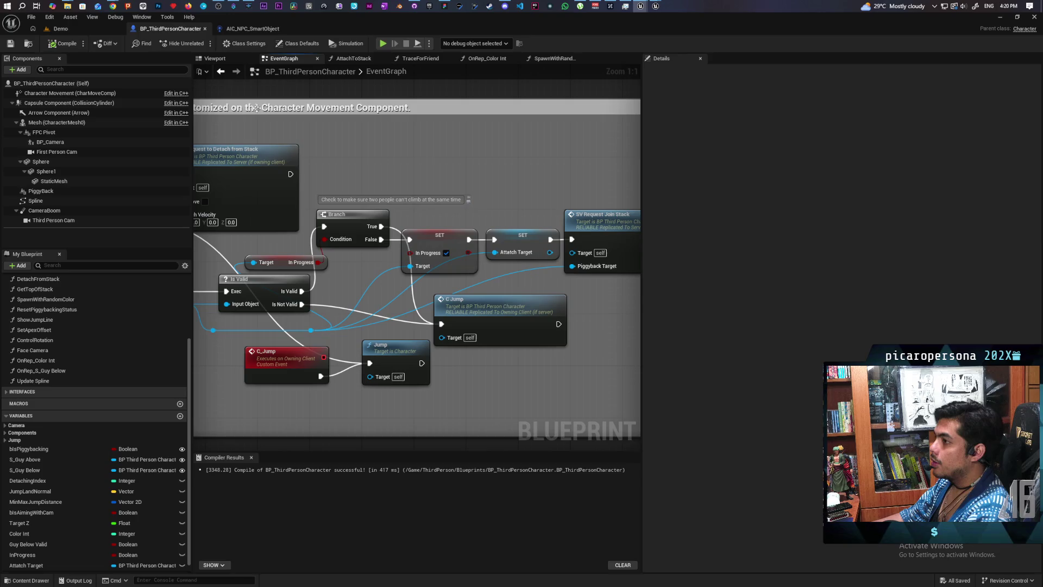
Open the Attach To Stack function and move the Ignore Input group aside to expose Stop Lag
{"action": "scroll", "coordinate": [458, 178], "scroll_direction": "down", "scroll_amount": 6}
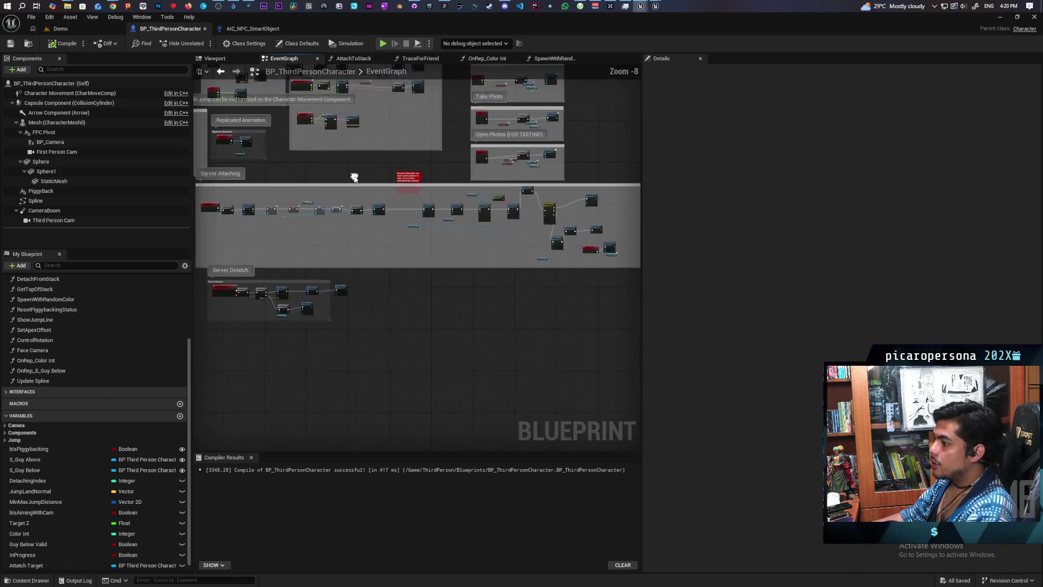
{"action": "scroll", "coordinate": [354, 173], "scroll_direction": "up", "scroll_amount": 3}
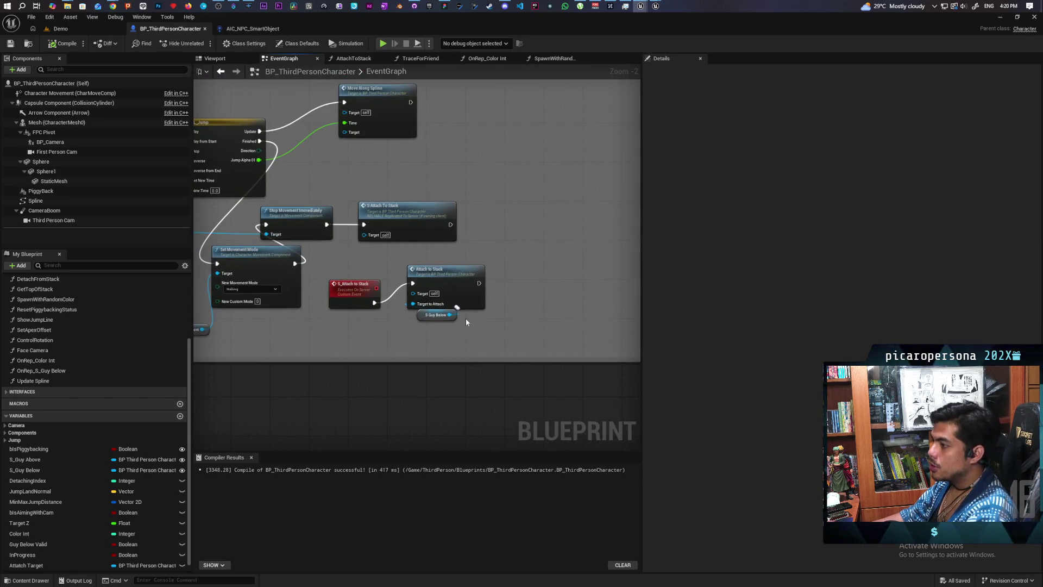
{"action": "left_click_drag", "start_coordinate": [362, 303], "coordinate": [358, 278]}
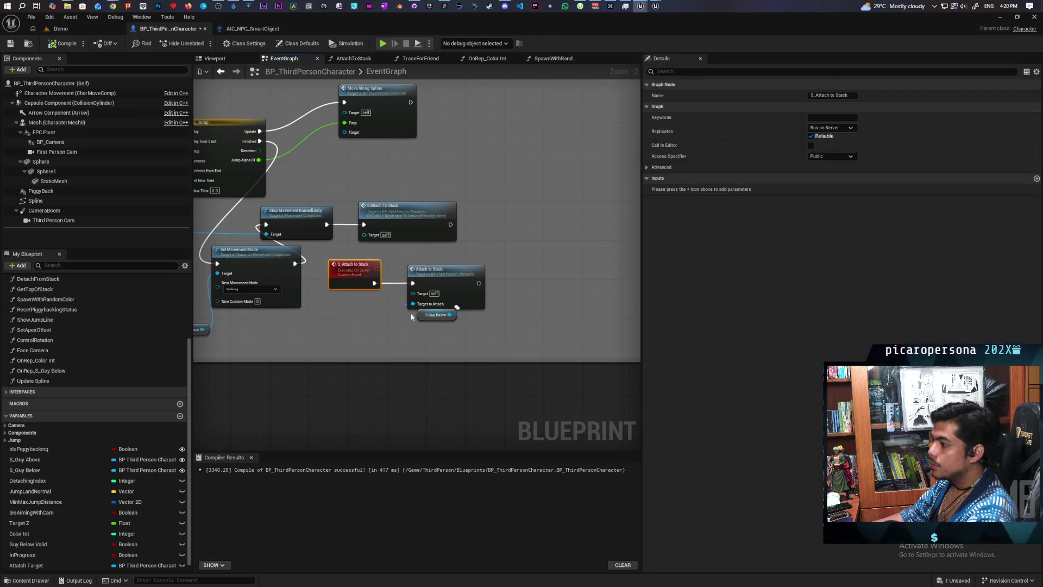
{"action": "left_click_drag", "start_coordinate": [421, 318], "coordinate": [365, 326]}
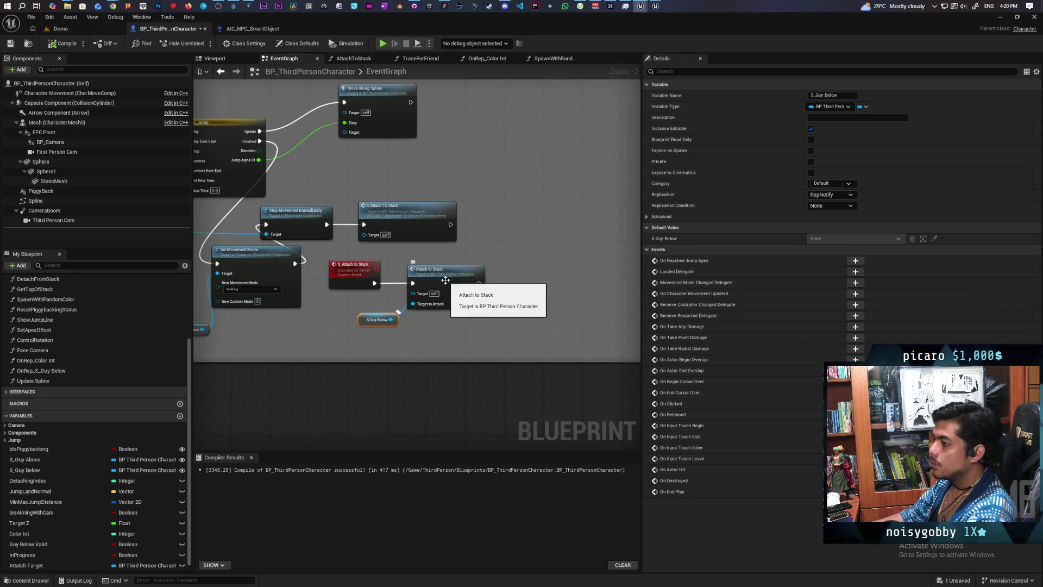
{"action": "double_click", "coordinate": [445, 281]}
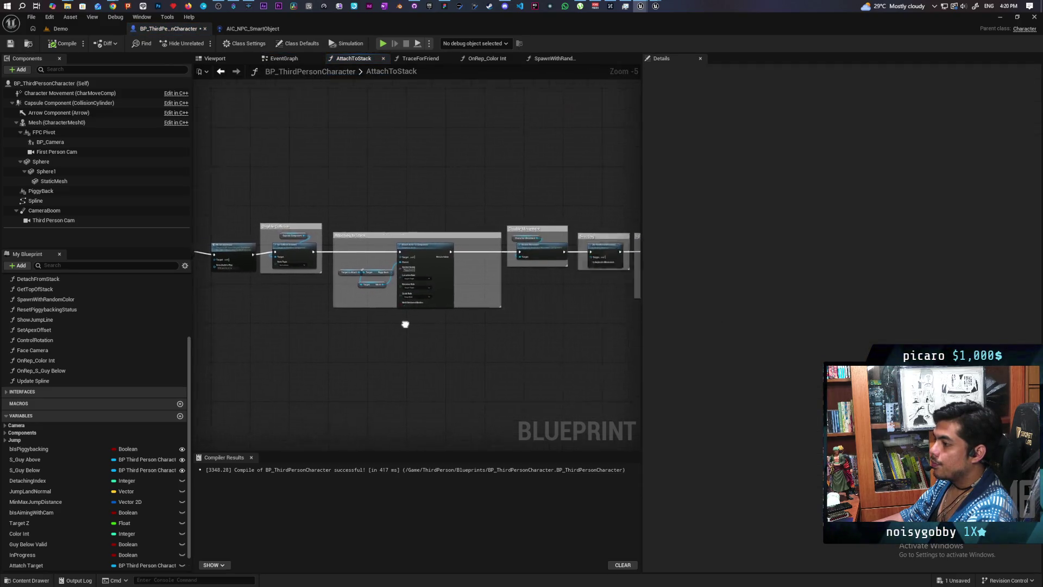
{"action": "scroll", "coordinate": [417, 328], "scroll_direction": "up", "scroll_amount": 2}
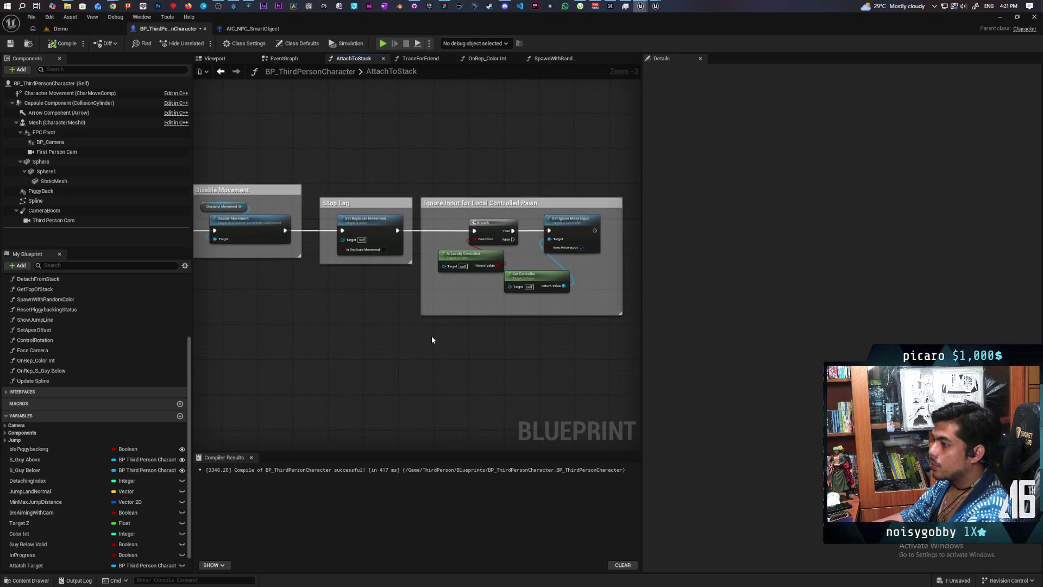
{"action": "scroll", "coordinate": [419, 327], "scroll_direction": "up", "scroll_amount": 2}
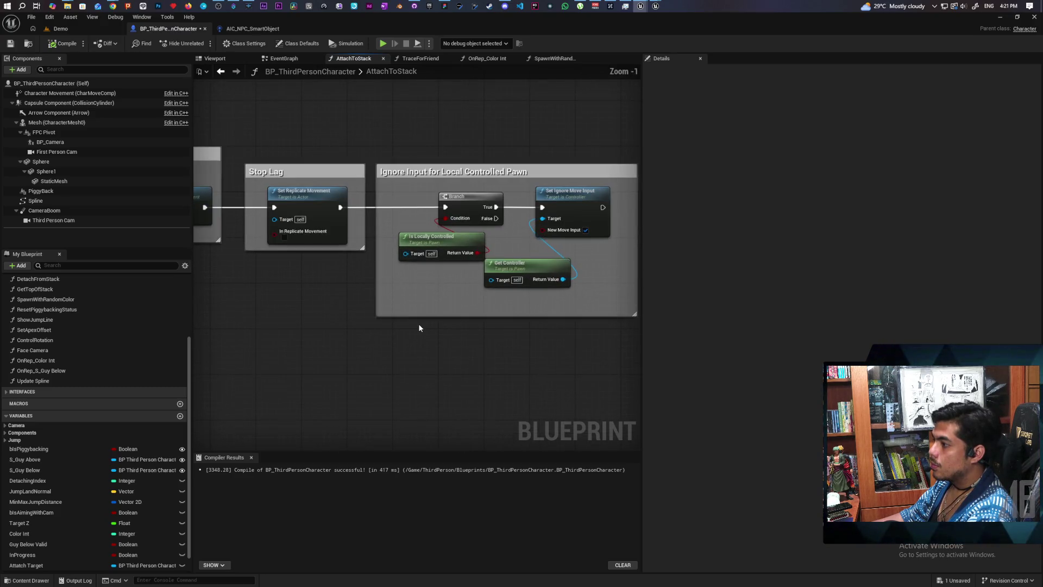
{"action": "scroll", "coordinate": [432, 325], "scroll_direction": "down", "scroll_amount": 2}
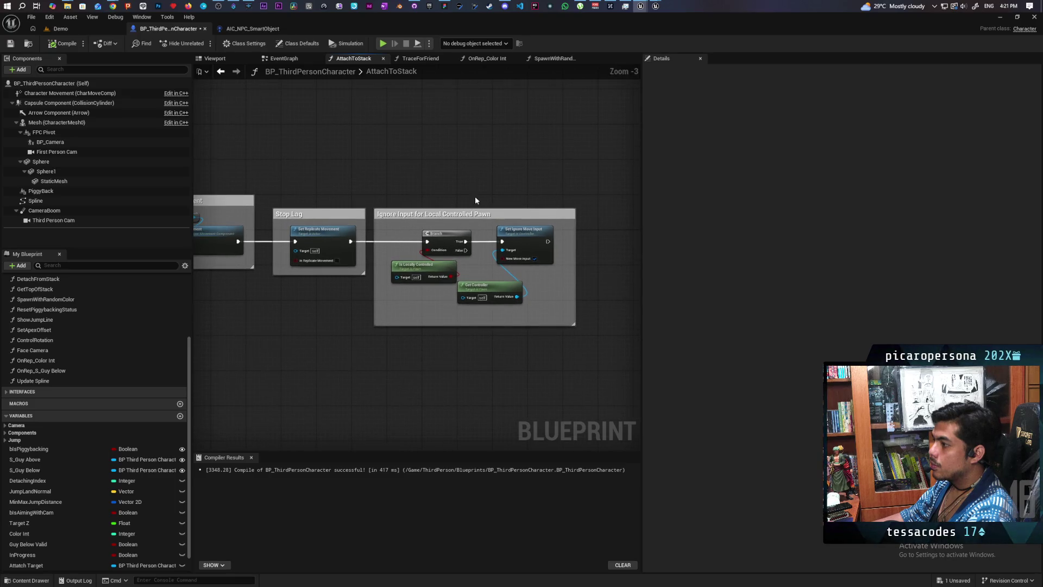
{"action": "left_click_drag", "start_coordinate": [602, 192], "coordinate": [400, 338]}
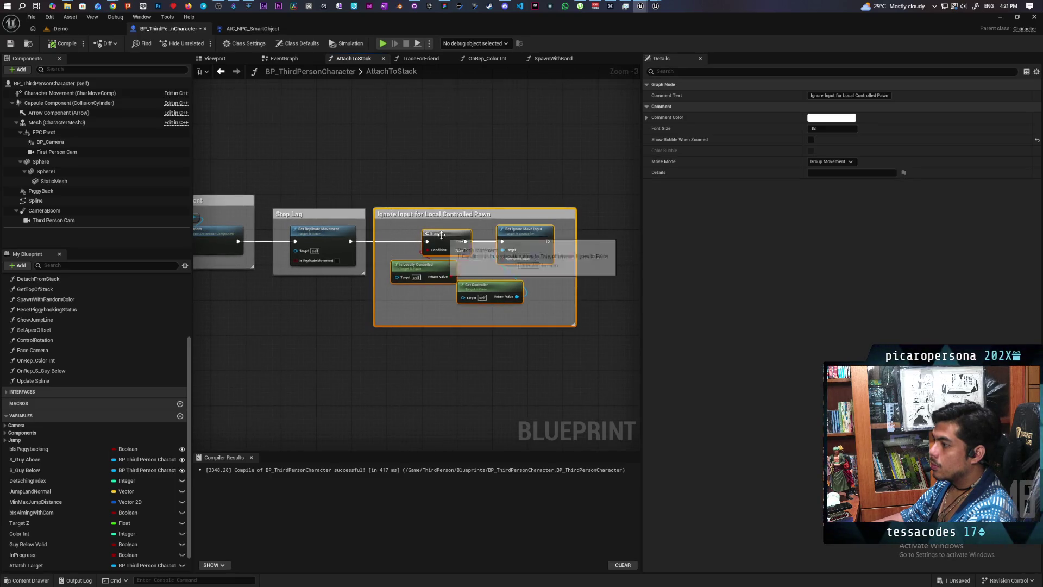
{"action": "mouse_move", "coordinate": [443, 240]}
{"action": "left_mouse_down"}
{"action": "mouse_move", "coordinate": [561, 239]}
{"action": "mouse_move", "coordinate": [550, 302]}
{"action": "left_mouse_up"}
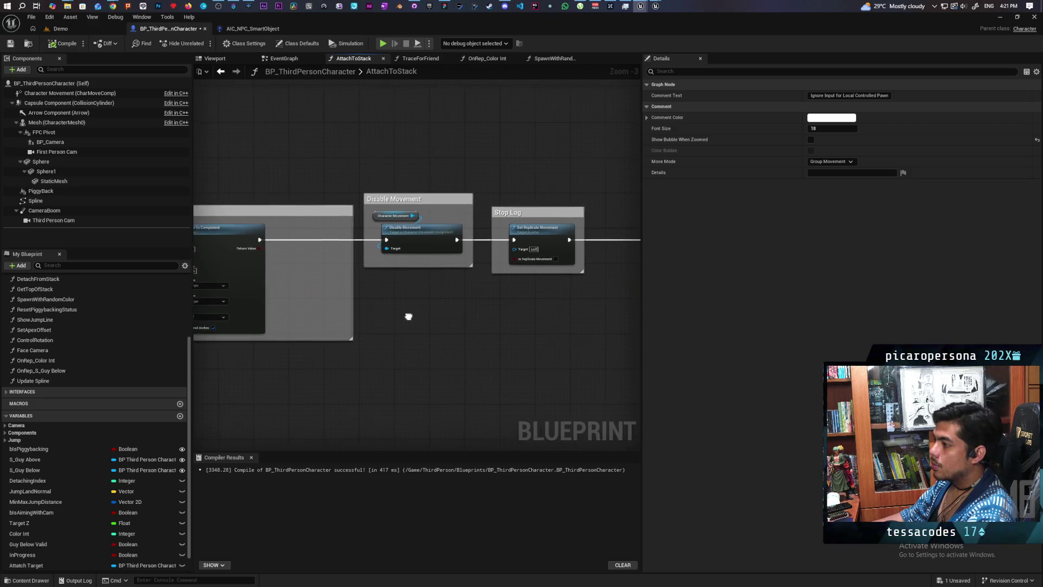
{"action": "mouse_move", "coordinate": [587, 342]}
{"action": "left_mouse_down"}
{"action": "mouse_move", "coordinate": [294, 356]}
{"action": "mouse_move", "coordinate": [463, 354]}
{"action": "mouse_move", "coordinate": [313, 342]}
{"action": "mouse_move", "coordinate": [403, 337]}
{"action": "left_mouse_up"}
{"action": "scroll", "coordinate": [299, 328], "scroll_direction": "up", "scroll_amount": 2}
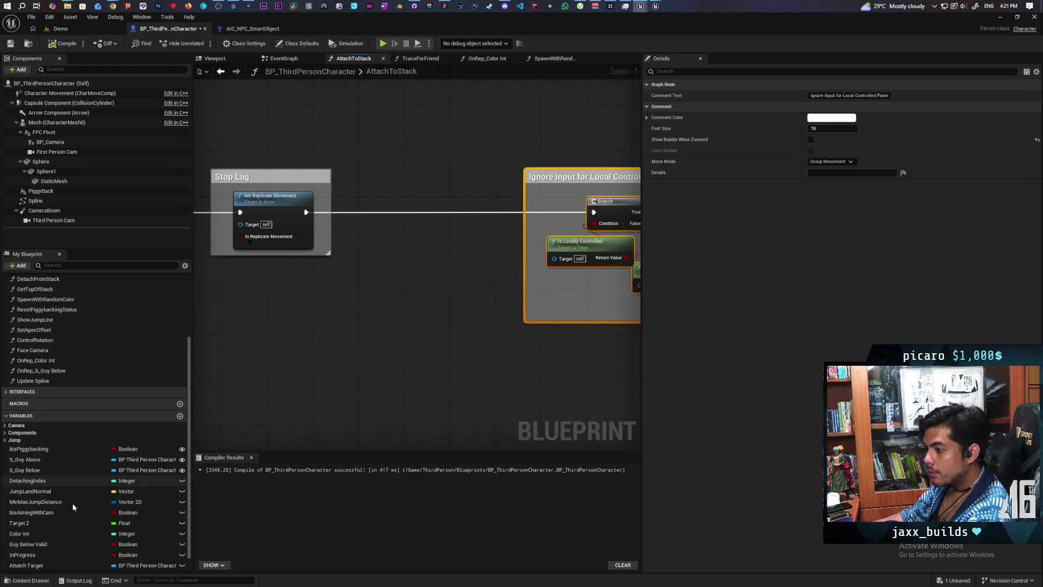
Add an Attatch Target getter and a SET In Progress node wired after Stop Lag
{"action": "mouse_move", "coordinate": [59, 565]}
{"action": "left_mouse_down"}
{"action": "mouse_move", "coordinate": [277, 310]}
{"action": "mouse_move", "coordinate": [241, 288]}
{"action": "left_mouse_up"}
{"action": "left_click", "coordinate": [263, 300]}
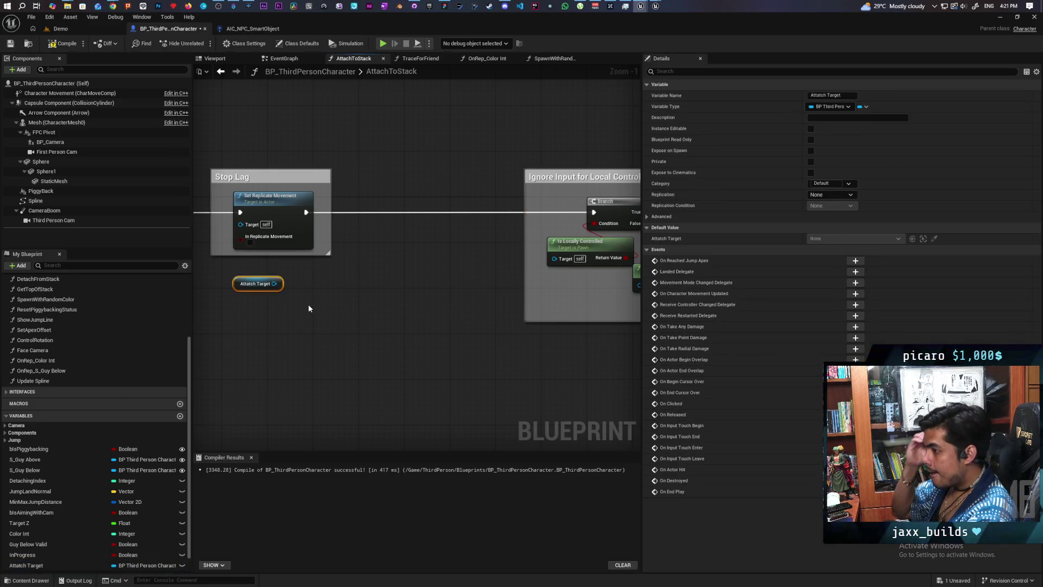
{"action": "left_click_drag", "start_coordinate": [275, 284], "coordinate": [284, 325]}
{"action": "type", "text": "set"}
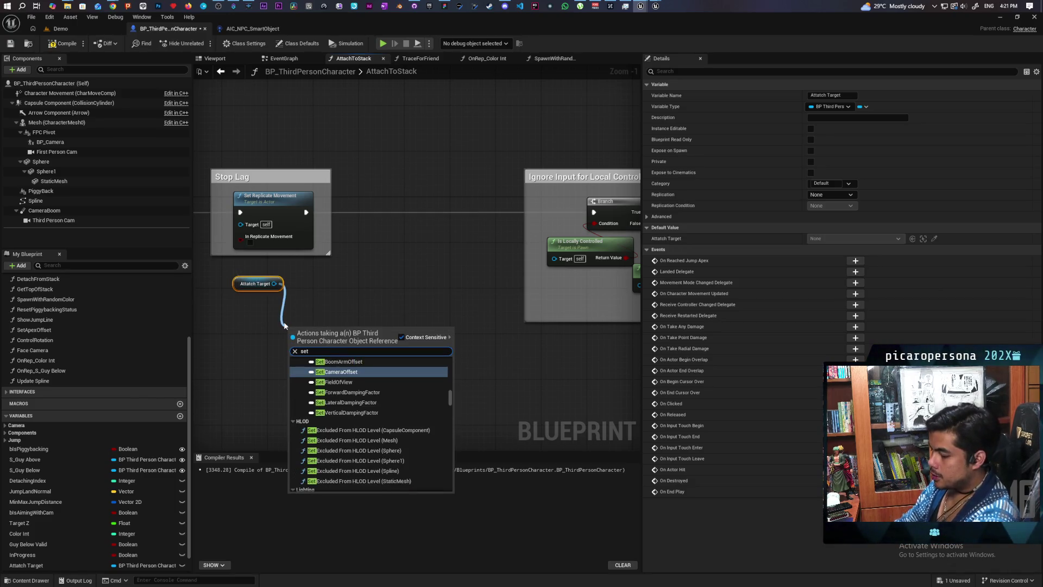
{"action": "type", "text": " in po"}
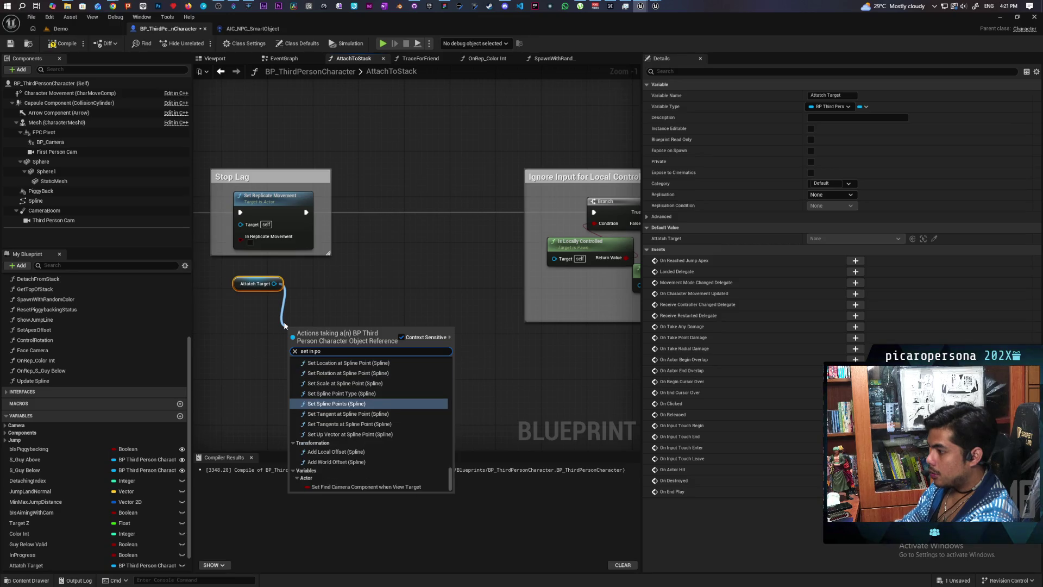
{"action": "key", "text": "BackSpace"}
{"action": "key", "text": "BackSpace"}
{"action": "key", "text": "BackSpace"}
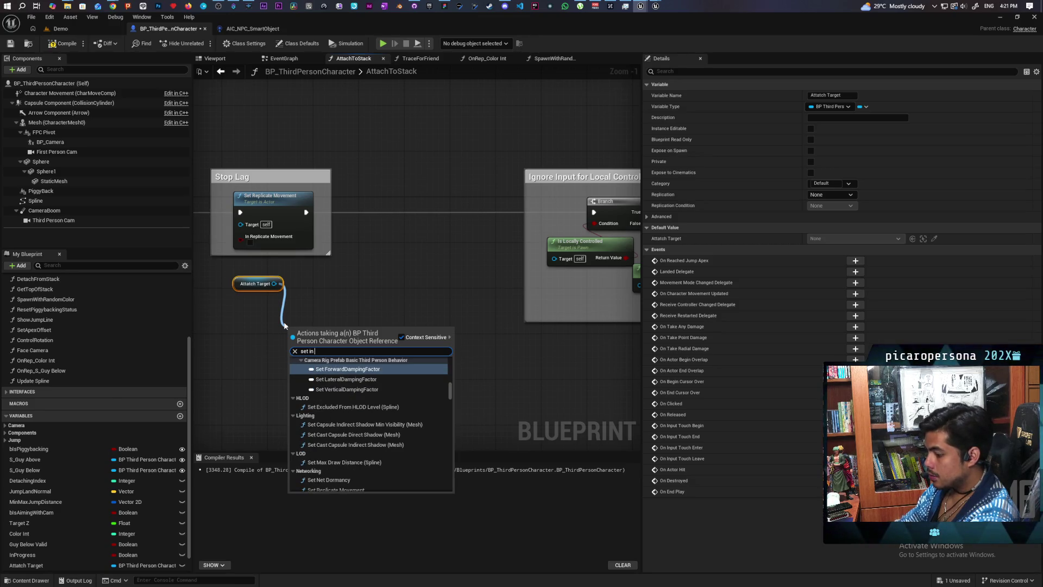
{"action": "type", "text": "progr"}
{"action": "key", "text": "Return"}
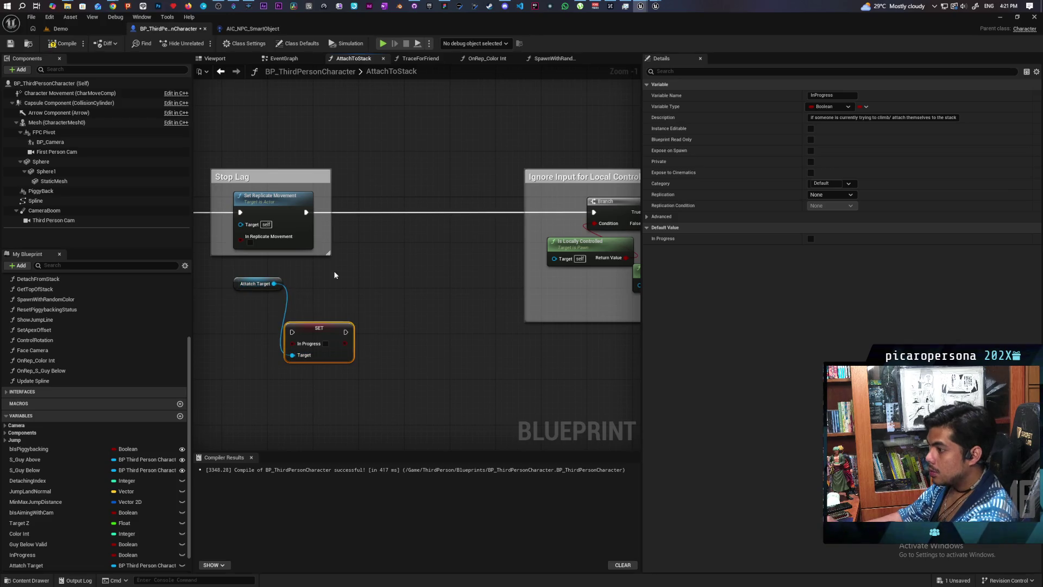
{"action": "left_click_drag", "start_coordinate": [307, 332], "coordinate": [374, 212]}
{"action": "left_click_drag", "start_coordinate": [306, 212], "coordinate": [360, 213]}
Add a SET Attatch Target node chained into the Branch, then compile and save
{"action": "left_click_drag", "start_coordinate": [235, 285], "coordinate": [282, 281]}
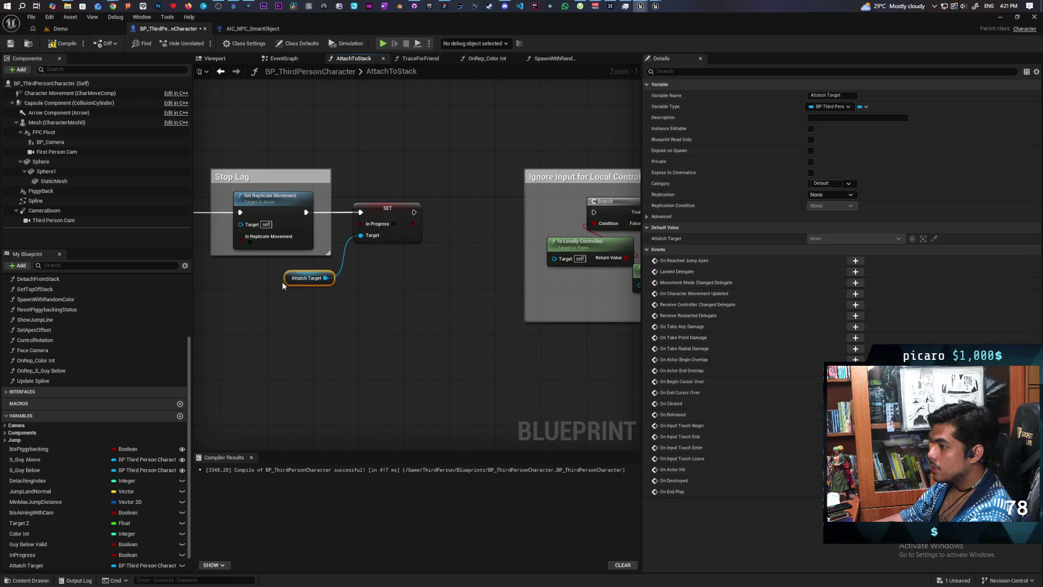
{"action": "mouse_move", "coordinate": [38, 565]}
{"action": "left_mouse_down"}
{"action": "mouse_move", "coordinate": [150, 527]}
{"action": "mouse_move", "coordinate": [445, 272]}
{"action": "mouse_move", "coordinate": [440, 217]}
{"action": "left_mouse_up"}
{"action": "left_click", "coordinate": [464, 283]}
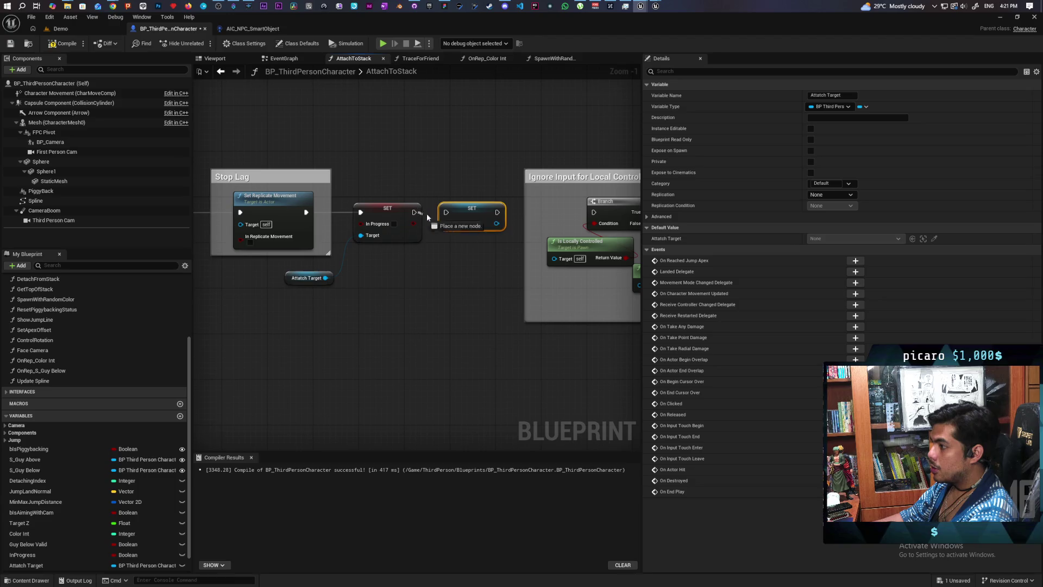
{"action": "left_click_drag", "start_coordinate": [595, 213], "coordinate": [594, 212]}
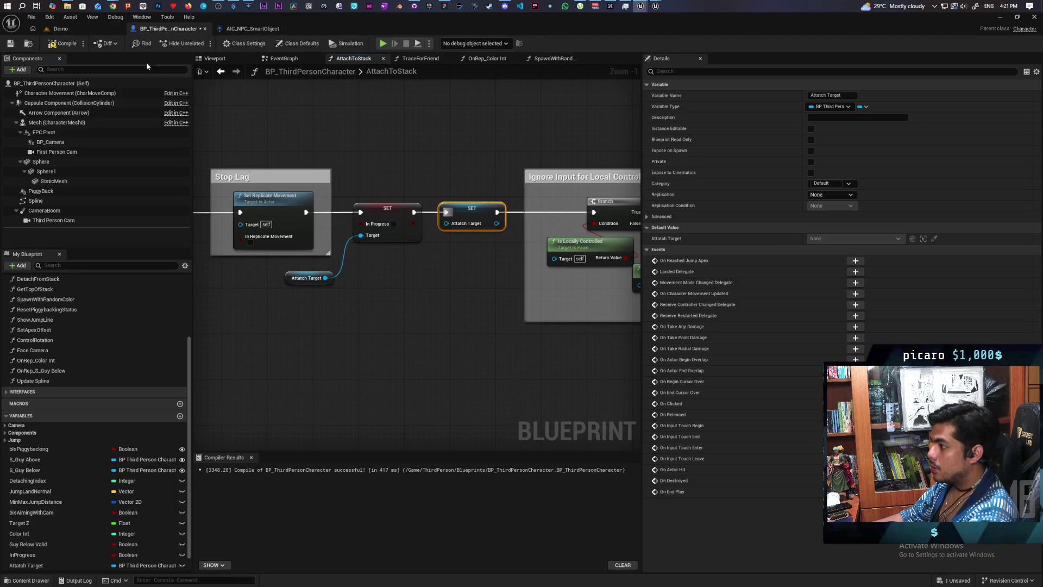
{"action": "left_click", "coordinate": [63, 44]}
{"action": "key", "text": "ctrl+s"}
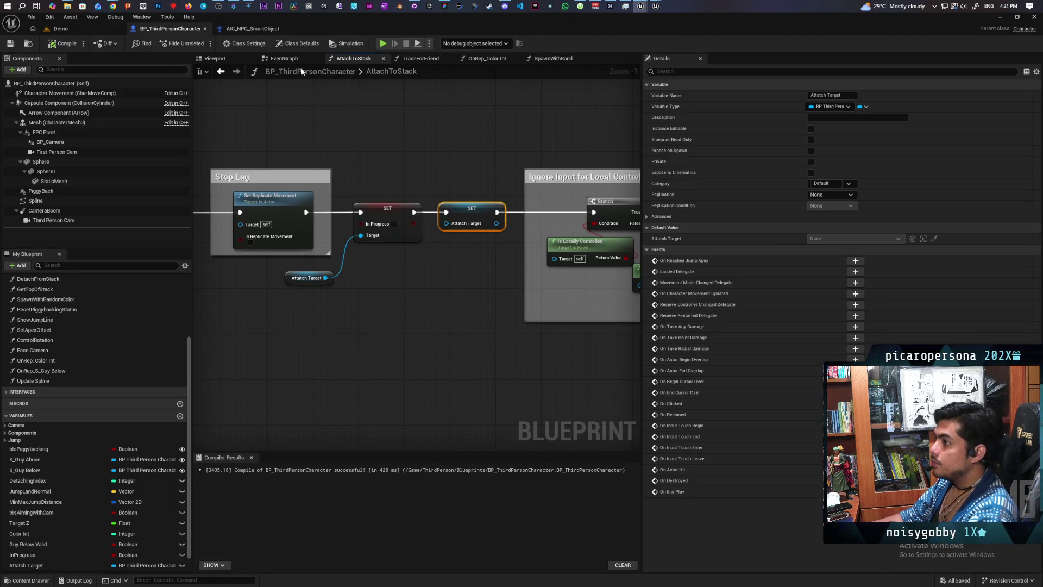
In the EventGraph, put SET Attach Target right after the Branch, followed by SET In Progress
{"action": "left_click", "coordinate": [284, 58]}
{"action": "scroll", "coordinate": [371, 187], "scroll_direction": "down", "scroll_amount": 4}
{"action": "scroll", "coordinate": [426, 263], "scroll_direction": "up", "scroll_amount": 3}
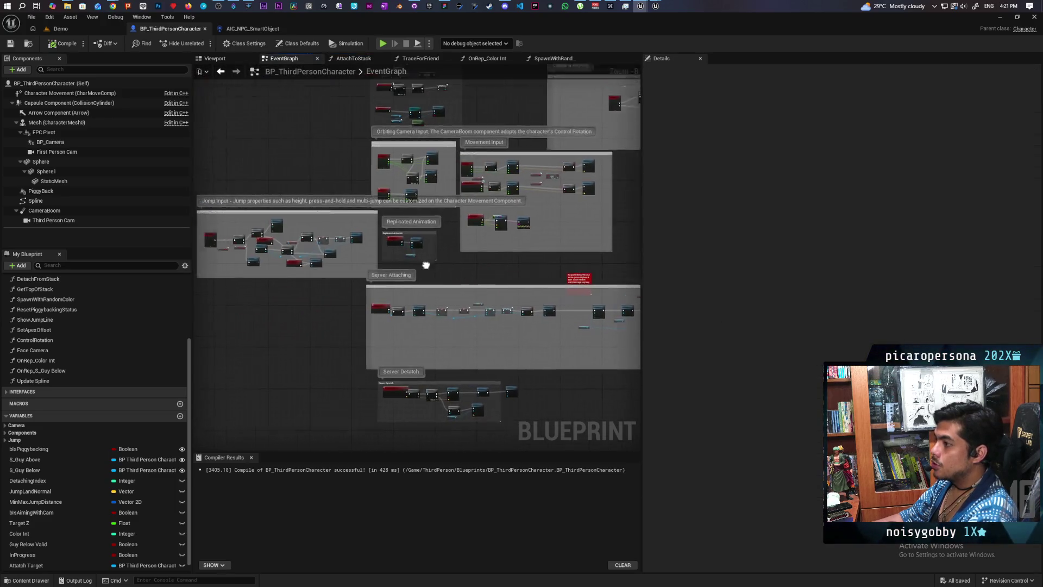
{"action": "scroll", "coordinate": [435, 256], "scroll_direction": "up", "scroll_amount": 2}
{"action": "scroll", "coordinate": [474, 263], "scroll_direction": "up", "scroll_amount": 2}
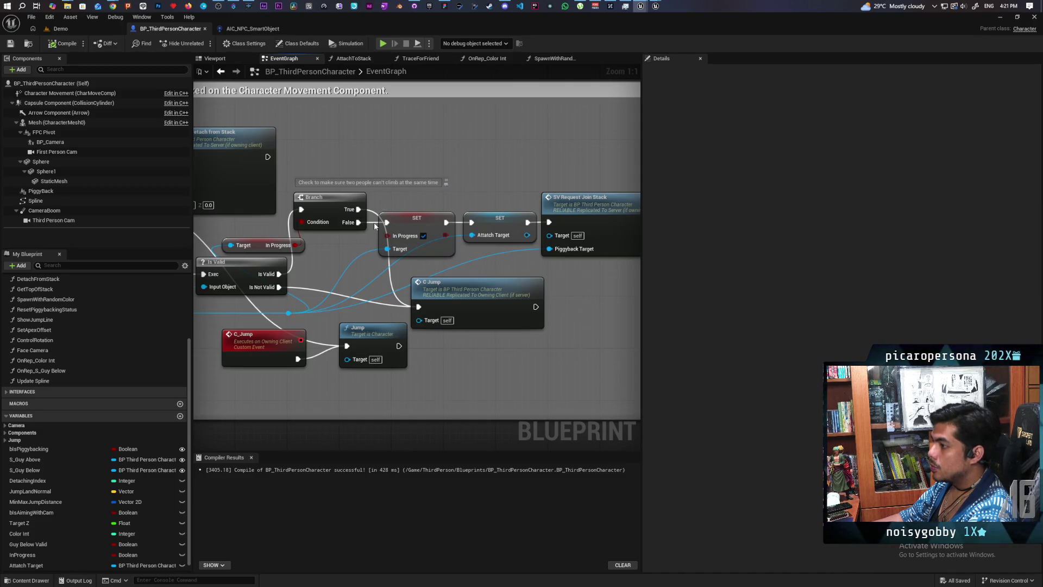
{"action": "left_click_drag", "start_coordinate": [418, 217], "coordinate": [457, 256]}
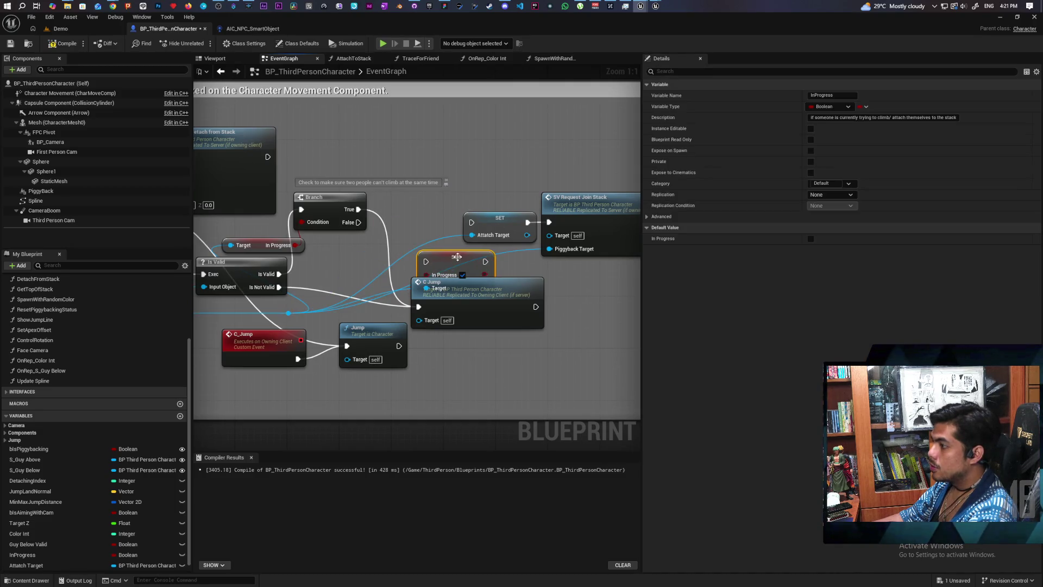
{"action": "left_click_drag", "start_coordinate": [486, 218], "coordinate": [409, 219]}
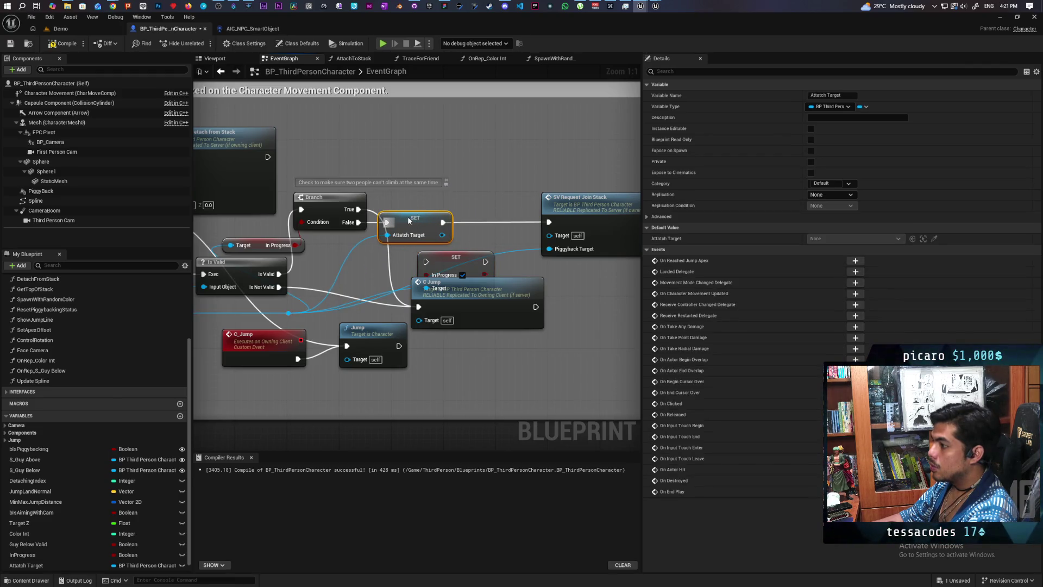
{"action": "left_click_drag", "start_coordinate": [445, 263], "coordinate": [497, 192]}
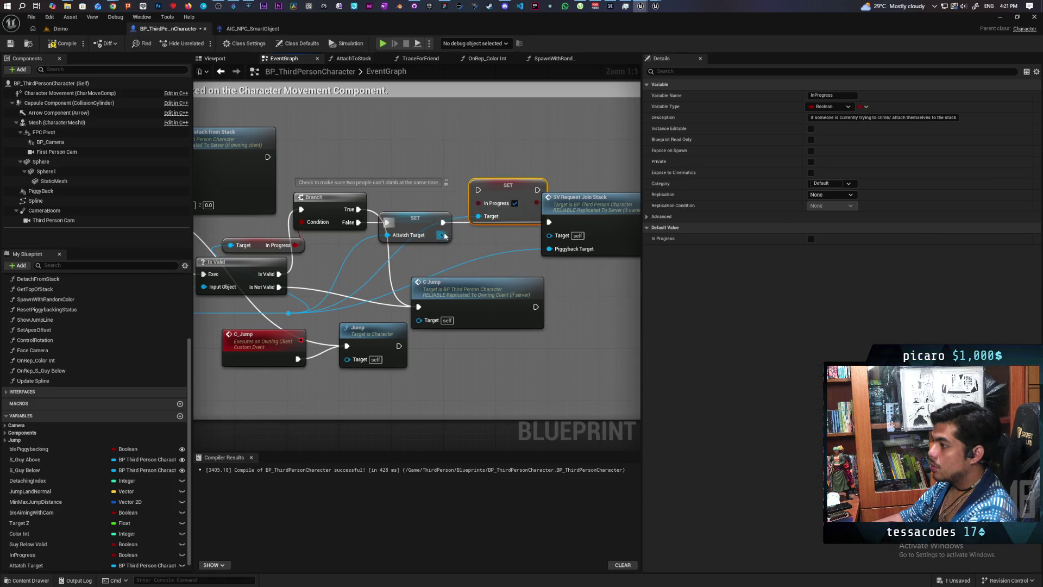
{"action": "mouse_move", "coordinate": [443, 223]}
{"action": "left_mouse_down"}
{"action": "mouse_move", "coordinate": [480, 191]}
{"action": "mouse_move", "coordinate": [506, 206]}
{"action": "mouse_move", "coordinate": [503, 218]}
{"action": "left_mouse_up"}
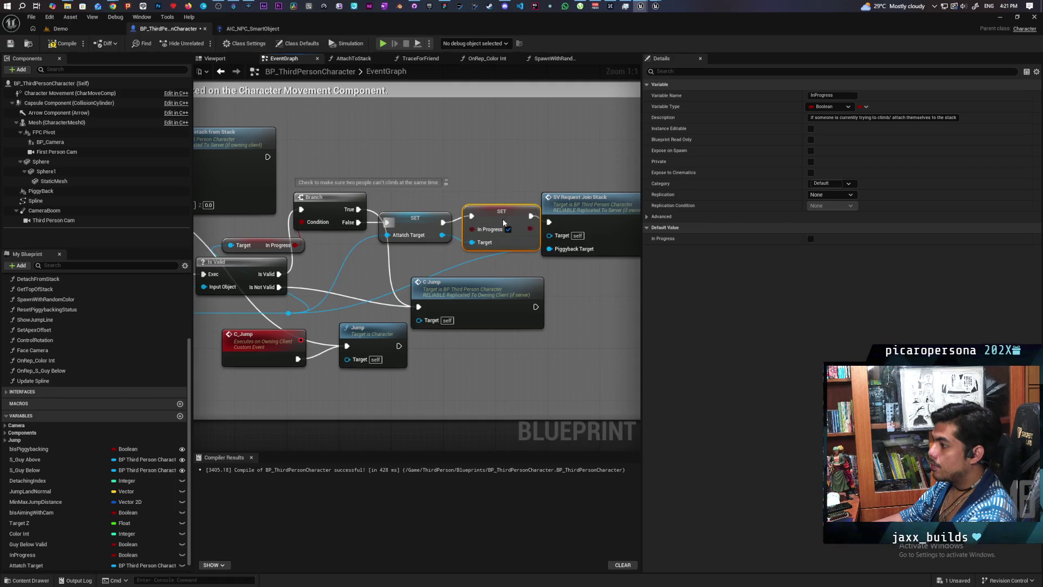
Shift the jump logic comment block left and save the blueprint with Ctrl+S
{"action": "scroll", "coordinate": [503, 222], "scroll_direction": "down", "scroll_amount": 2}
{"action": "left_click", "coordinate": [503, 228]}
{"action": "scroll", "coordinate": [502, 270], "scroll_direction": "down", "scroll_amount": 1}
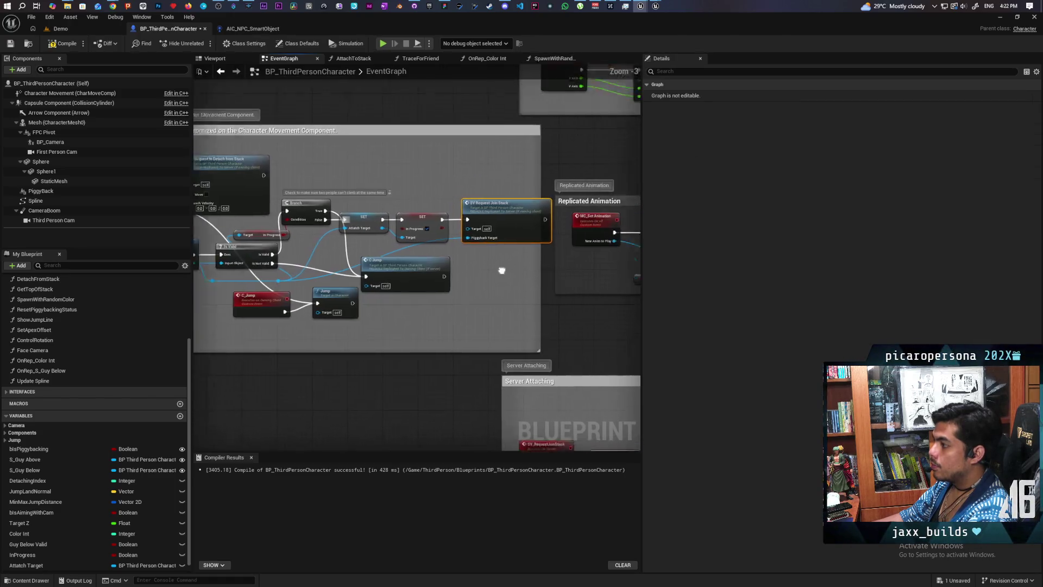
{"action": "mouse_move", "coordinate": [501, 270]}
{"action": "left_mouse_down"}
{"action": "mouse_move", "coordinate": [433, 252]}
{"action": "mouse_move", "coordinate": [477, 249]}
{"action": "left_mouse_up"}
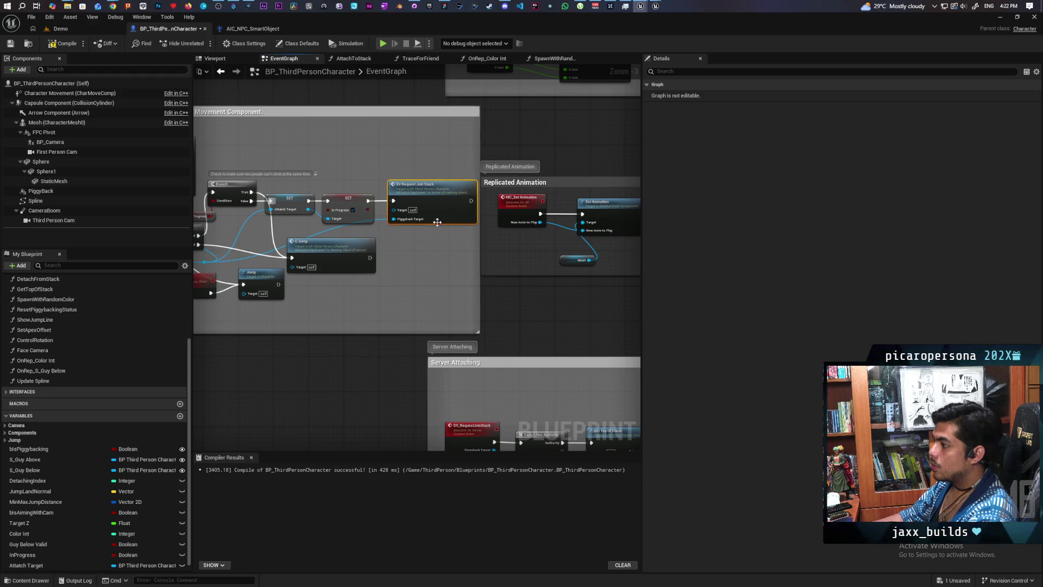
{"action": "scroll", "coordinate": [425, 156], "scroll_direction": "down", "scroll_amount": 2}
{"action": "mouse_move", "coordinate": [430, 143]}
{"action": "left_mouse_down"}
{"action": "mouse_move", "coordinate": [357, 143]}
{"action": "mouse_move", "coordinate": [413, 154]}
{"action": "mouse_move", "coordinate": [374, 181]}
{"action": "left_mouse_up"}
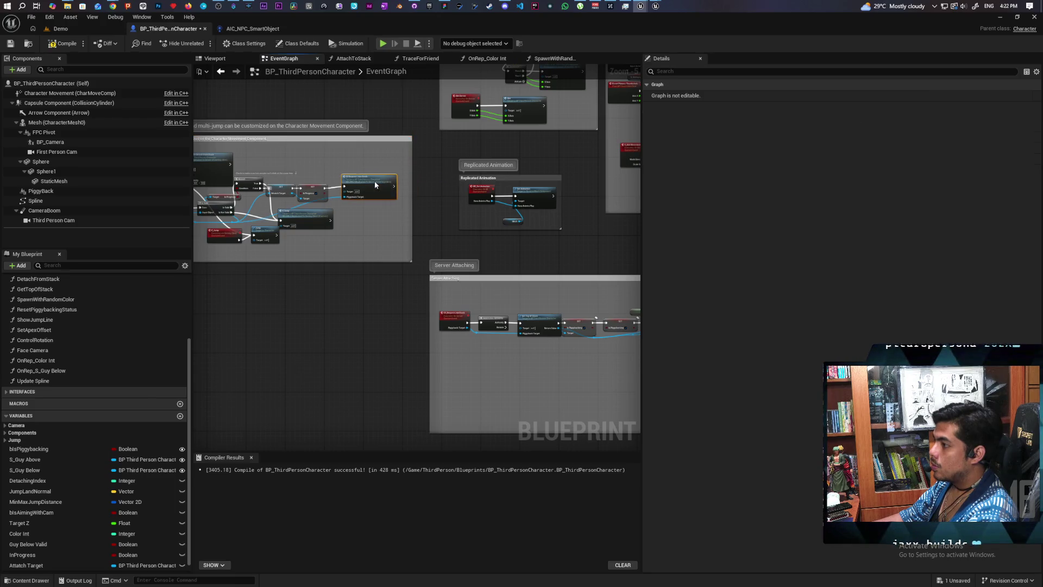
{"action": "scroll", "coordinate": [478, 220], "scroll_direction": "down", "scroll_amount": 3}
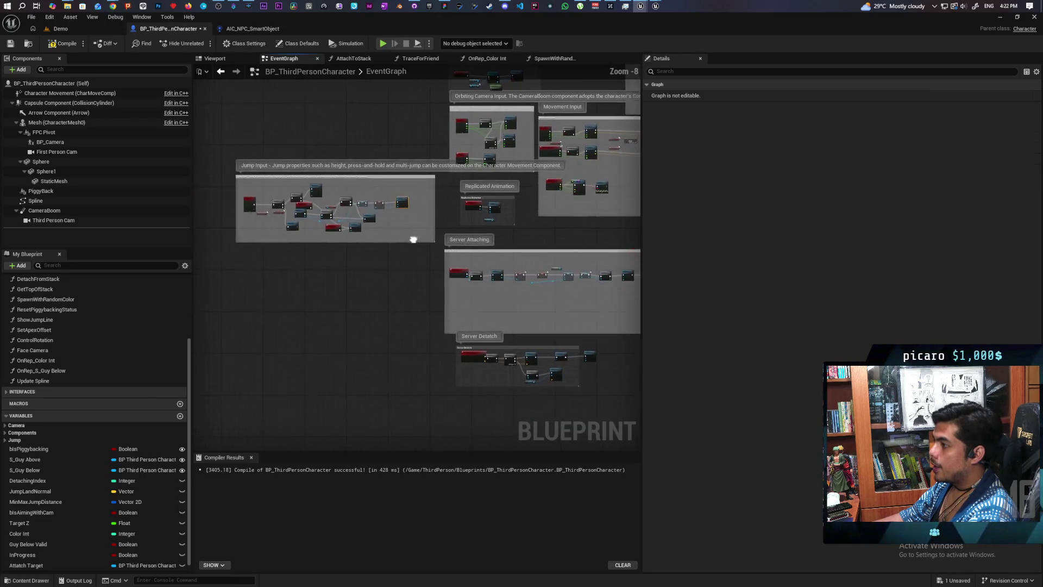
{"action": "key", "text": "ctrl+s"}
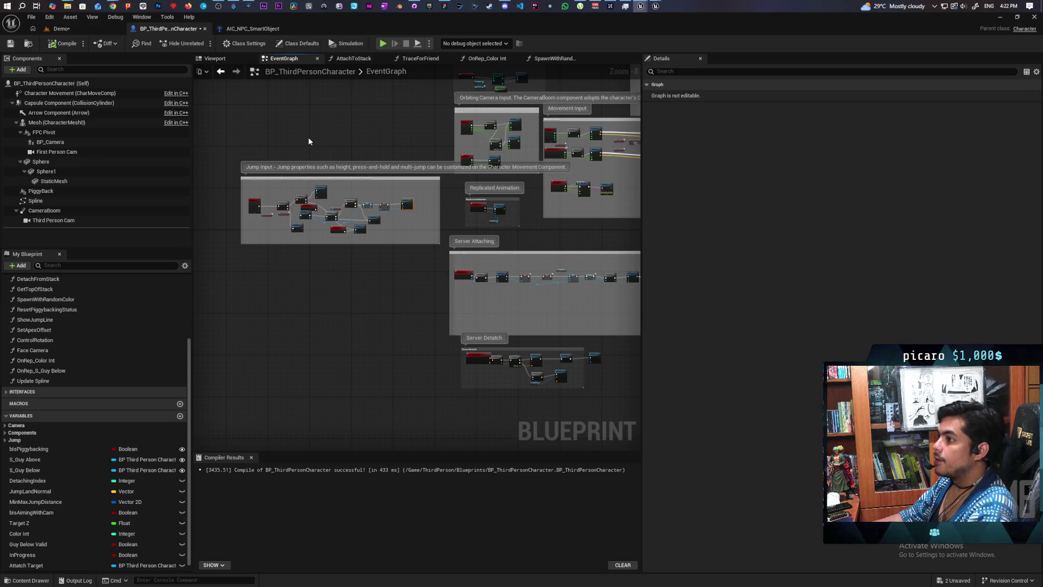
{"action": "scroll", "coordinate": [348, 215], "scroll_direction": "up", "scroll_amount": 4}
{"action": "scroll", "coordinate": [364, 216], "scroll_direction": "up", "scroll_amount": 4}
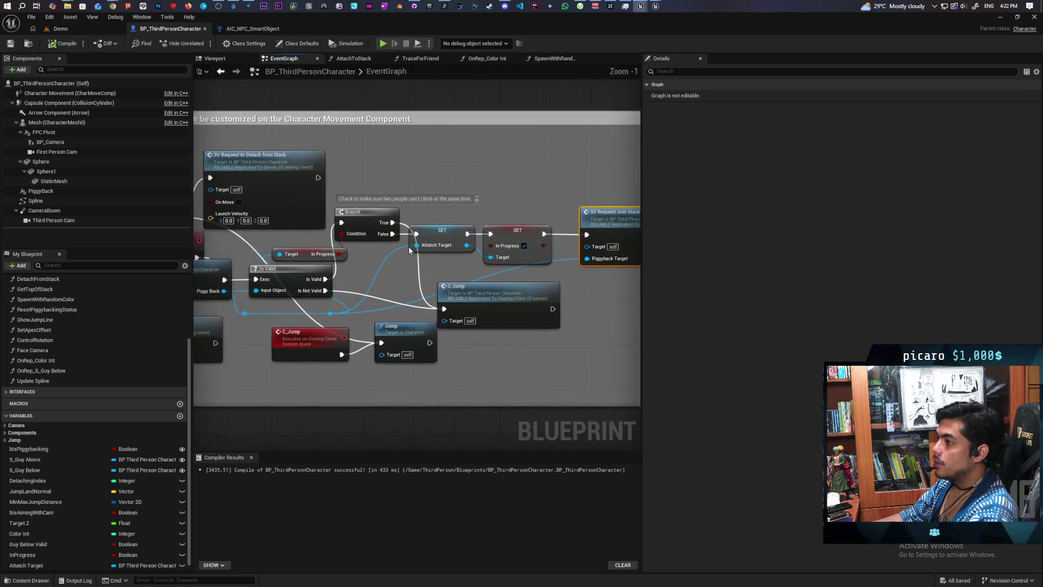
{"action": "left_click", "coordinate": [477, 191]}
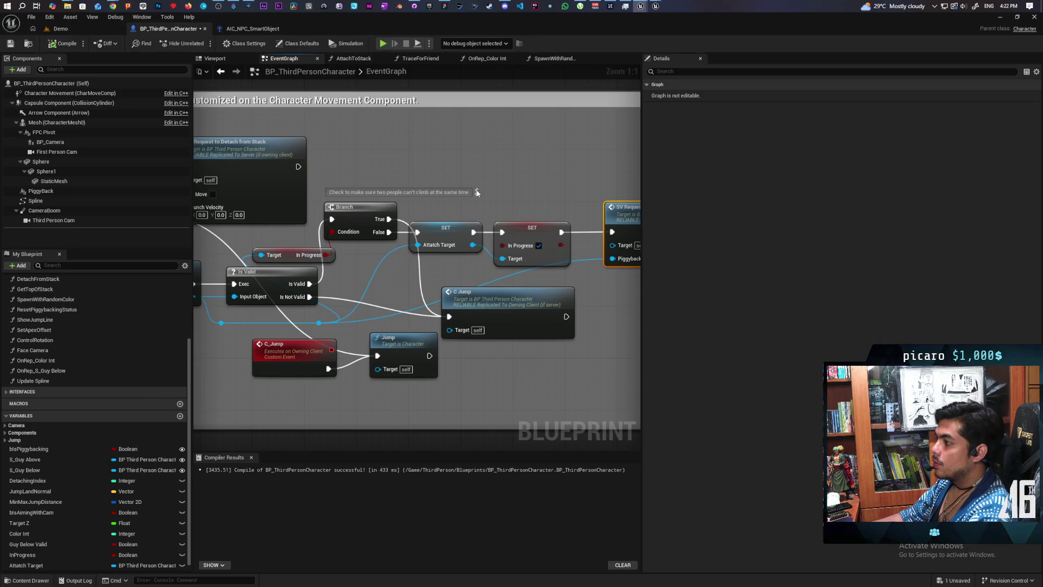
{"action": "scroll", "coordinate": [485, 197], "scroll_direction": "down", "scroll_amount": 6}
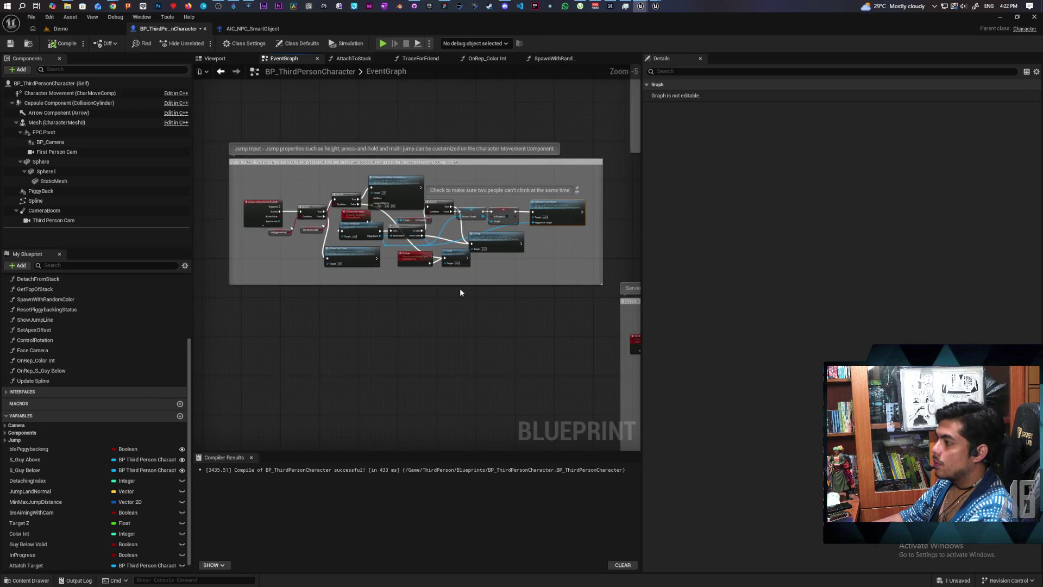
{"action": "key", "text": "ctrl+s"}
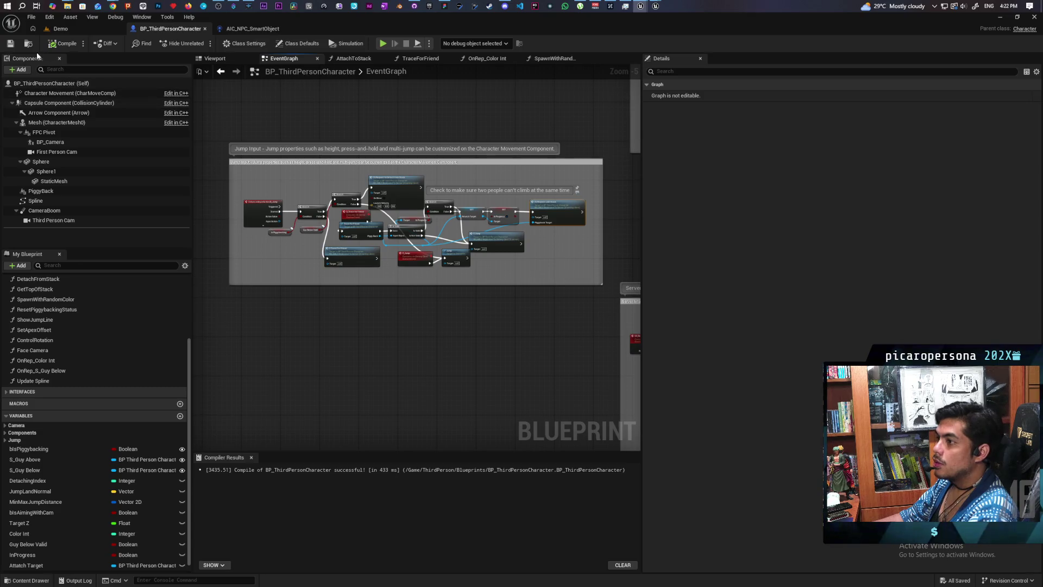
Start a multiplayer play session on the Demo level and shrink the editor to show the game windows
{"action": "left_click", "coordinate": [76, 28]}
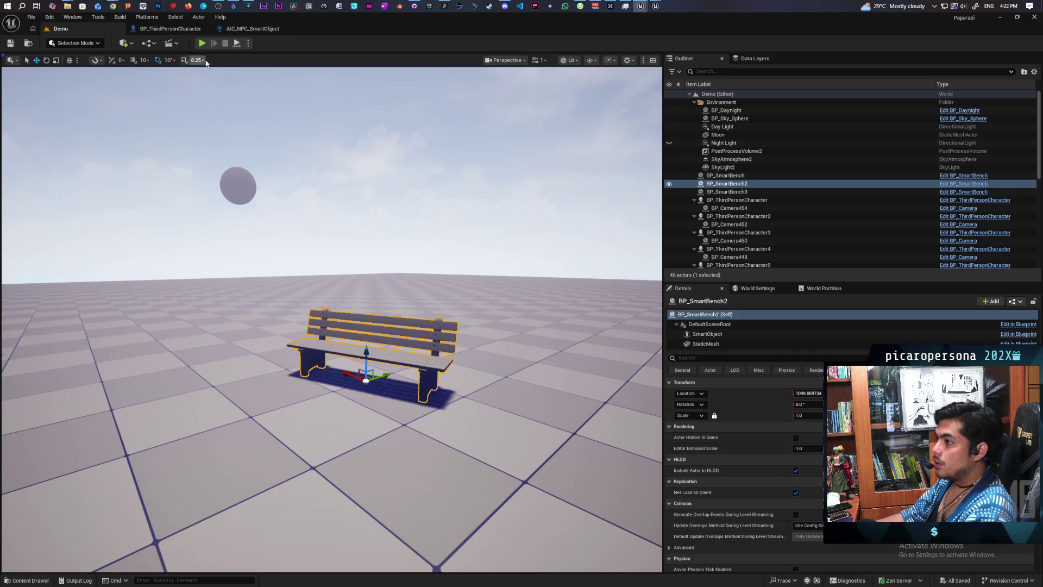
{"action": "left_click", "coordinate": [202, 43]}
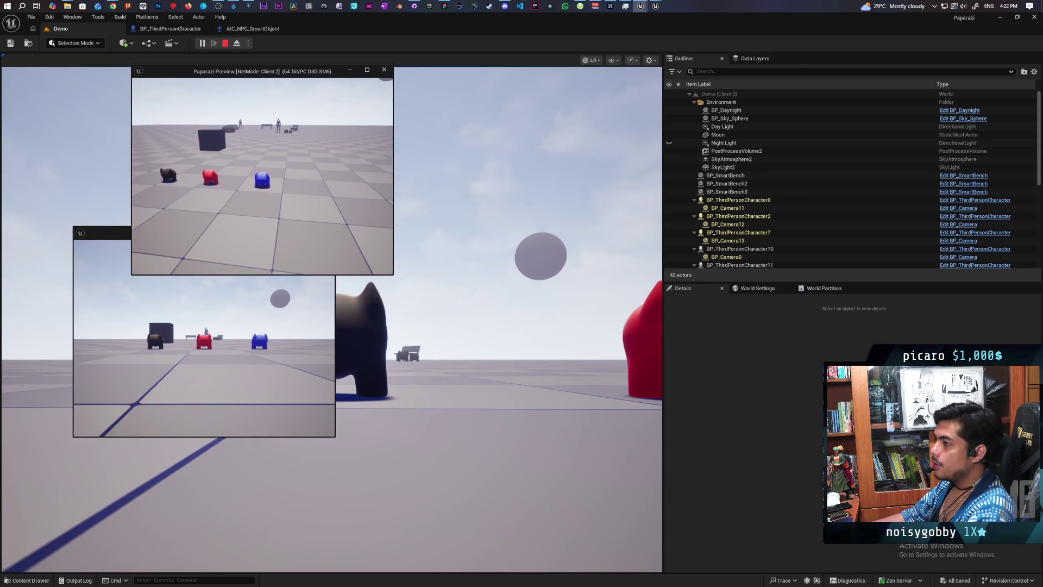
{"action": "key", "text": "super+Down"}
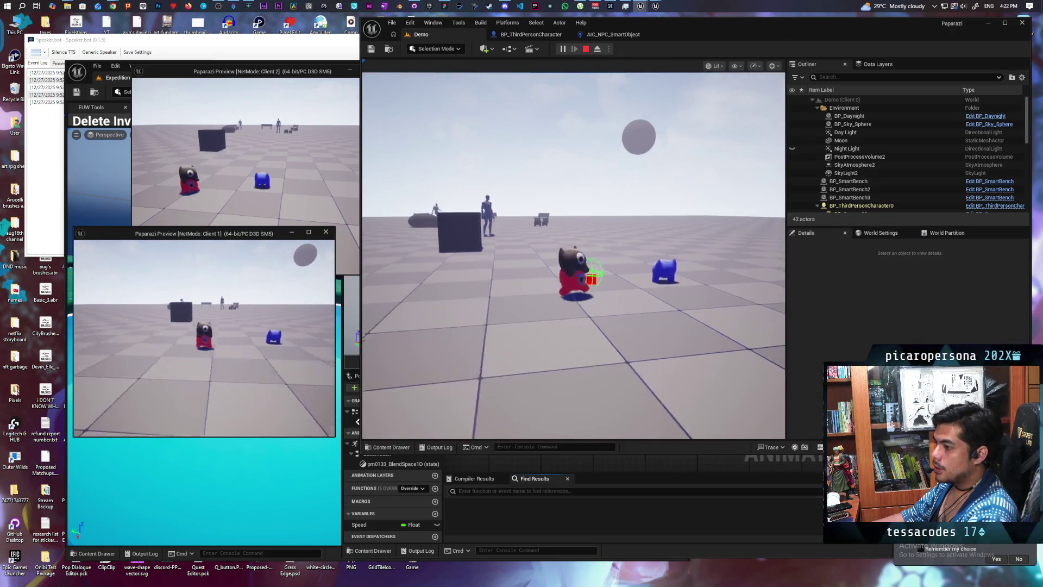
In Client 2, walk onto the red character, jump onto its back, and switch to camera cube view
{"action": "key", "text": "alt+Tab"}
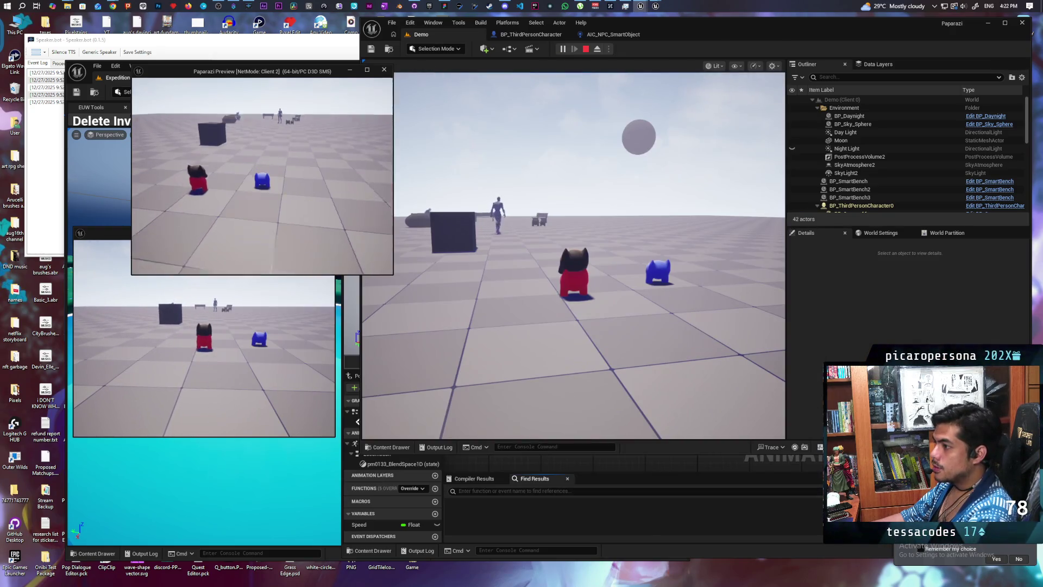
{"action": "key", "text": "w"}
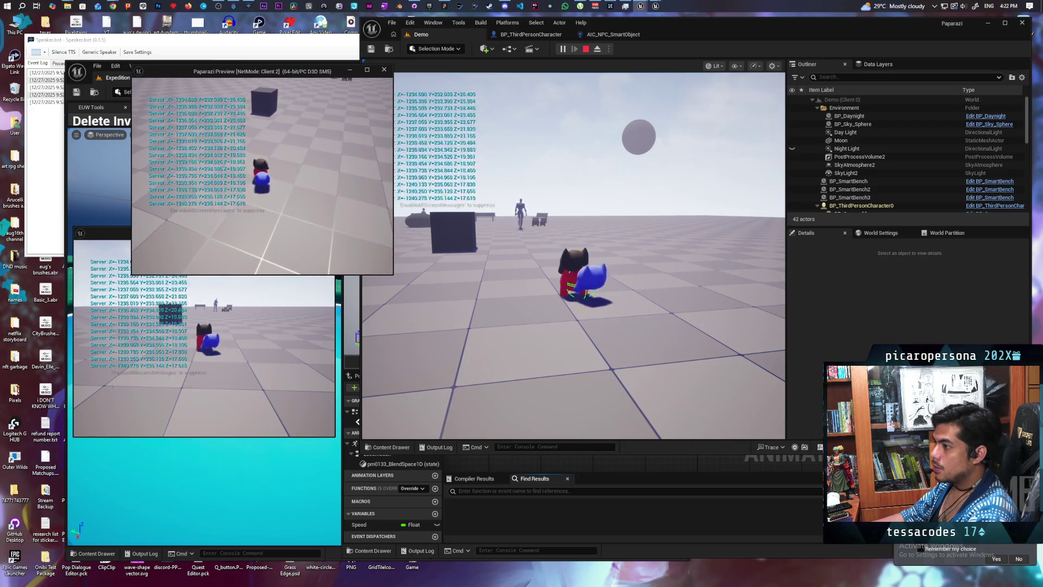
{"action": "key", "text": "space"}
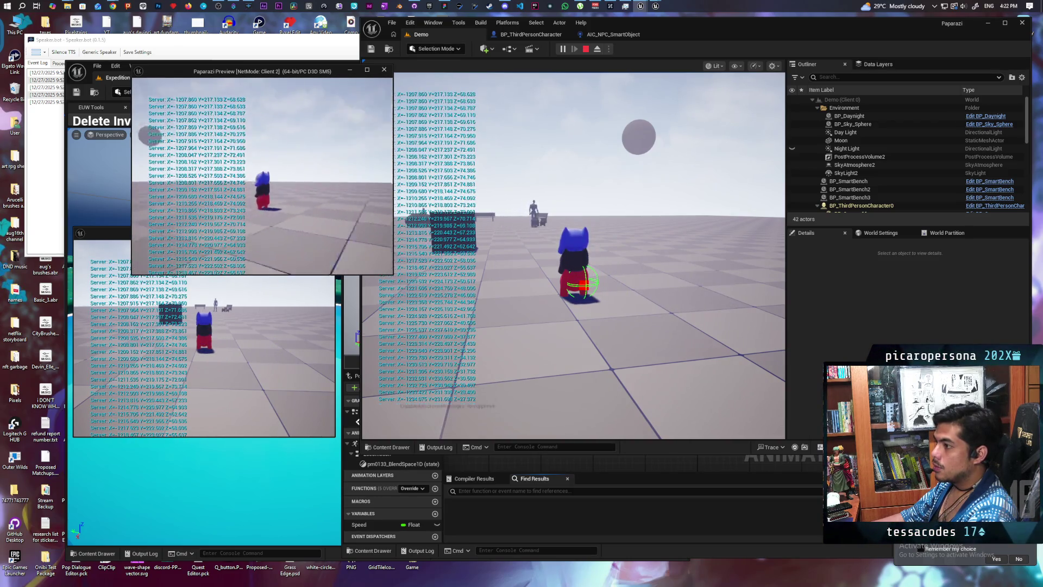
{"action": "key", "text": "c"}
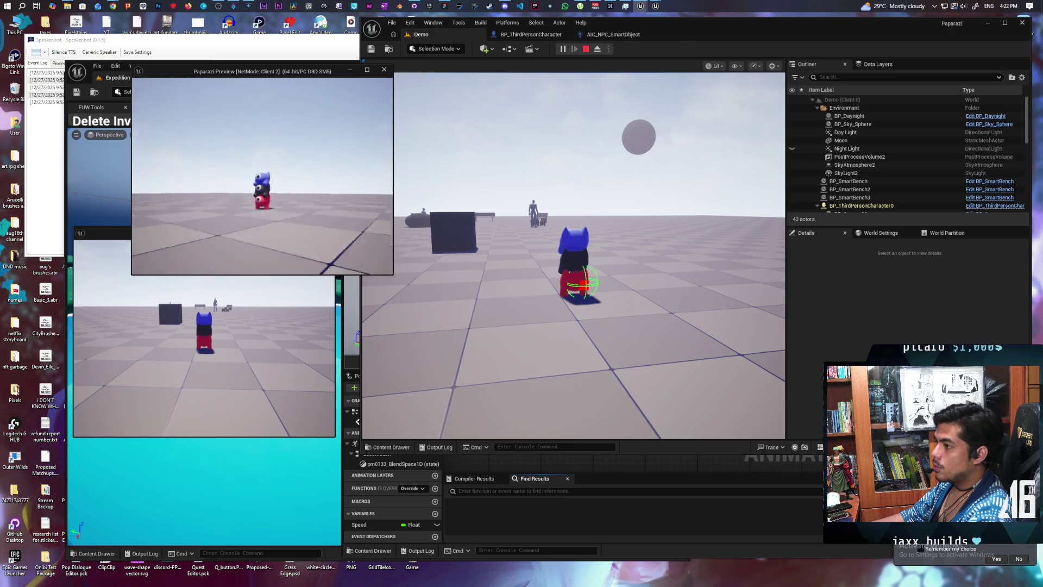
In Client 1, walk the stacked characters forward past the dark cube
{"action": "key", "text": "alt+Tab"}
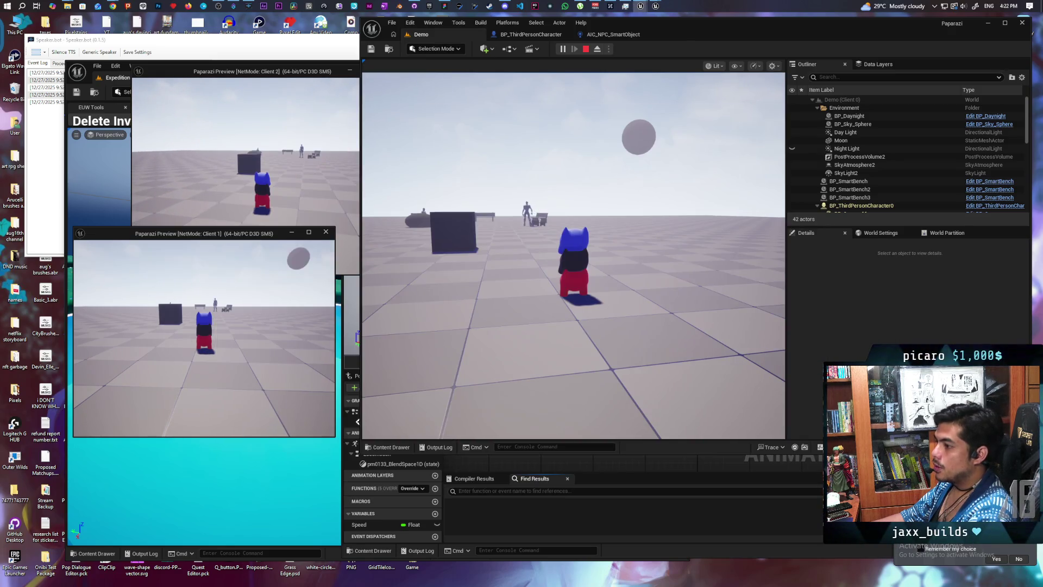
{"action": "key", "text": "w"}
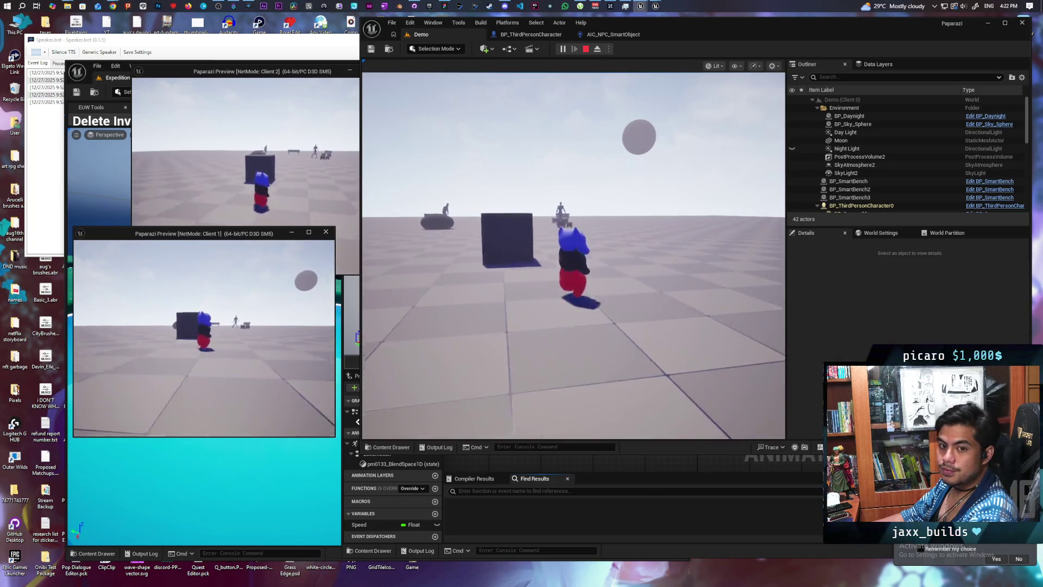
{"action": "key", "text": "w"}
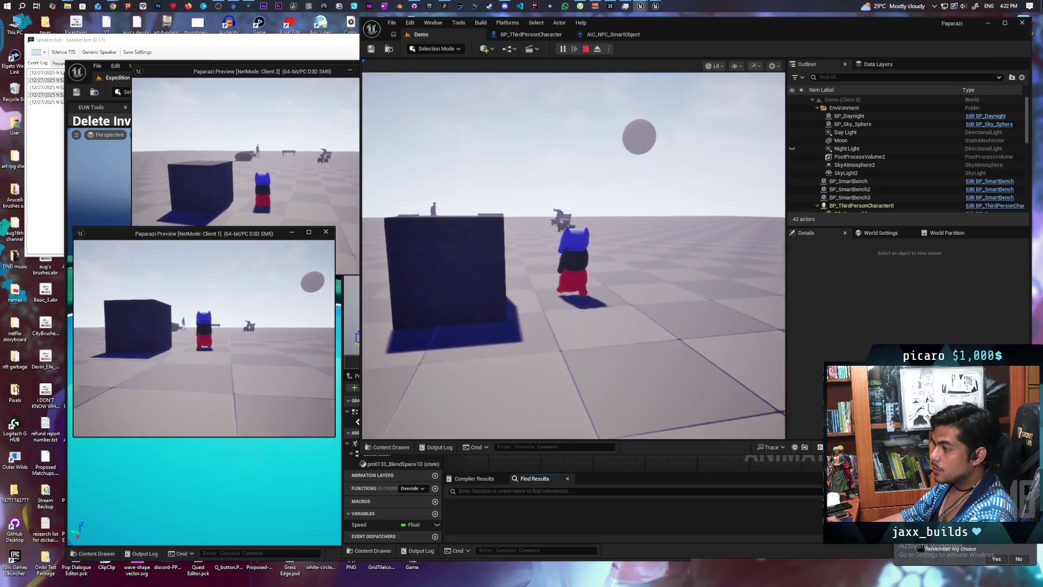
{"action": "key", "text": "w"}
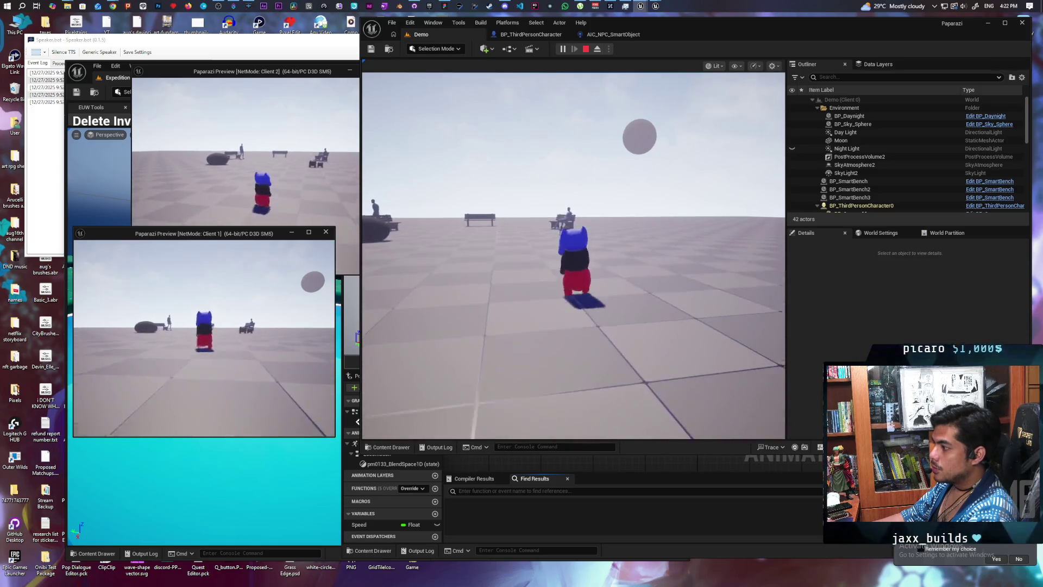
{"action": "key", "text": "w"}
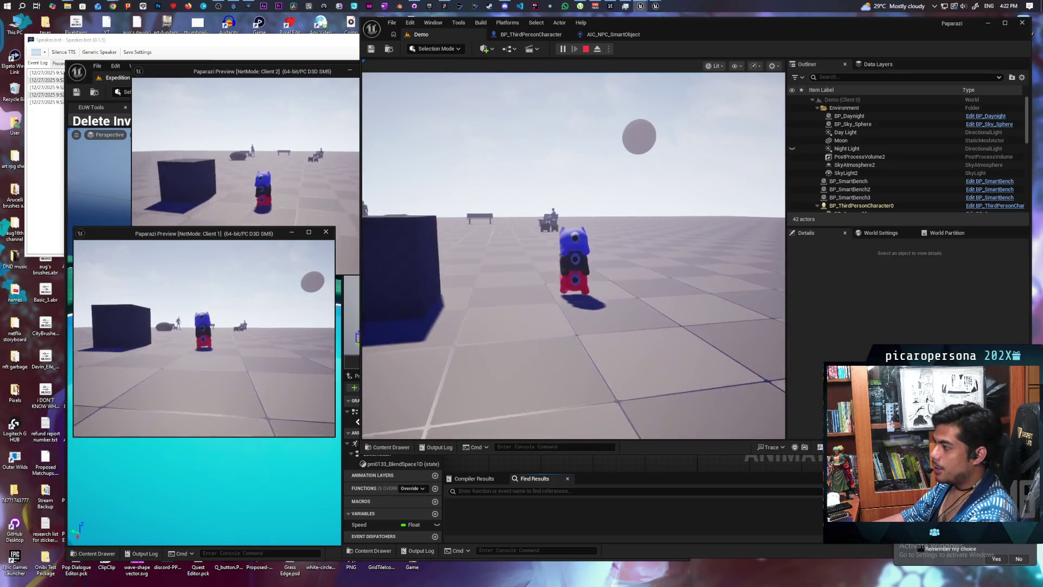
Take control of Client 1 and walk the character around the boulder
{"action": "key", "text": "alt+Tab"}
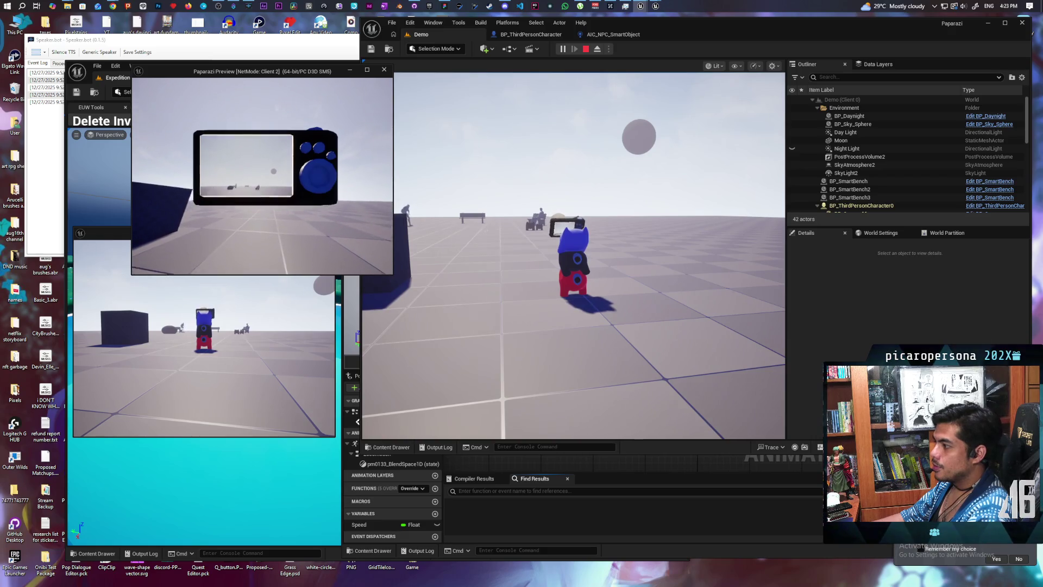
{"action": "left_click", "coordinate": [174, 341]}
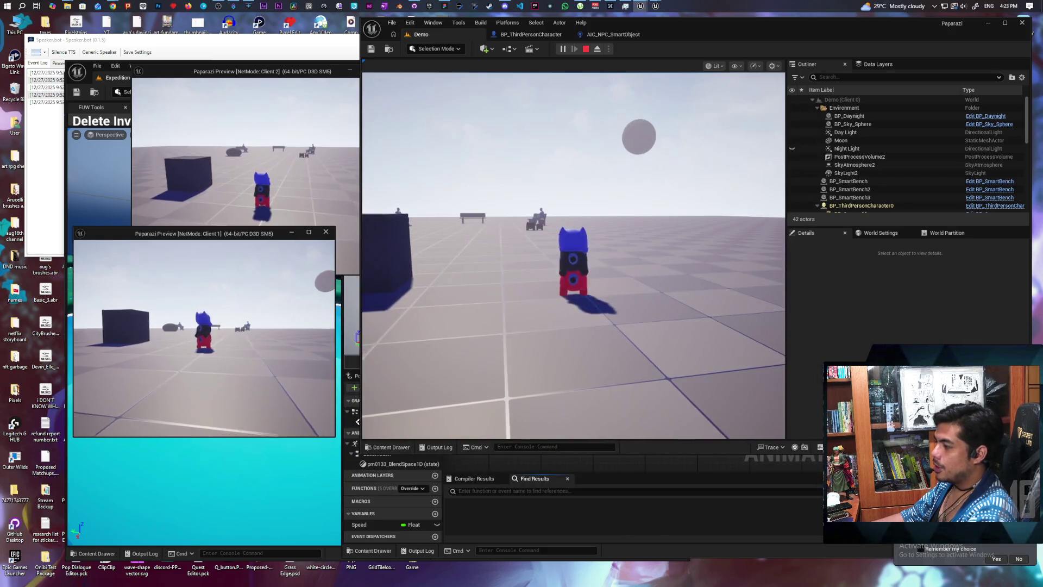
{"action": "key", "text": "w"}
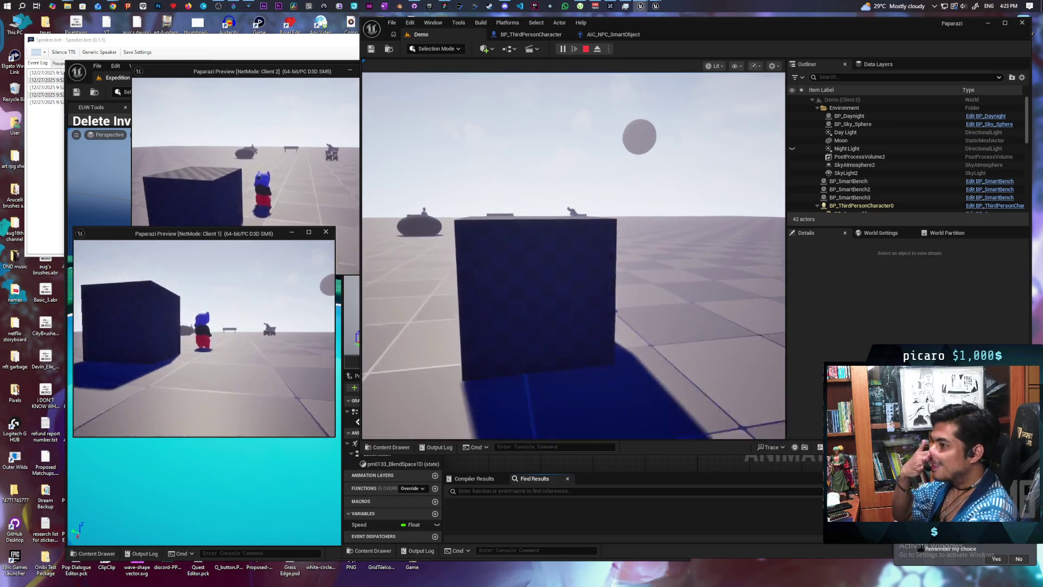
{"action": "key", "text": "w"}
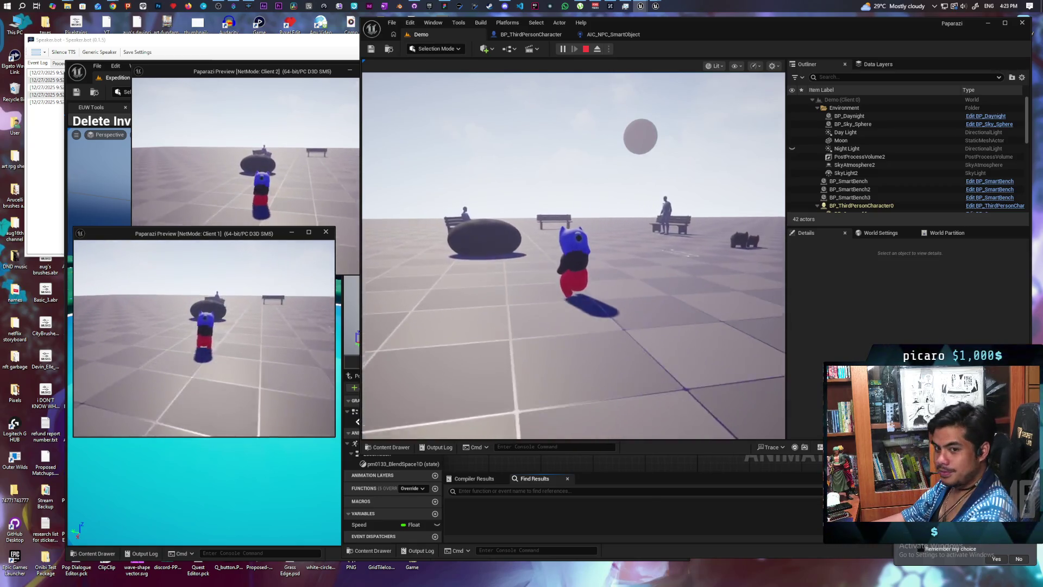
{"action": "key", "text": "w"}
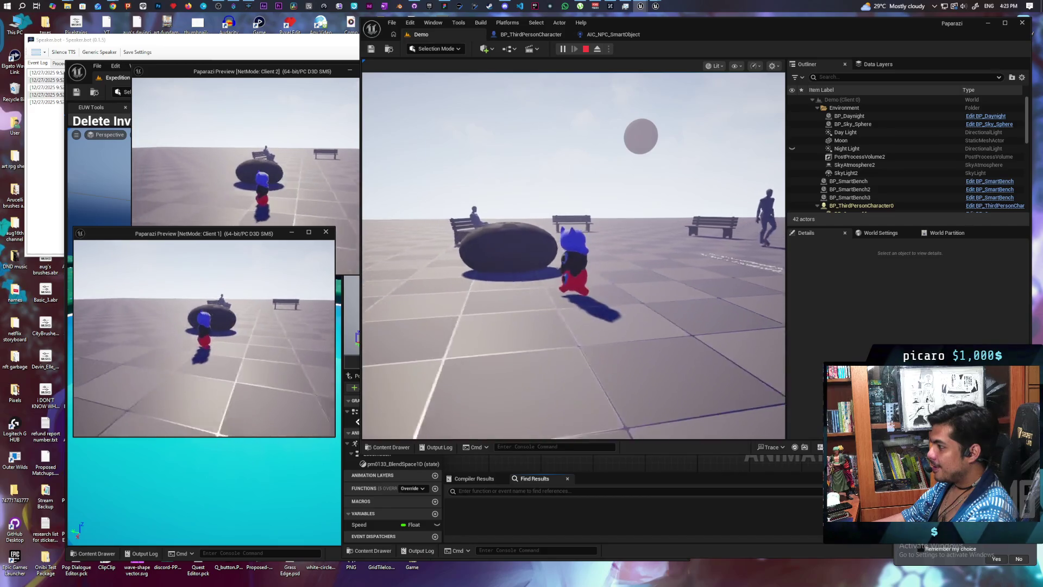
{"action": "key", "text": "s"}
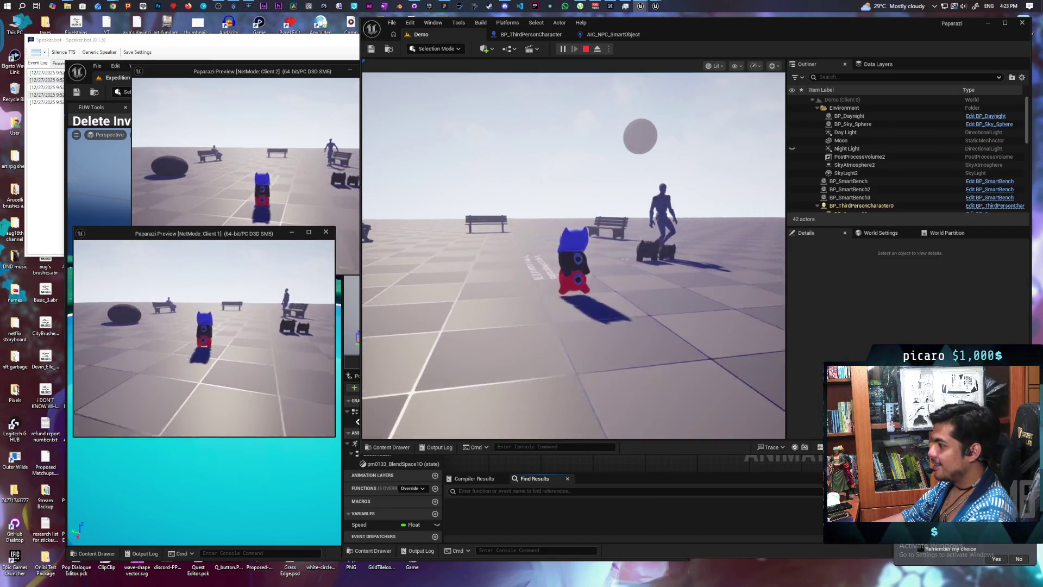
{"action": "key", "text": "w"}
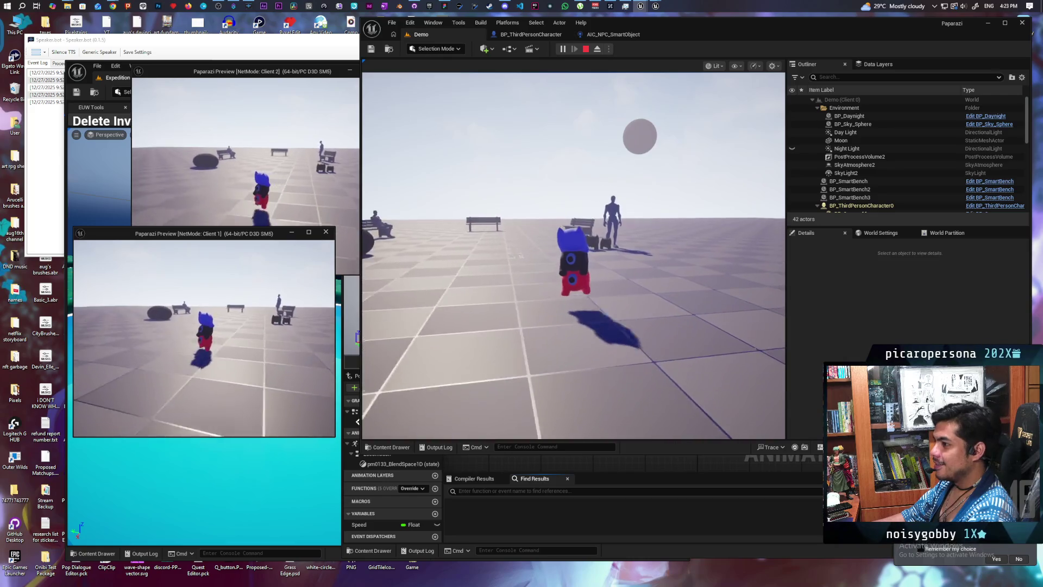
Steer the stacked pair toward the benches, then stop the session and switch to FigJam
{"action": "key", "text": "a"}
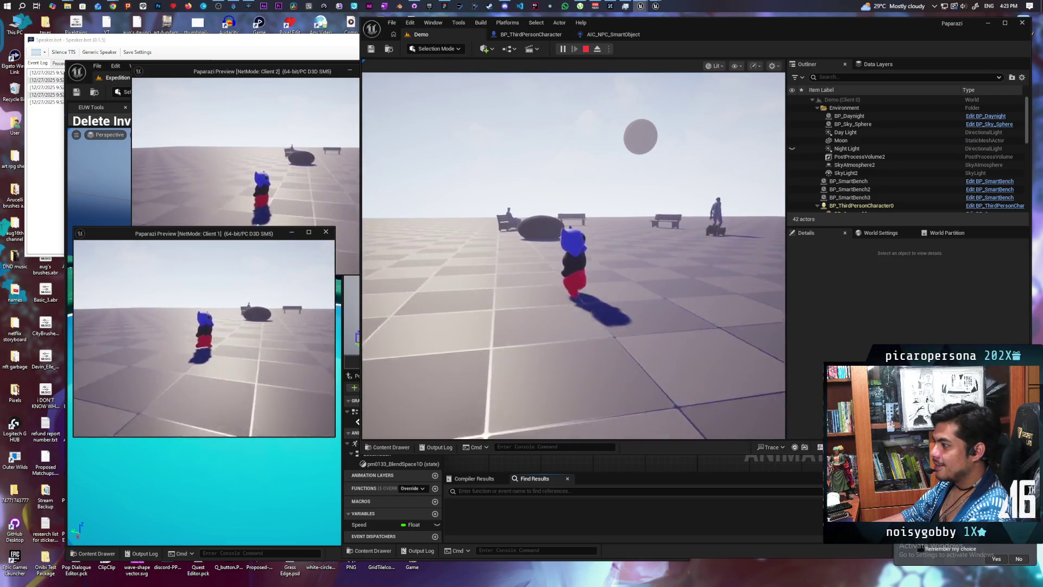
{"action": "key", "text": "d"}
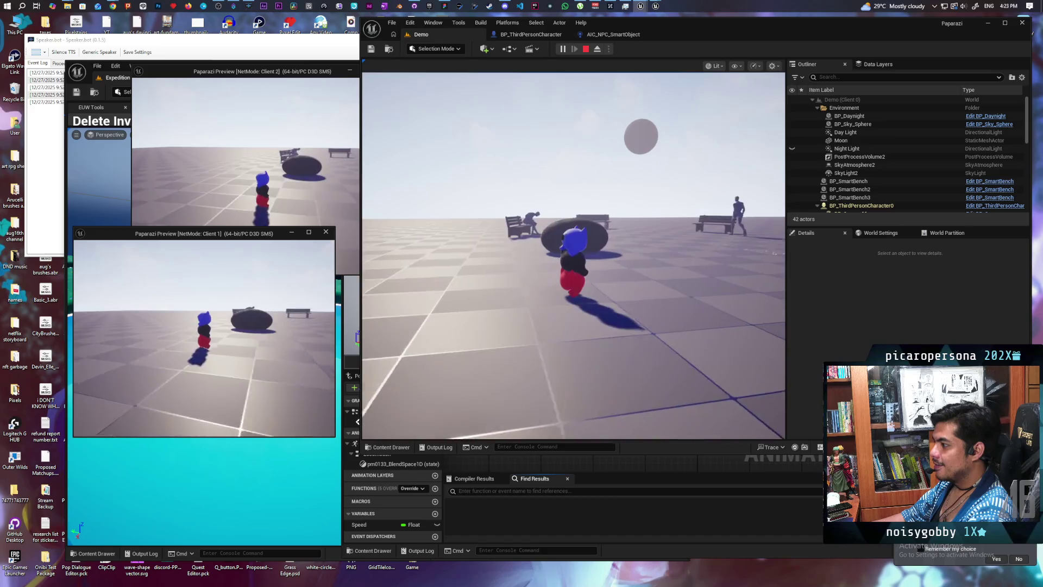
{"action": "key", "text": "d"}
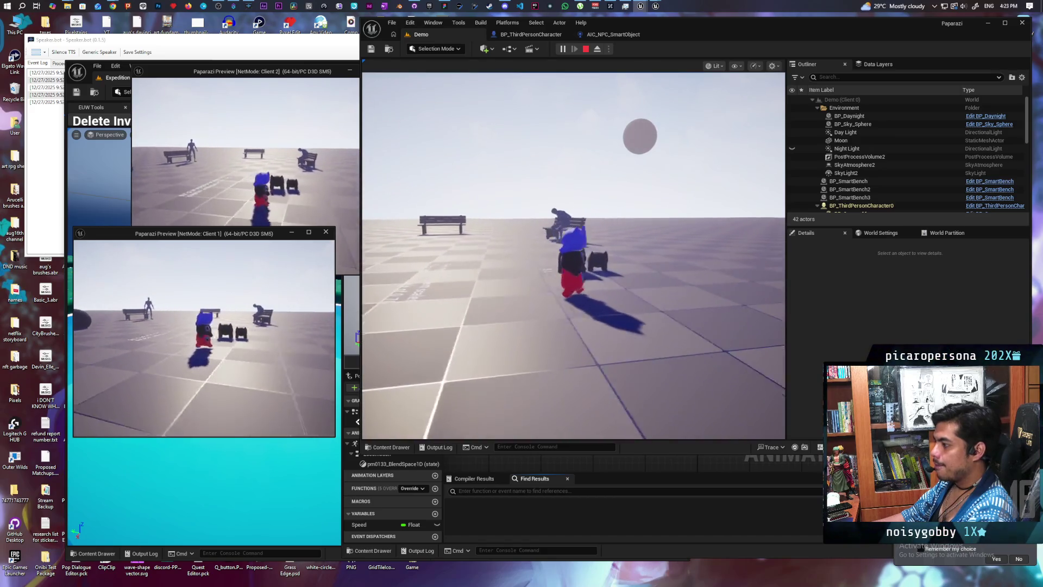
{"action": "key", "text": "w"}
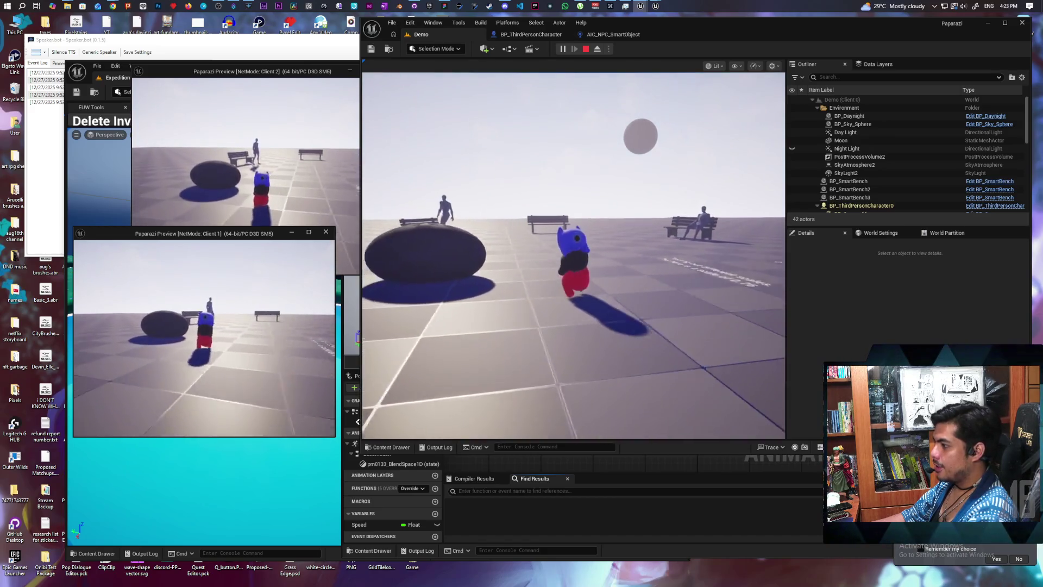
{"action": "key", "text": "w"}
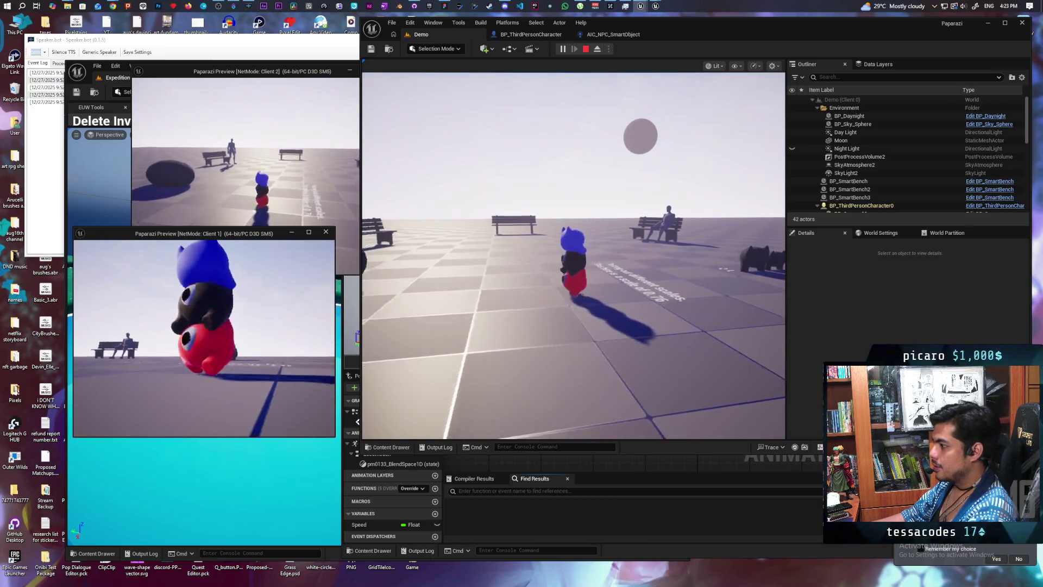
{"action": "key", "text": "a"}
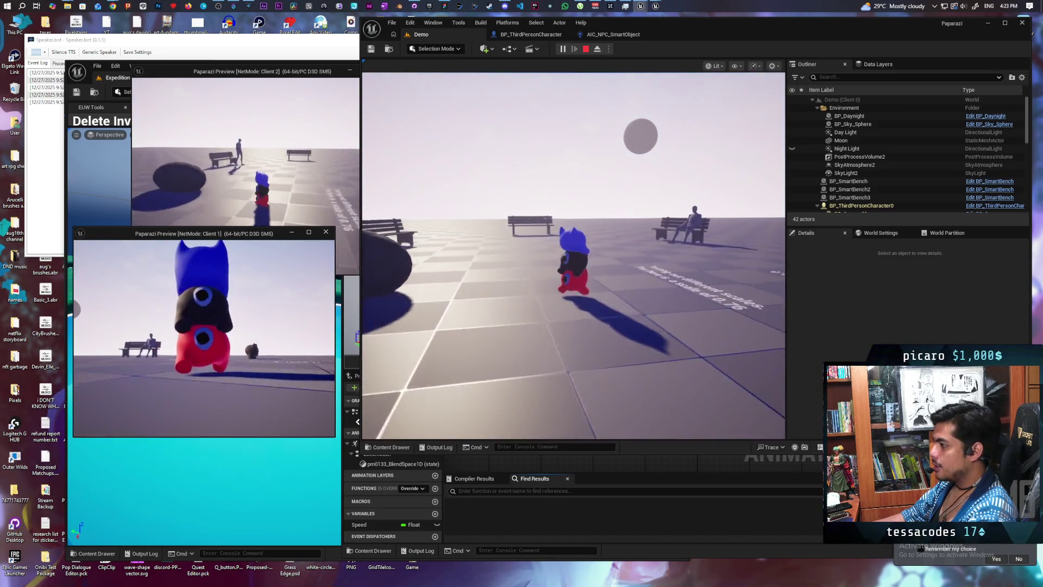
{"action": "key", "text": "d"}
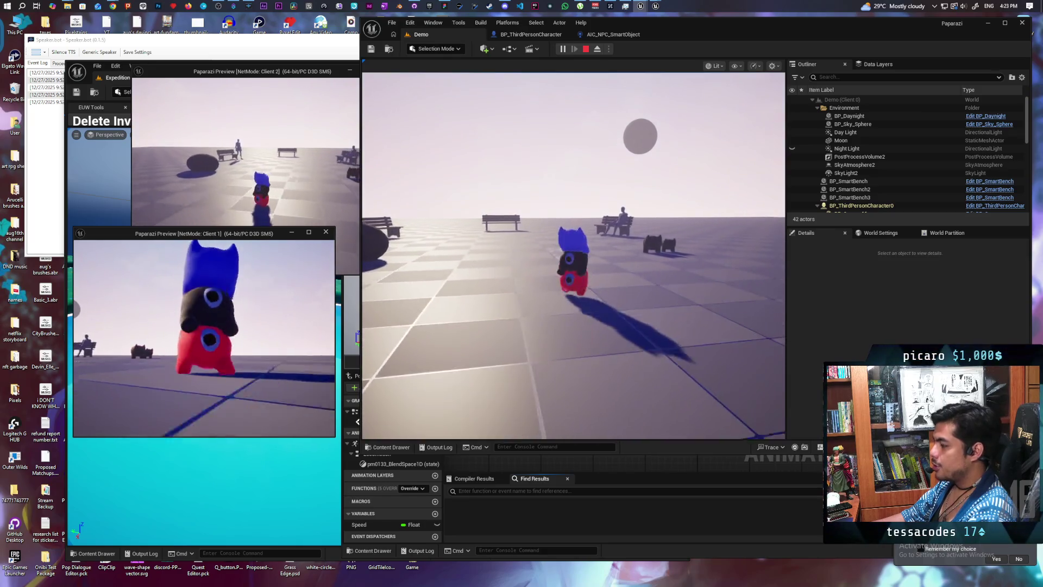
{"action": "key", "text": "w"}
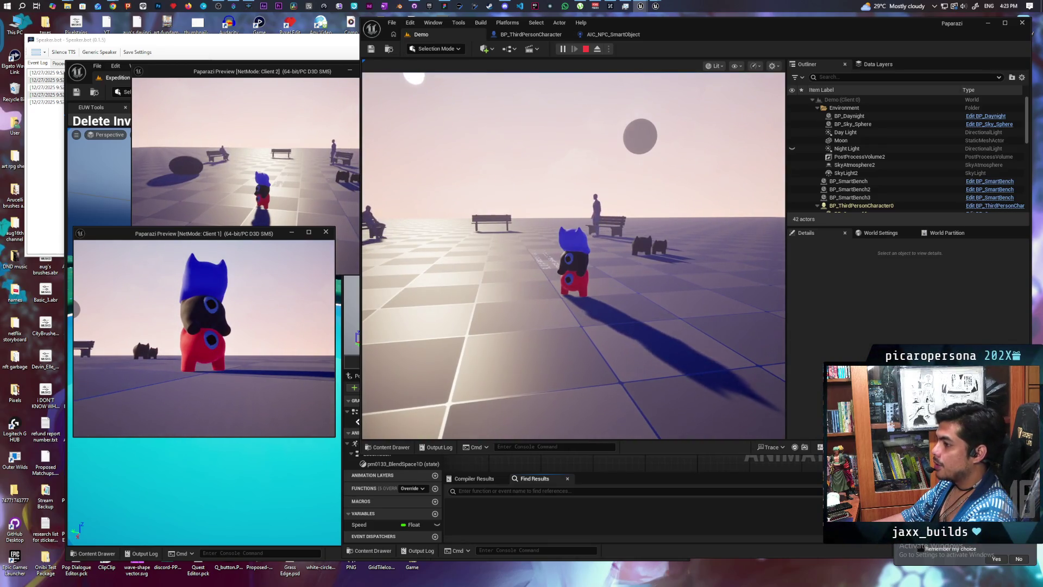
{"action": "key", "text": "Escape"}
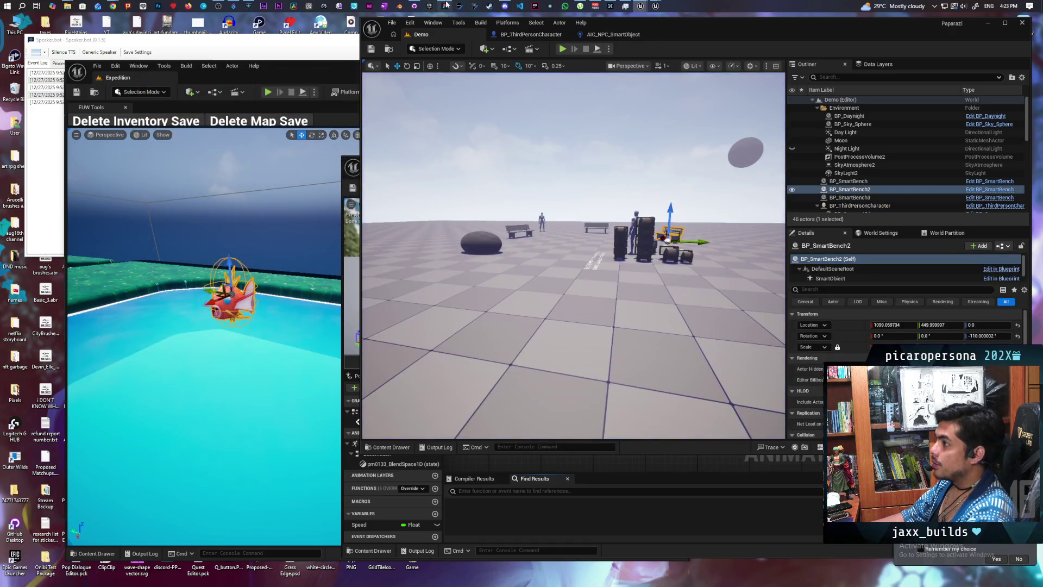
{"action": "left_click", "coordinate": [444, 6]}
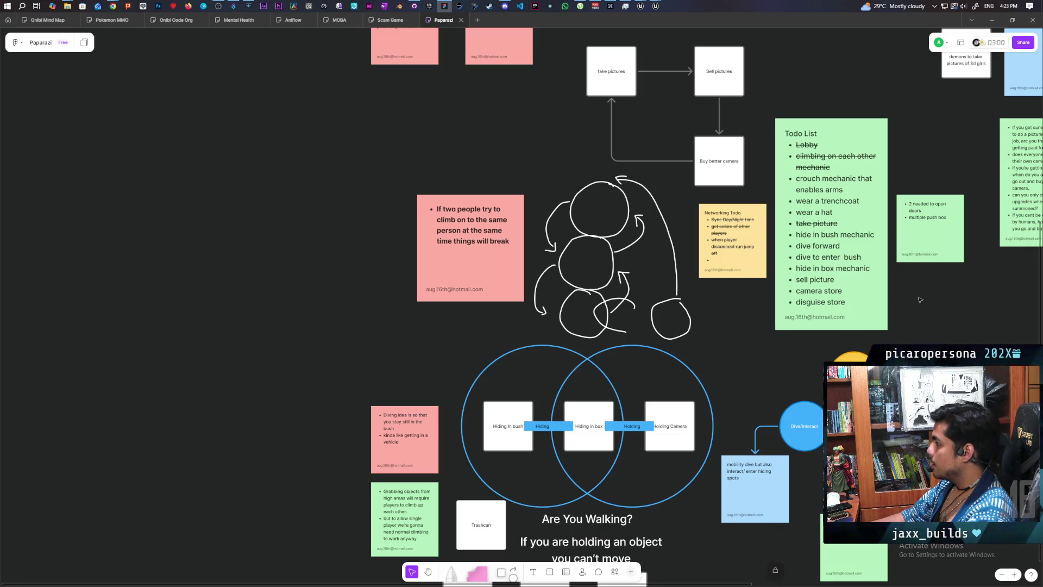
Duplicate the Todo List note, clear its items, and retitle it 'Animation todo'
{"action": "left_click", "coordinate": [878, 300]}
{"action": "mouse_move", "coordinate": [878, 300]}
{"action": "left_mouse_down", "text": "alt"}
{"action": "mouse_move", "coordinate": [330, 281]}
{"action": "mouse_move", "coordinate": [257, 140]}
{"action": "left_mouse_up", "text": "alt"}
{"action": "double_click", "coordinate": [330, 282]}
{"action": "key", "text": "BackSpace"}
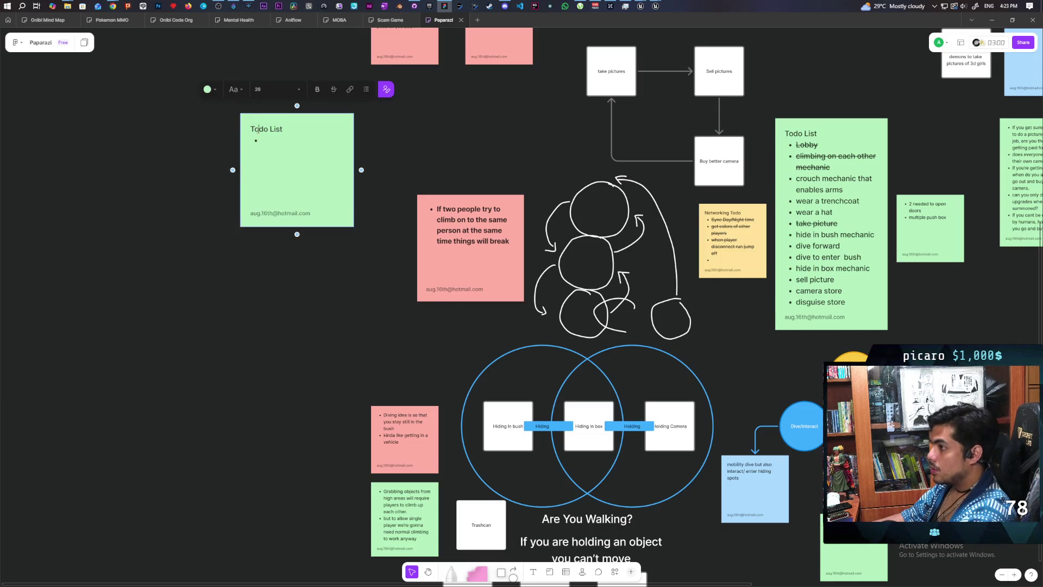
{"action": "double_click", "coordinate": [259, 129]}
{"action": "type", "text": "Animation"}
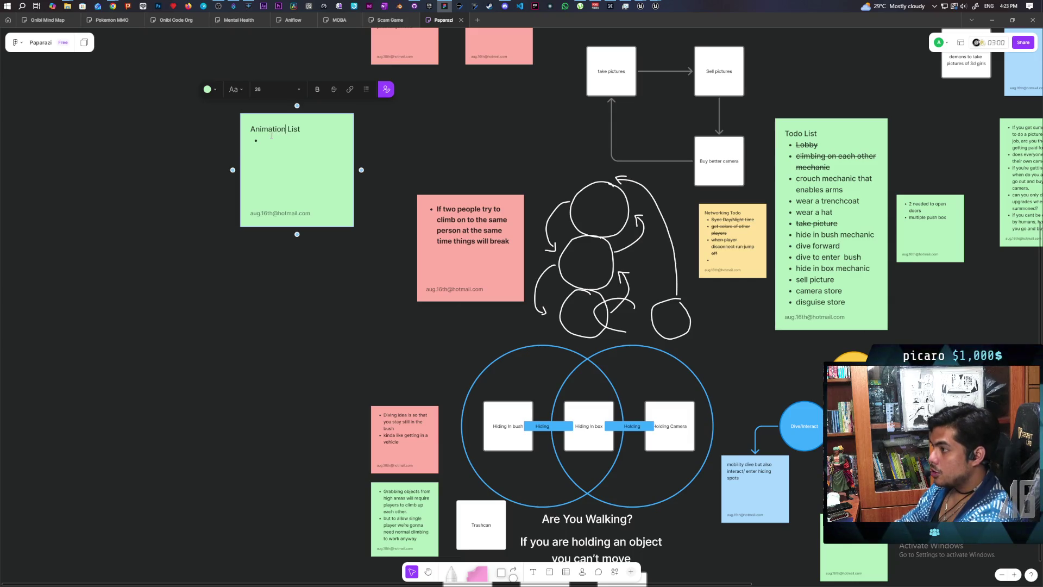
{"action": "type", "text": " todo"}
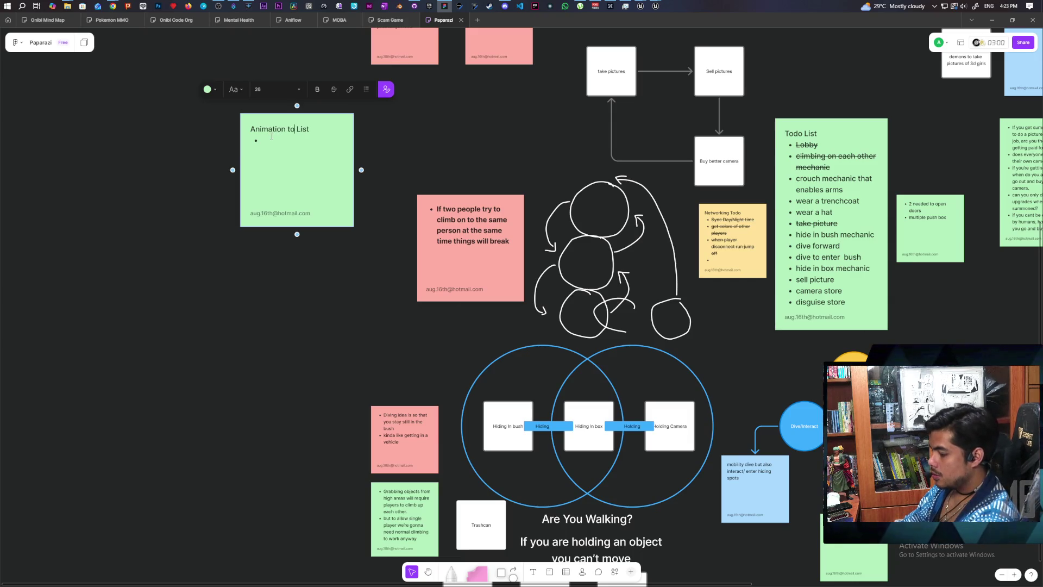
List Jump, Fall, Land, Turning, Holding, Climbing and Diving as the note's bullets
{"action": "left_click", "coordinate": [302, 141]}
{"action": "type", "text": "Idle"}
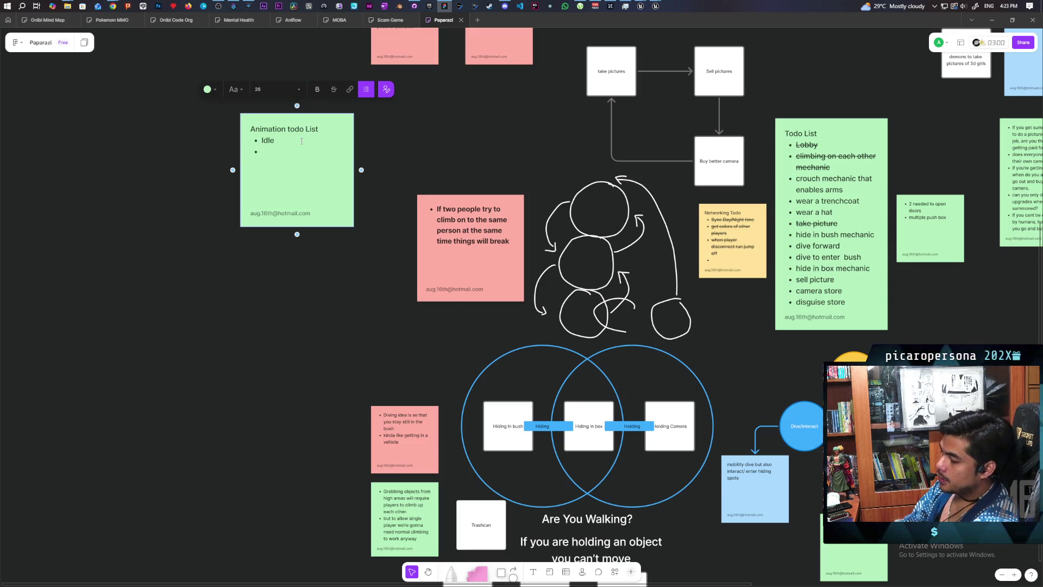
{"action": "type", "text": "Jump"}
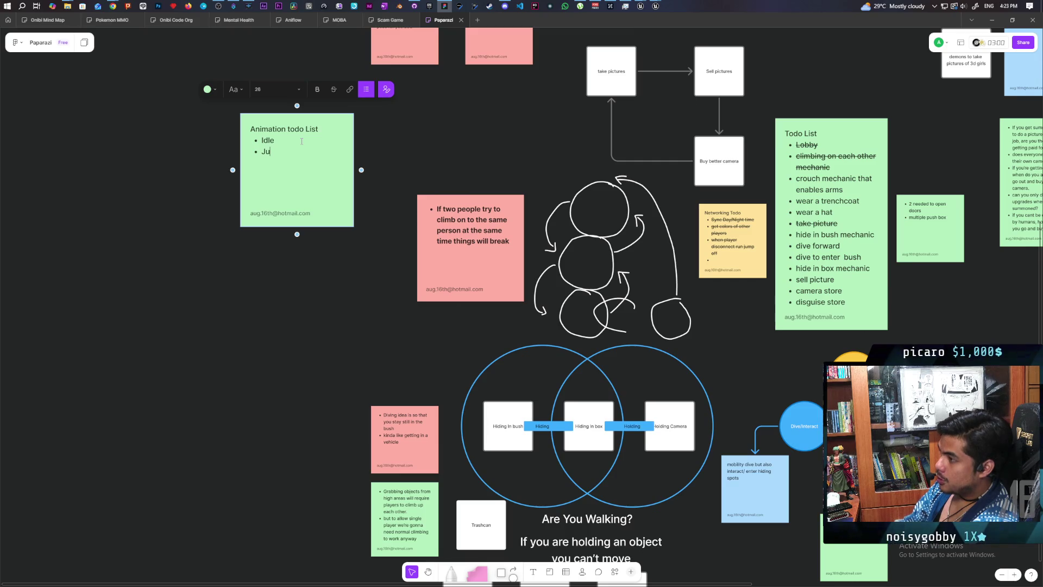
{"action": "key", "text": "Return"}
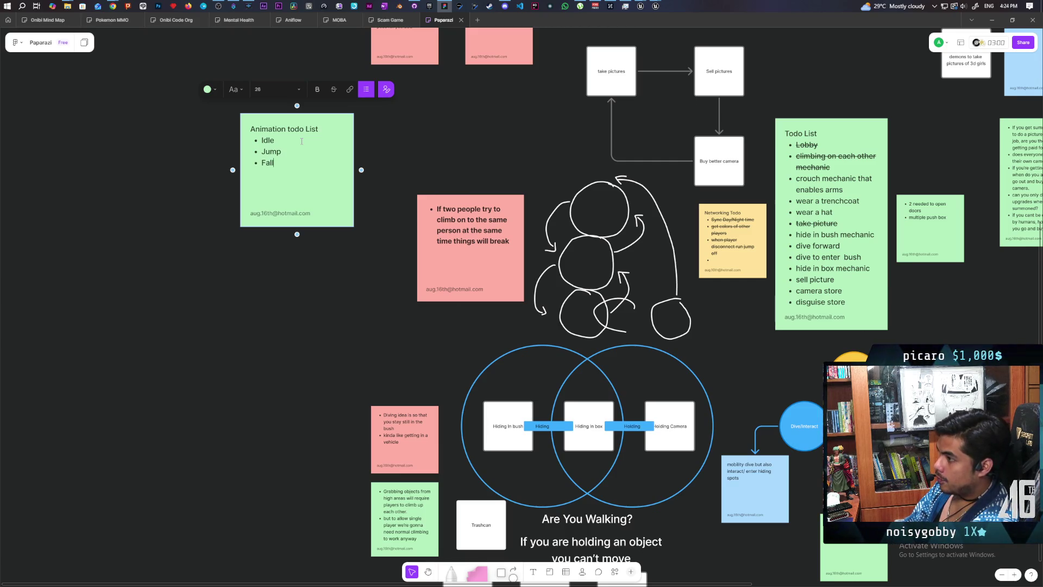
{"action": "key", "text": "Return"}
{"action": "type", "text": "La"}
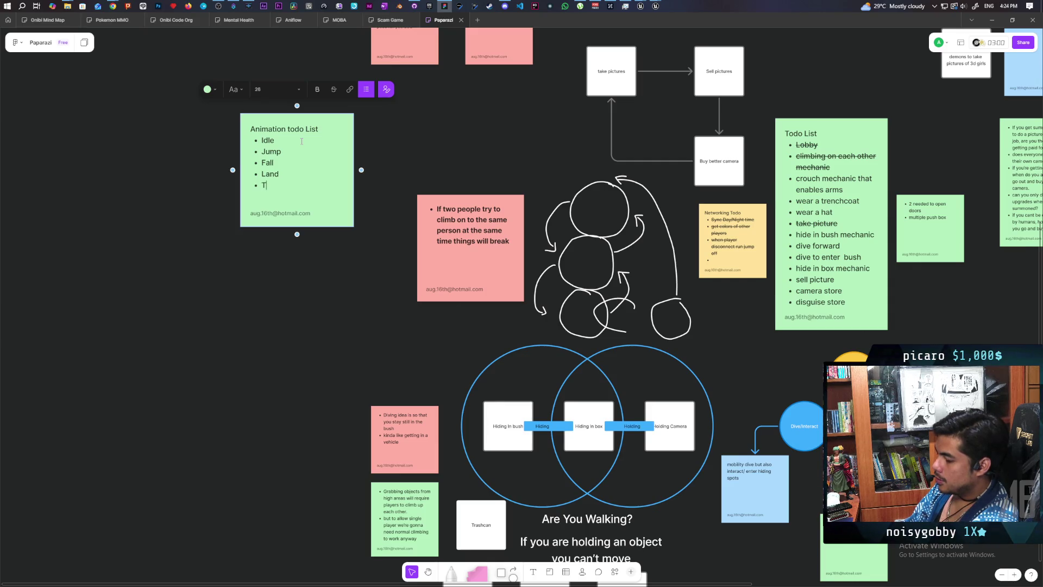
{"action": "type", "text": "nd Turning "}
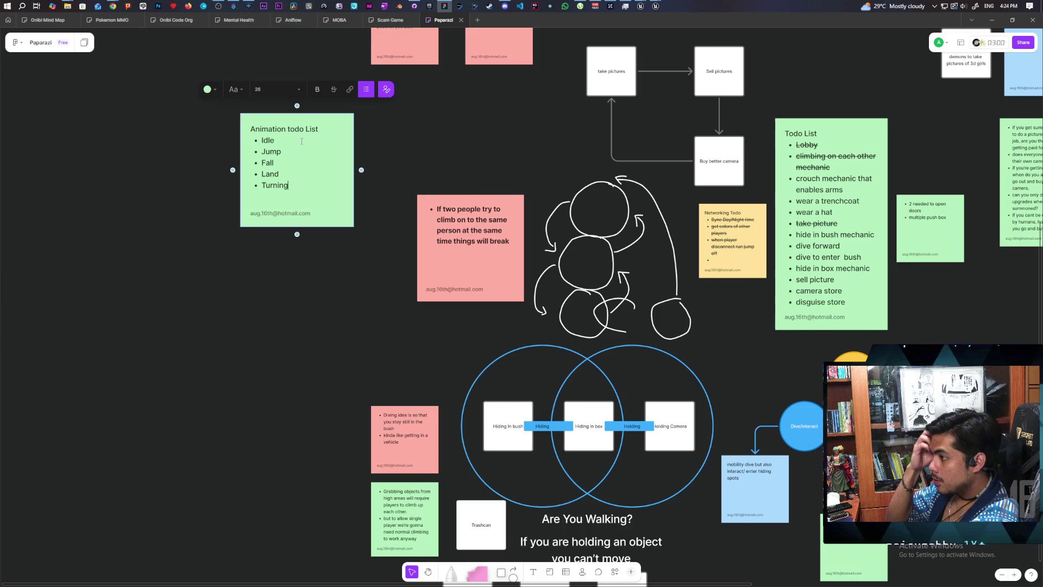
{"action": "type", "text": "Holding"}
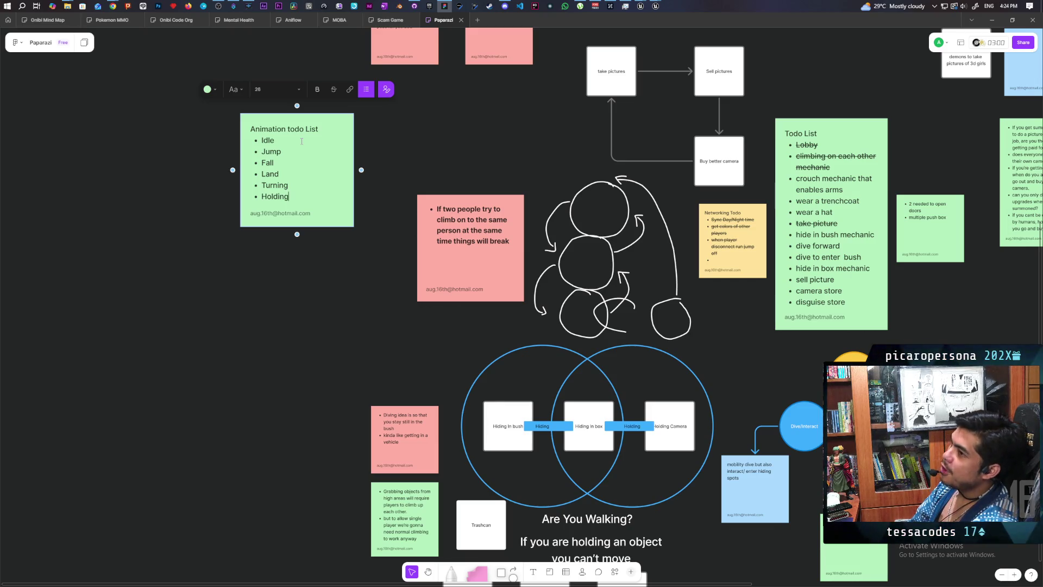
{"action": "key", "text": "Return"}
{"action": "type", "text": "CLim"}
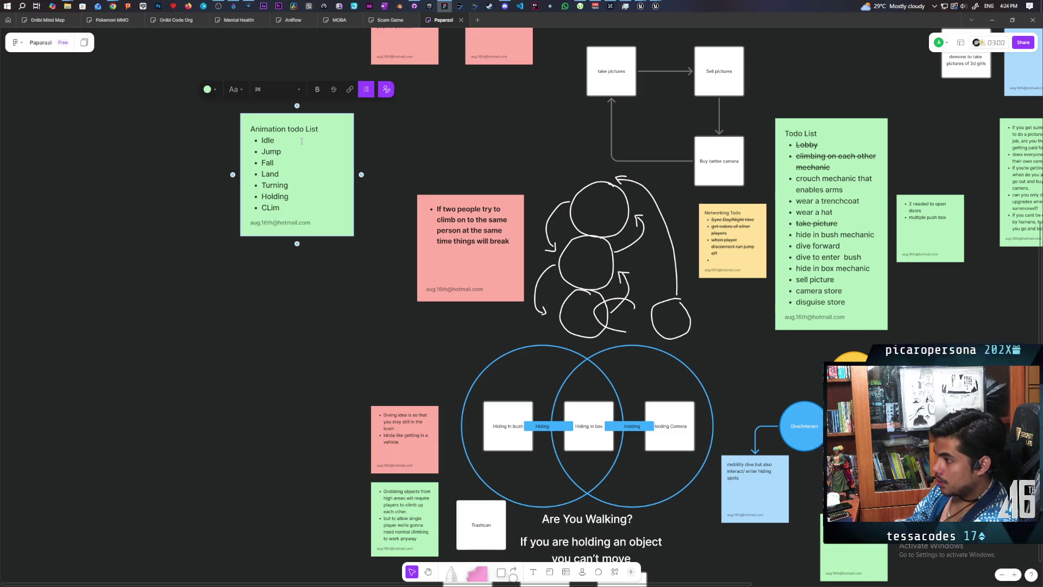
{"action": "key", "text": "BackSpace"}
{"action": "key", "text": "BackSpace"}
{"action": "key", "text": "BackSpace"}
{"action": "type", "text": "l"}
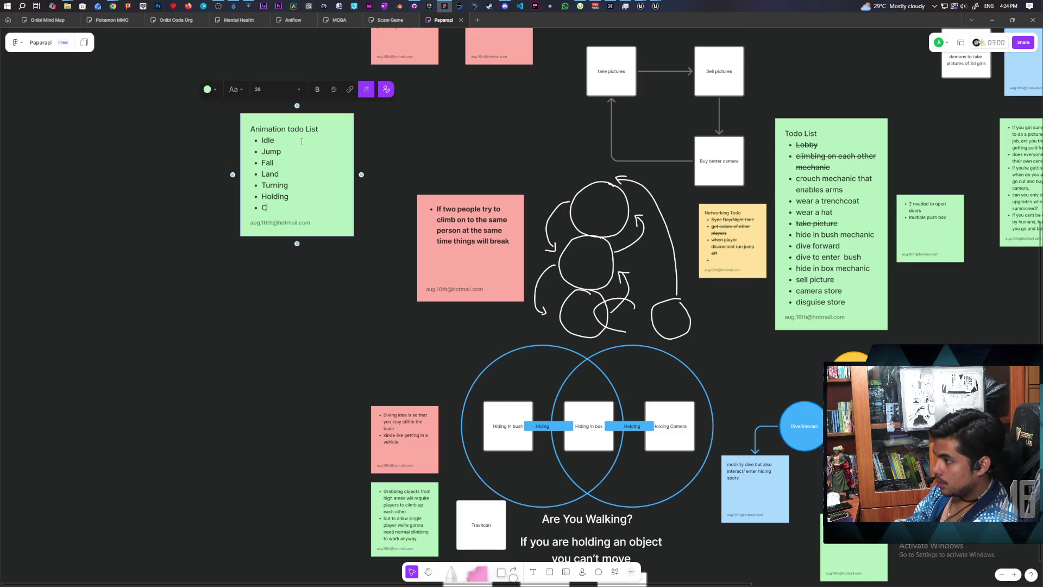
{"action": "type", "text": "imbing"}
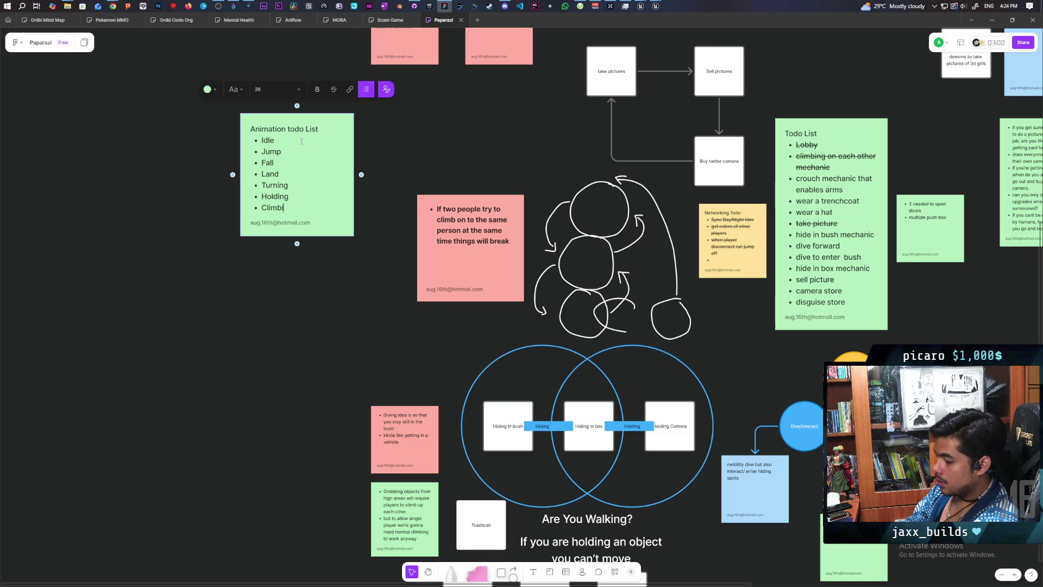
{"action": "key", "text": "Return"}
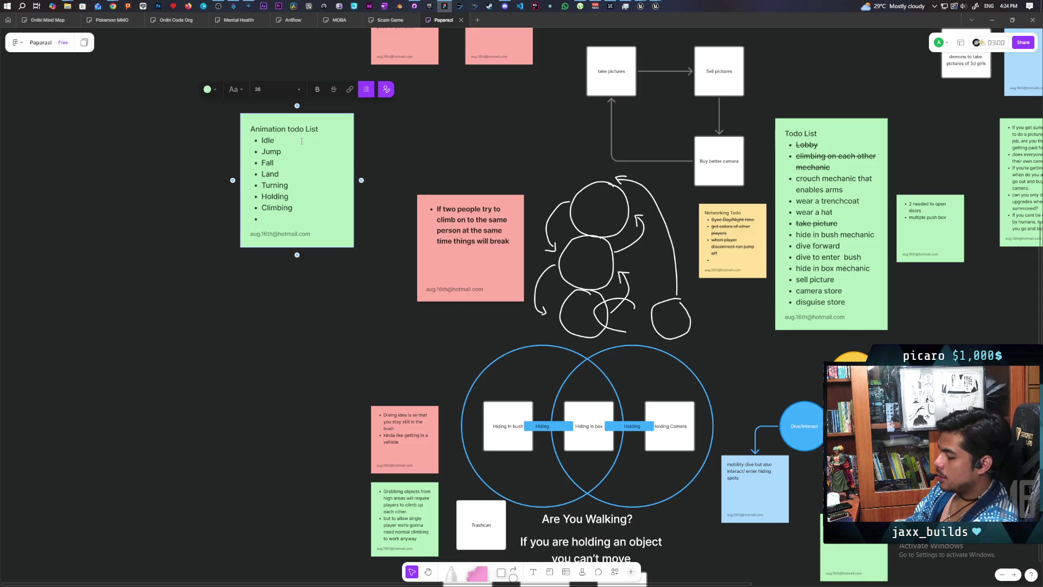
{"action": "type", "text": "Diving"}
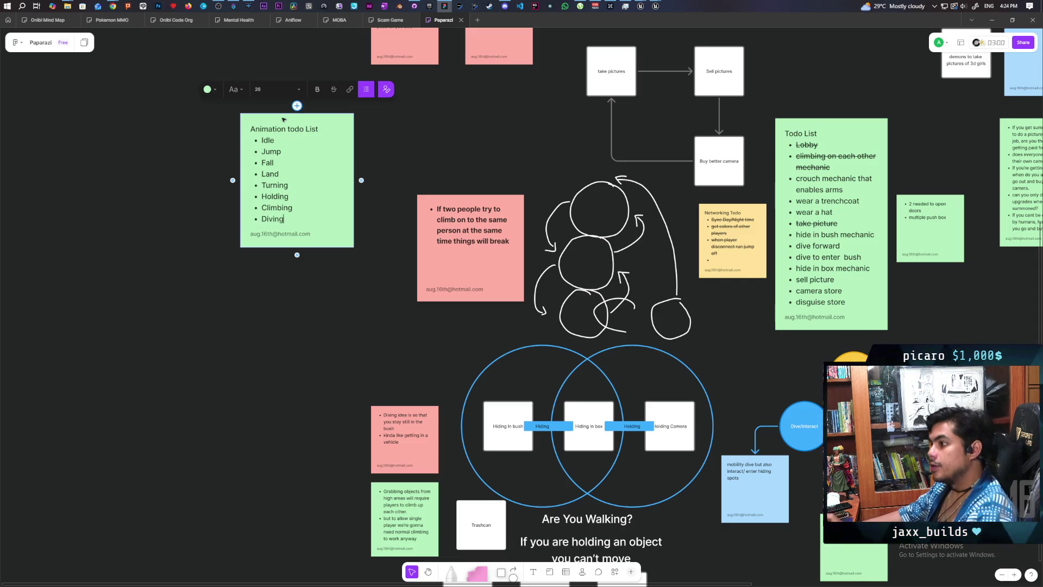
{"action": "left_click", "coordinate": [268, 99]}
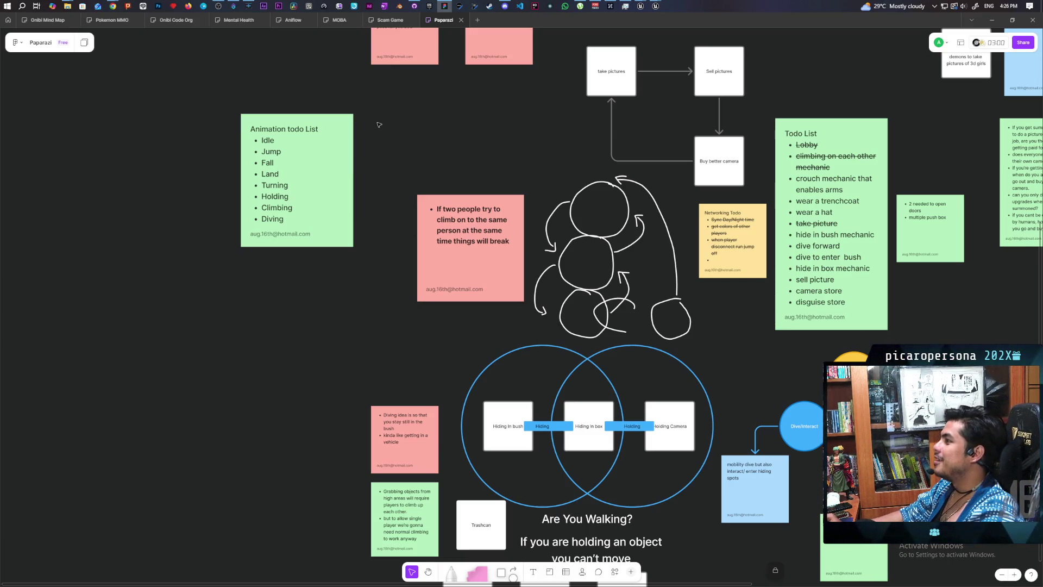
Alt+Tab from the Paparazi FigJam board back to the Unreal Engine editor
{"action": "key", "text": "alt+Tab"}
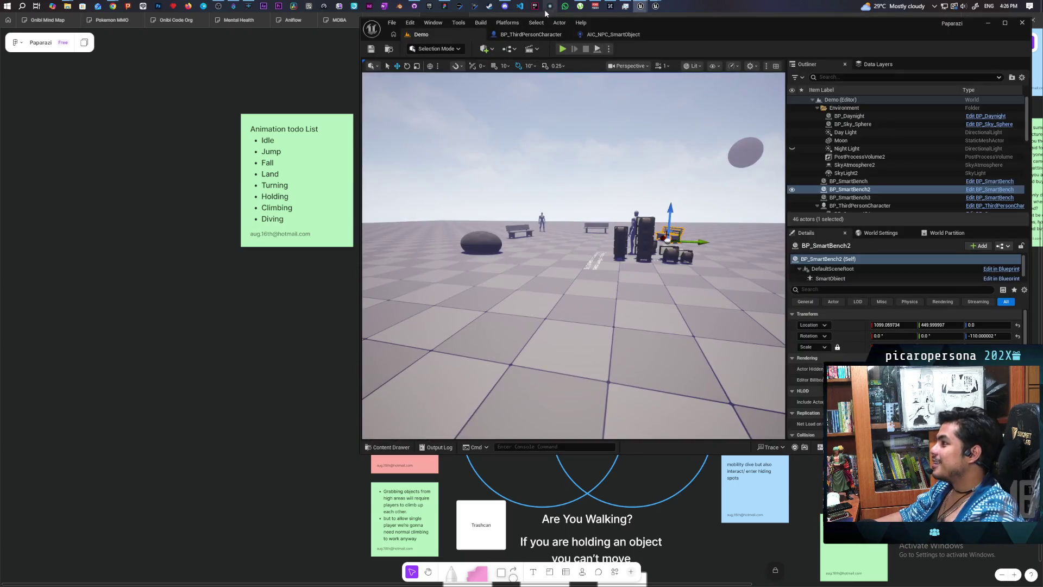
Orbit the Demo level view slightly, then return to the BP_ThirdPersonCharacter blueprint tab
{"action": "left_click_drag", "start_coordinate": [644, 157], "coordinate": [643, 164]}
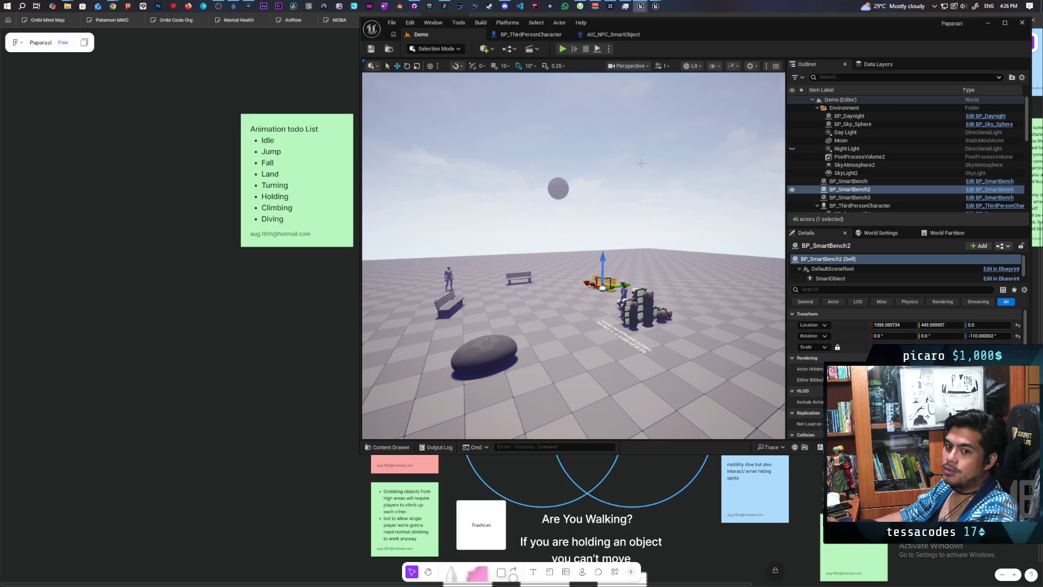
{"action": "left_click", "coordinate": [520, 35]}
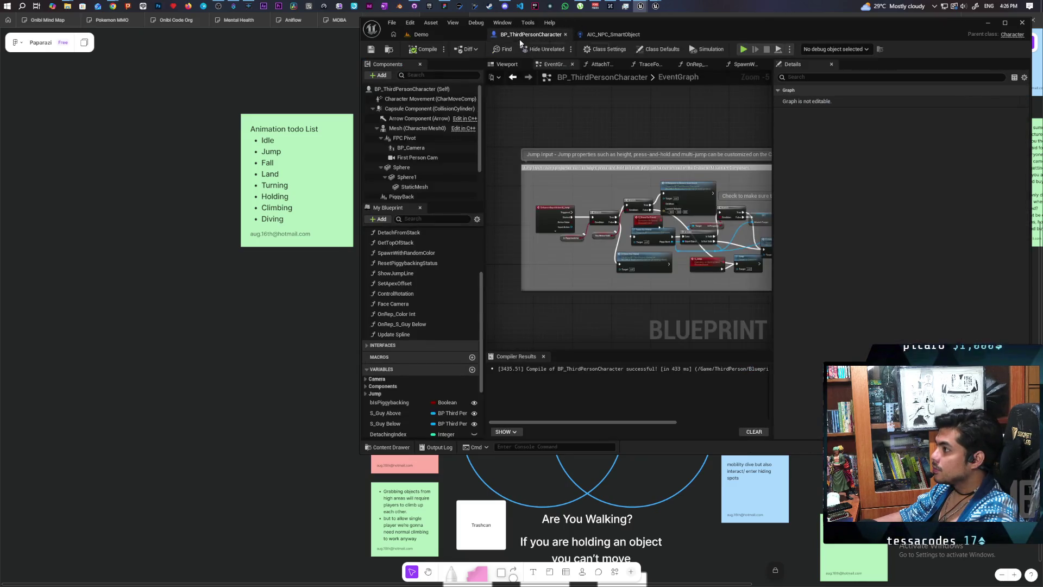
In the Viewport, select BP_Camera and uncheck its Rendering > Visible option, filtered with 'visi'
{"action": "double_click", "coordinate": [722, 20]}
{"action": "left_click", "coordinate": [215, 58]}
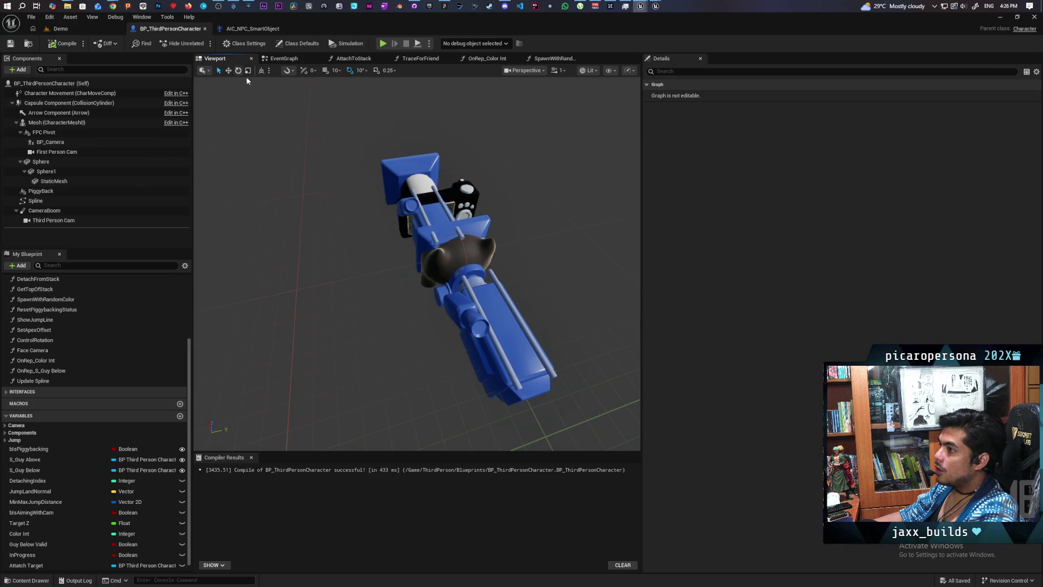
{"action": "left_click_drag", "start_coordinate": [602, 213], "coordinate": [601, 213]}
{"action": "left_click_drag", "start_coordinate": [487, 297], "coordinate": [487, 297]}
{"action": "left_click", "coordinate": [487, 297]}
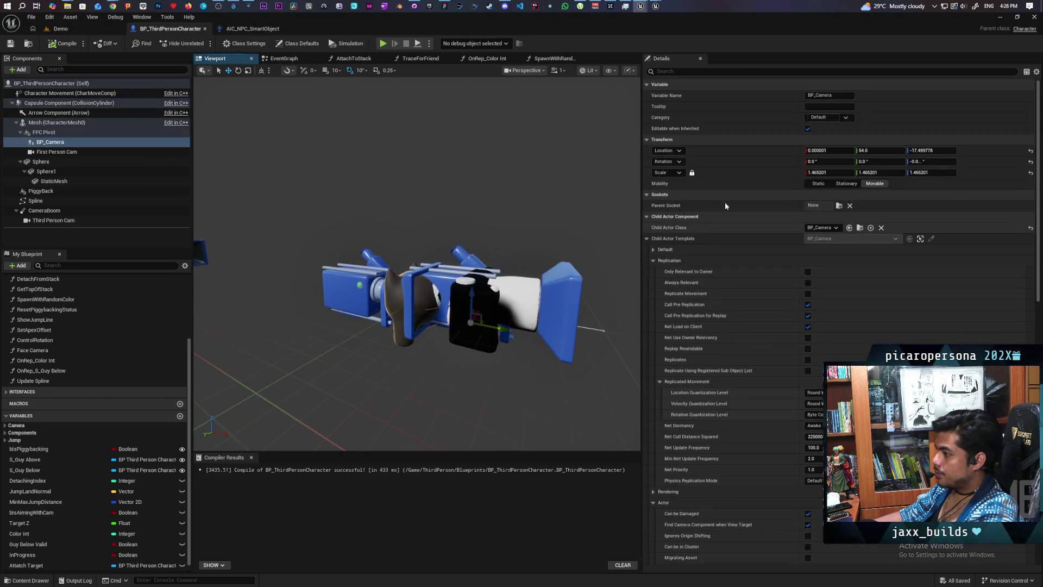
{"action": "left_click", "coordinate": [702, 71]}
{"action": "type", "text": "visi"}
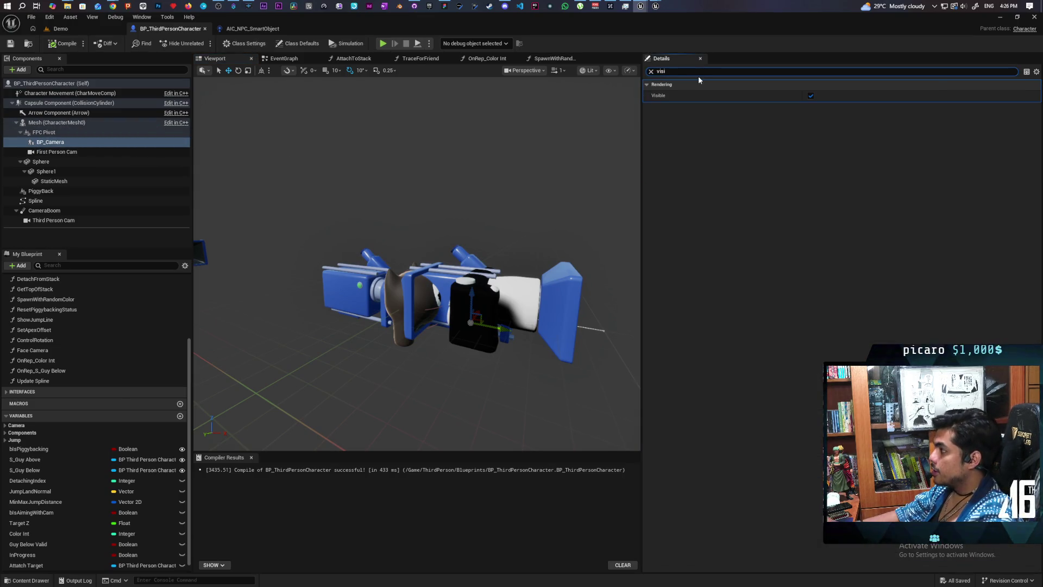
{"action": "left_click", "coordinate": [811, 96]}
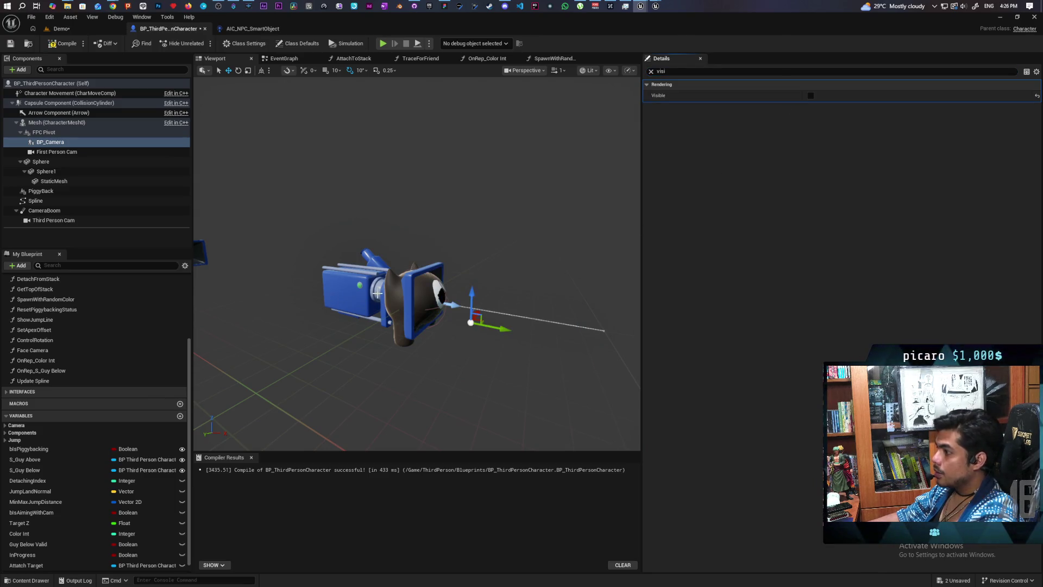
Select the First Person Cam component and begin editing its Z location
{"action": "left_click", "coordinate": [56, 152]}
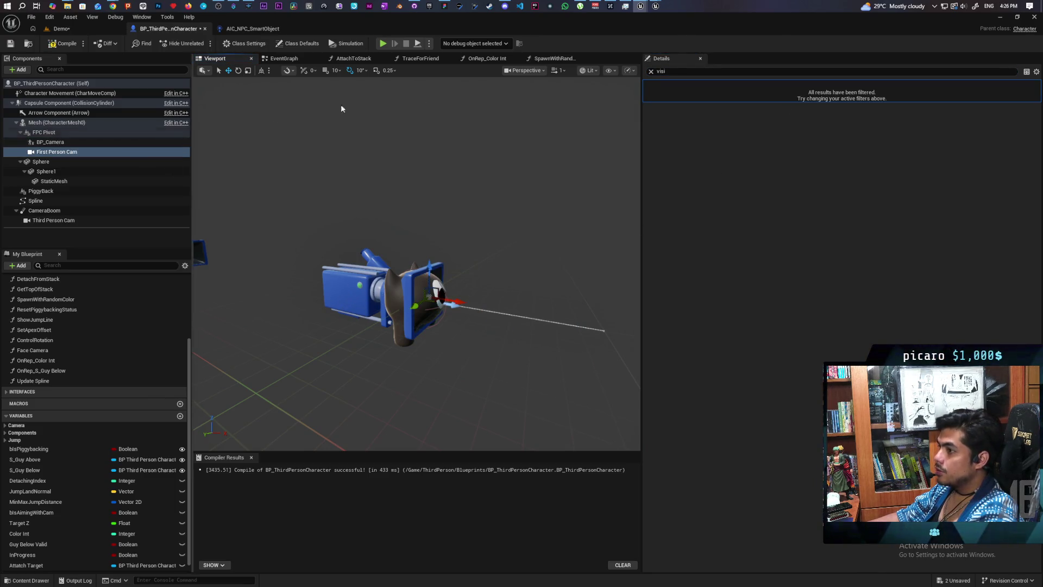
{"action": "left_click", "coordinate": [651, 71]}
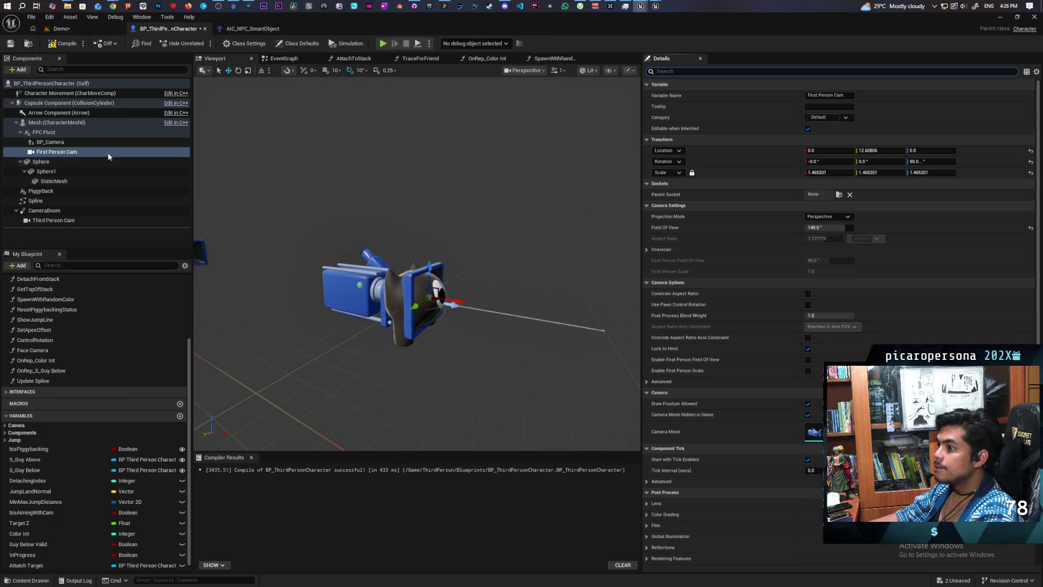
{"action": "left_click", "coordinate": [56, 133]}
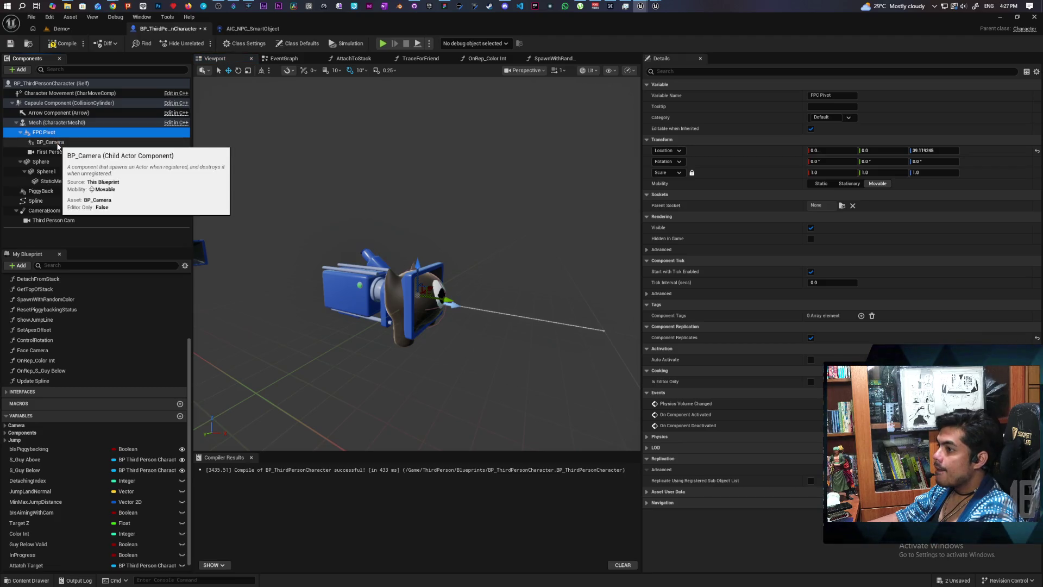
{"action": "left_click", "coordinate": [55, 152]}
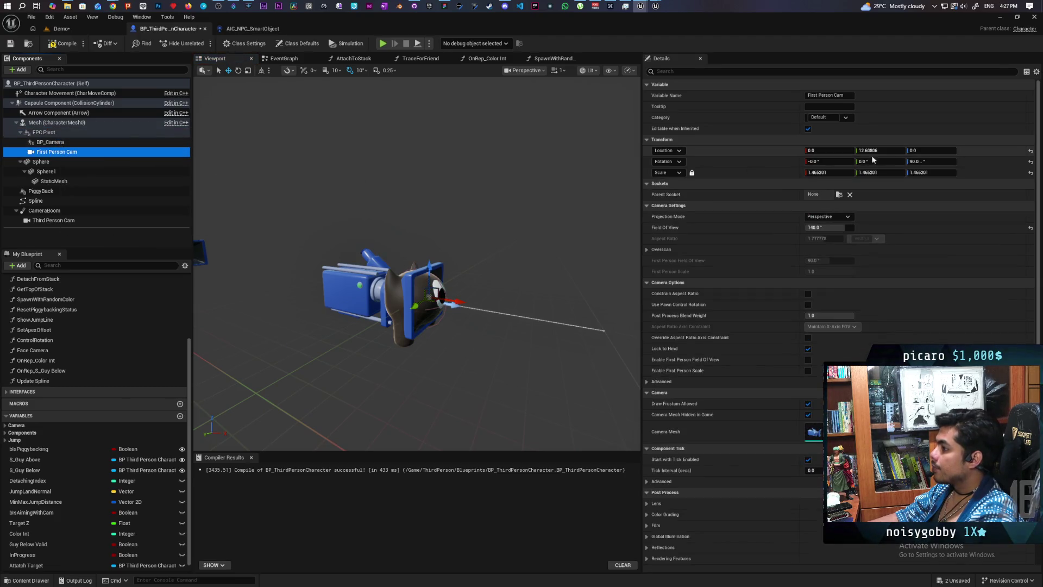
{"action": "left_click", "coordinate": [940, 152]}
{"action": "type", "text": "1000"}
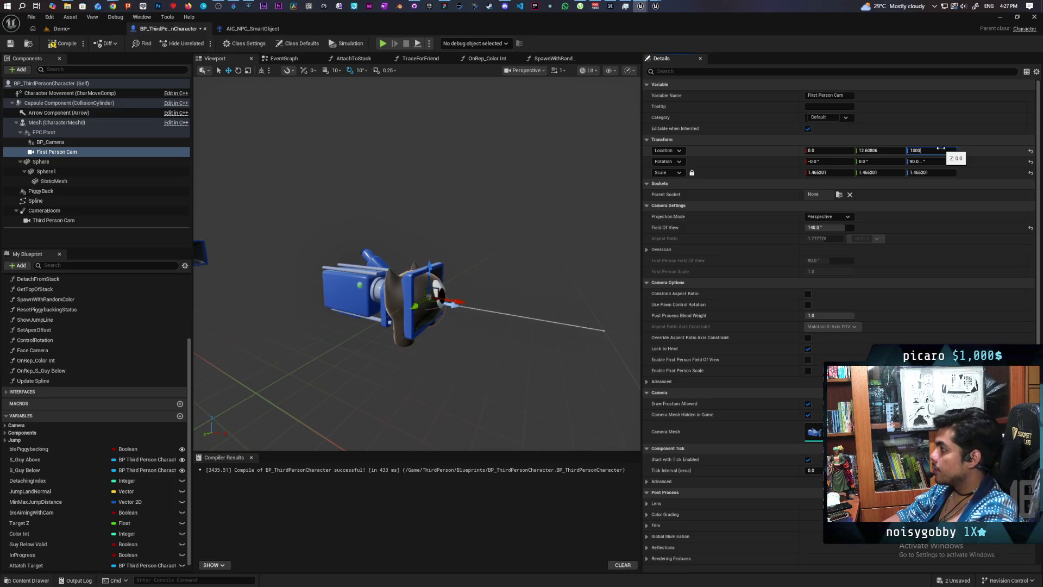
Set First Person Cam's Location Z to 1000
{"action": "key", "text": "Return"}
{"action": "scroll", "coordinate": [487, 291], "scroll_direction": "up", "scroll_amount": 5}
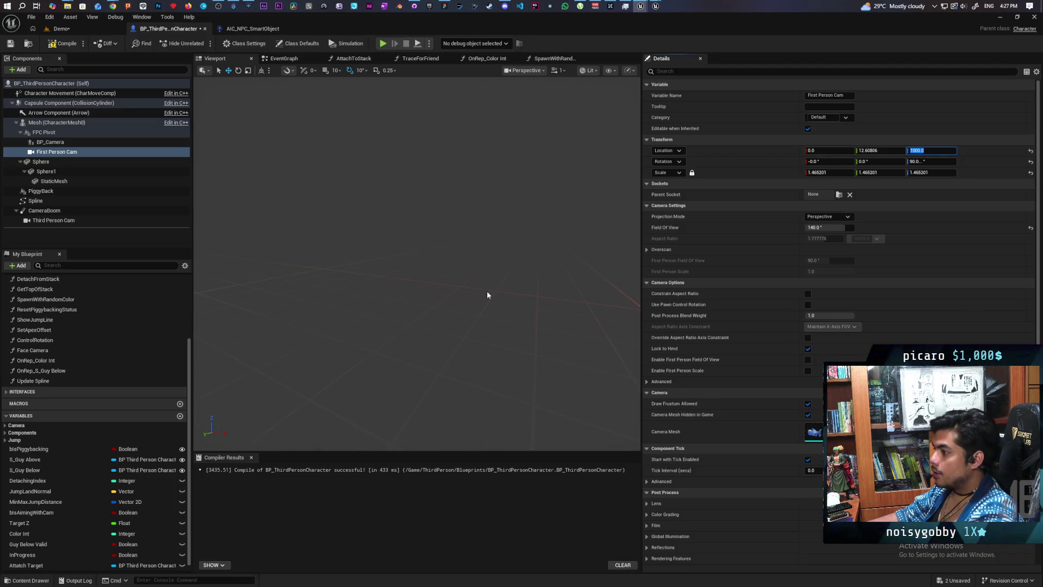
{"action": "mouse_move", "coordinate": [487, 291]}
{"action": "left_mouse_down"}
{"action": "mouse_move", "coordinate": [209, 296]}
{"action": "mouse_move", "coordinate": [486, 297]}
{"action": "left_mouse_up"}
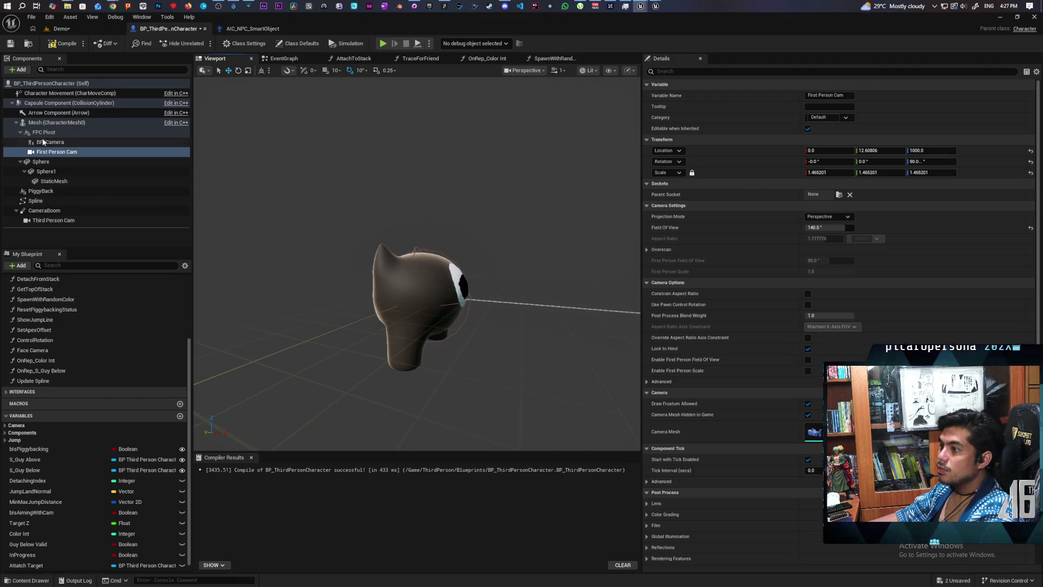
Add a Skeletal Mesh component under the character's Mesh, keeping the default SkeletalMesh name
{"action": "left_click", "coordinate": [57, 122]}
{"action": "left_click", "coordinate": [17, 70]}
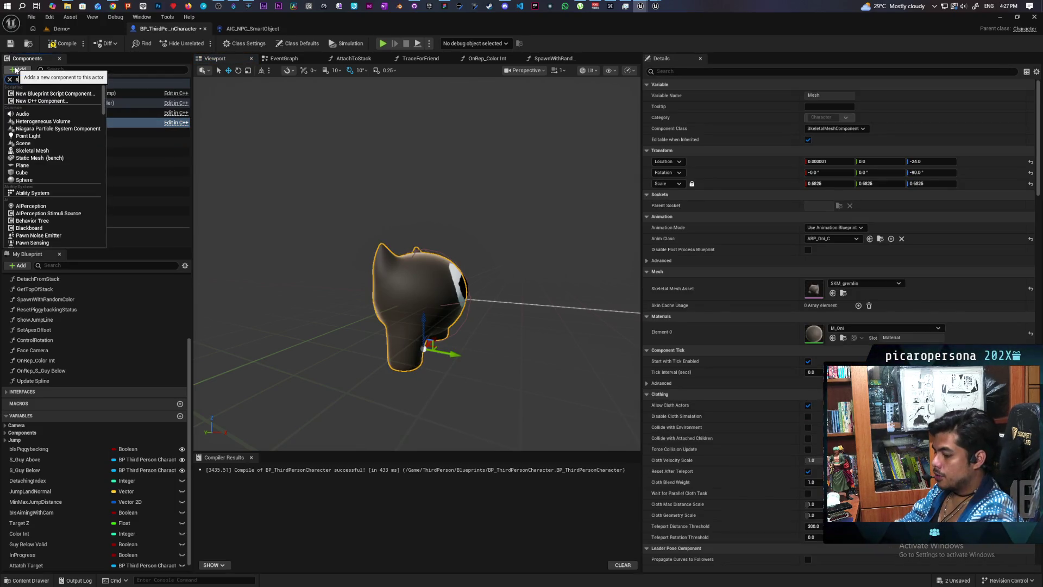
{"action": "type", "text": "kelet"}
{"action": "left_click", "coordinate": [33, 107]}
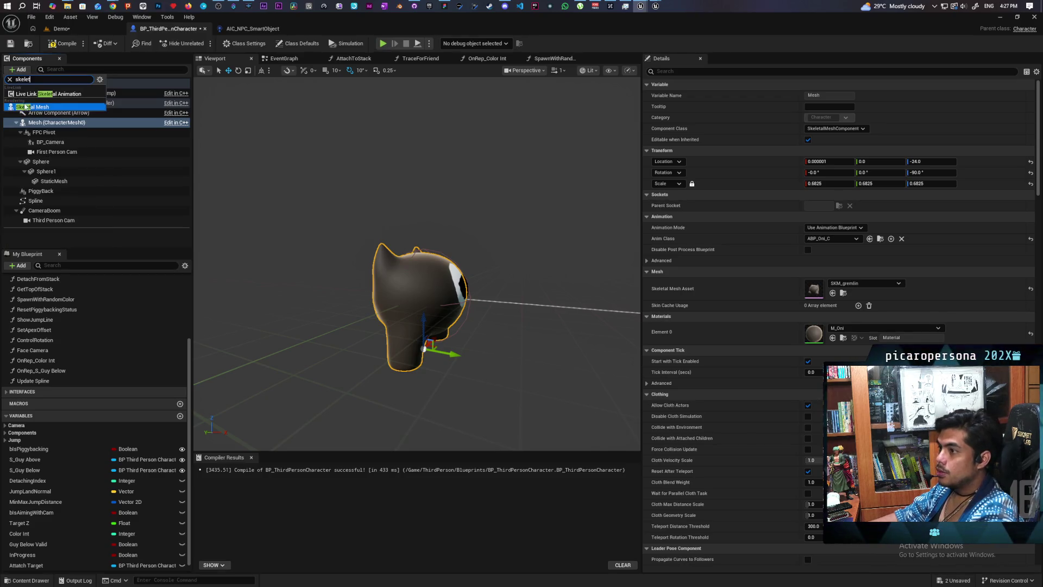
{"action": "key", "text": "Return"}
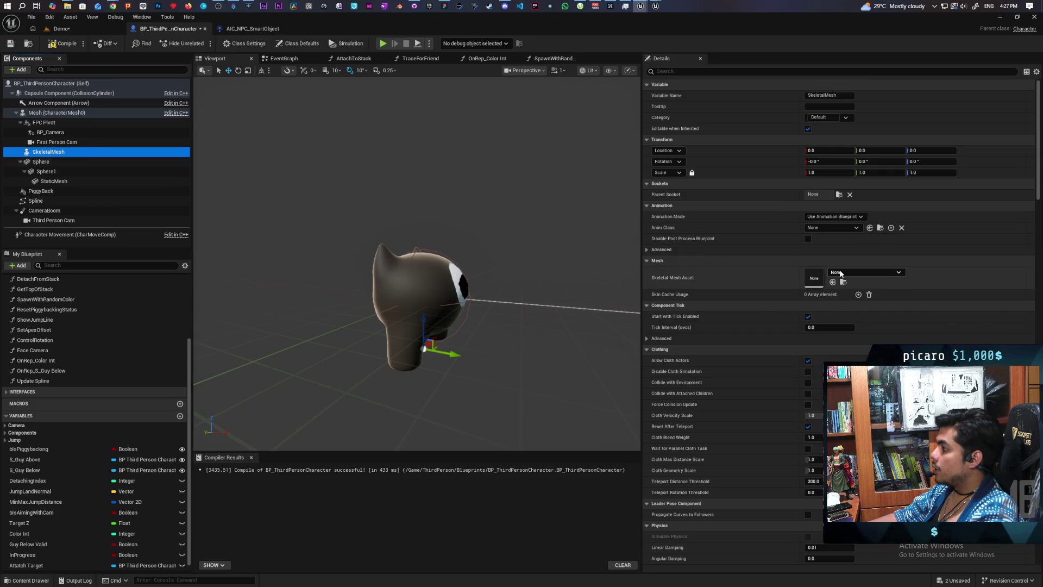
Assign SKM_gremlin as the new SkeletalMesh's asset and parent it to the Piggyback socket
{"action": "left_click", "coordinate": [840, 273]}
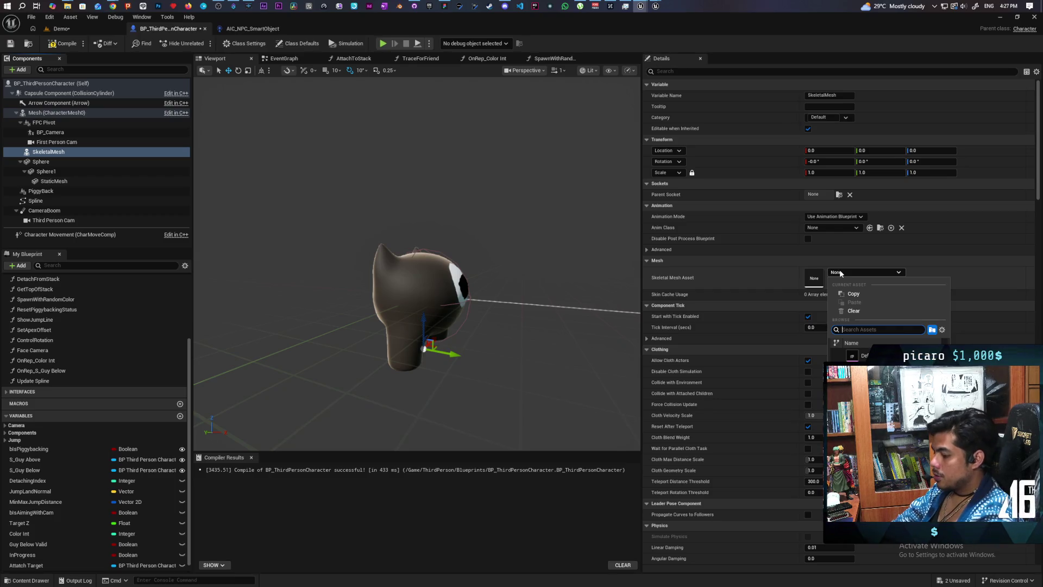
{"action": "left_click", "coordinate": [891, 355]}
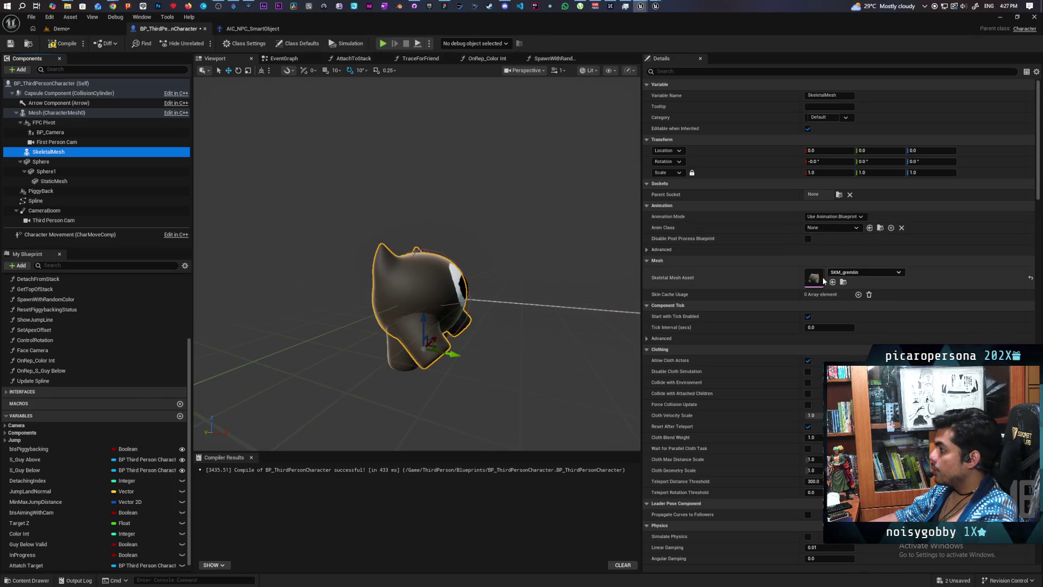
{"action": "left_click", "coordinate": [839, 195]}
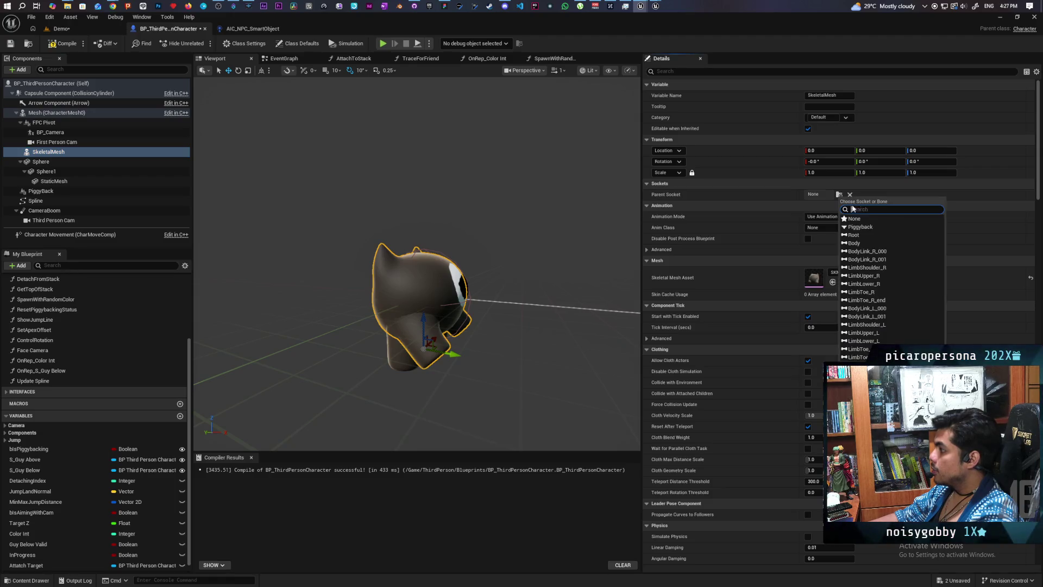
{"action": "left_click", "coordinate": [881, 227]}
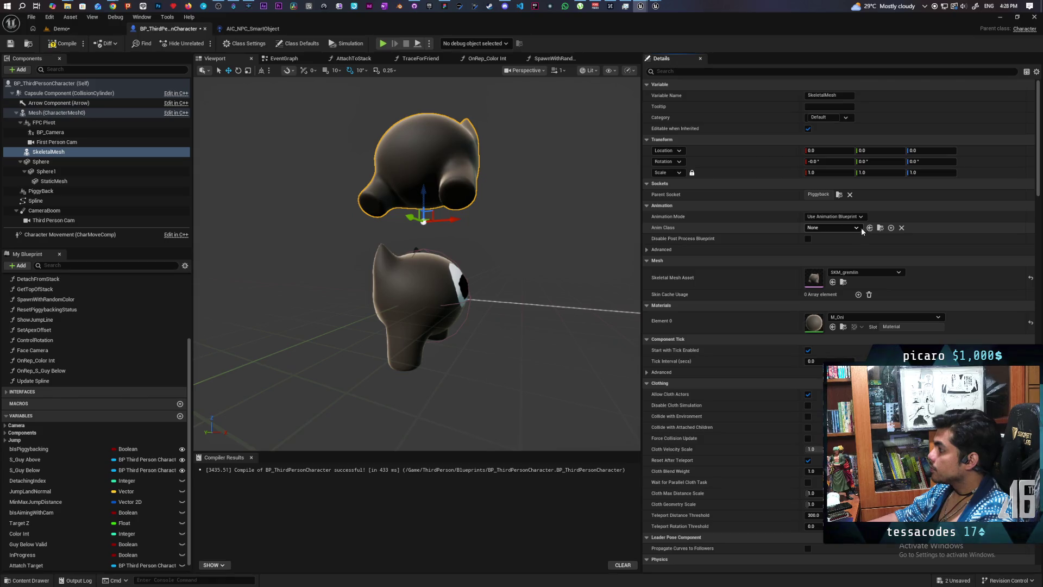
Rotate the stacked gremlin mesh to a yaw of -90
{"action": "mouse_move", "coordinate": [419, 261]}
{"action": "left_mouse_down"}
{"action": "mouse_move", "coordinate": [380, 255]}
{"action": "mouse_move", "coordinate": [380, 233]}
{"action": "mouse_move", "coordinate": [418, 245]}
{"action": "mouse_move", "coordinate": [402, 252]}
{"action": "mouse_move", "coordinate": [438, 253]}
{"action": "mouse_move", "coordinate": [456, 266]}
{"action": "left_mouse_up"}
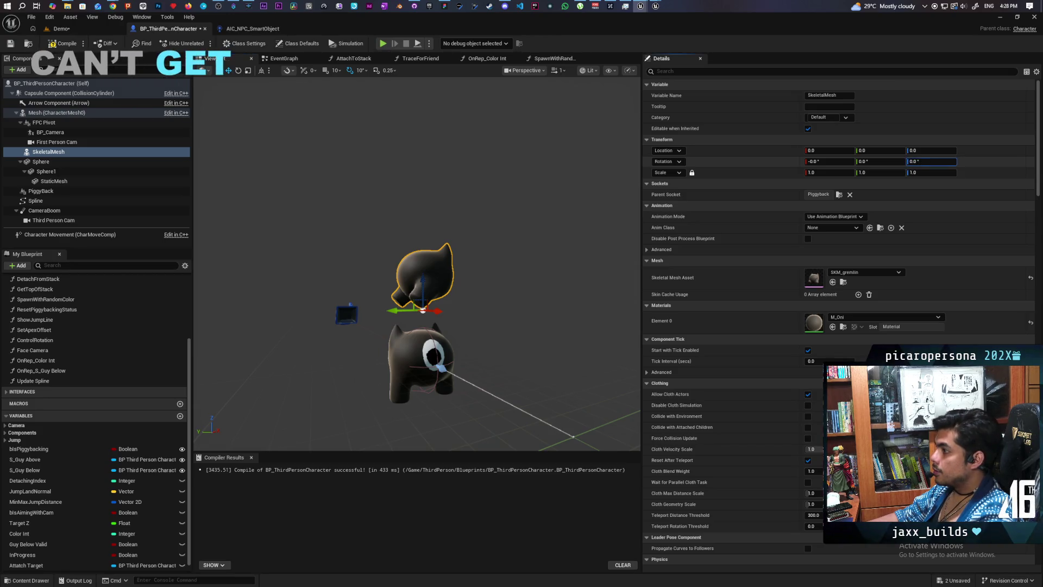
{"action": "left_click_drag", "start_coordinate": [922, 162], "coordinate": [891, 162]}
{"action": "left_click", "coordinate": [937, 161]}
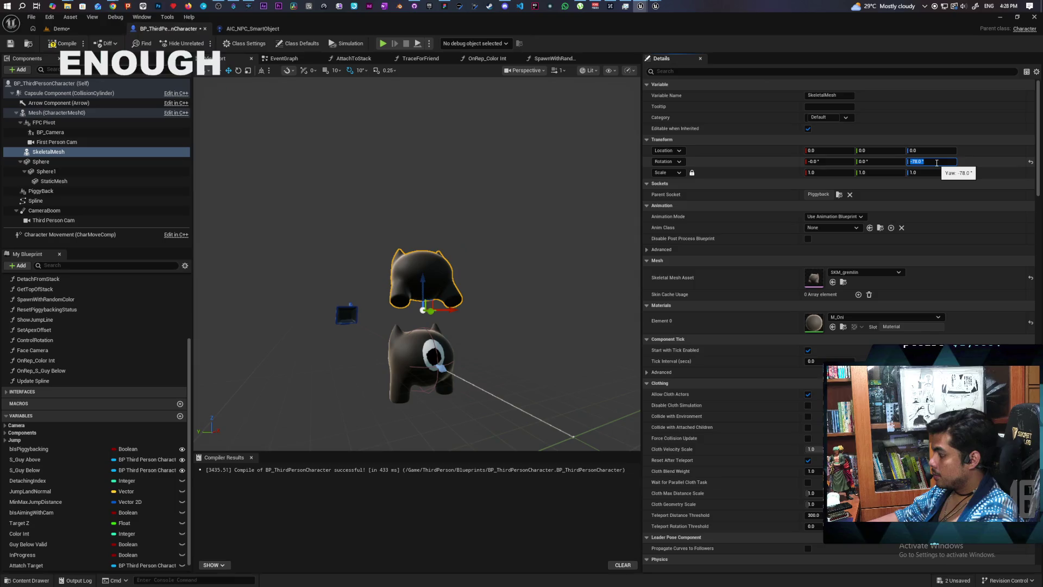
{"action": "type", "text": "-90"}
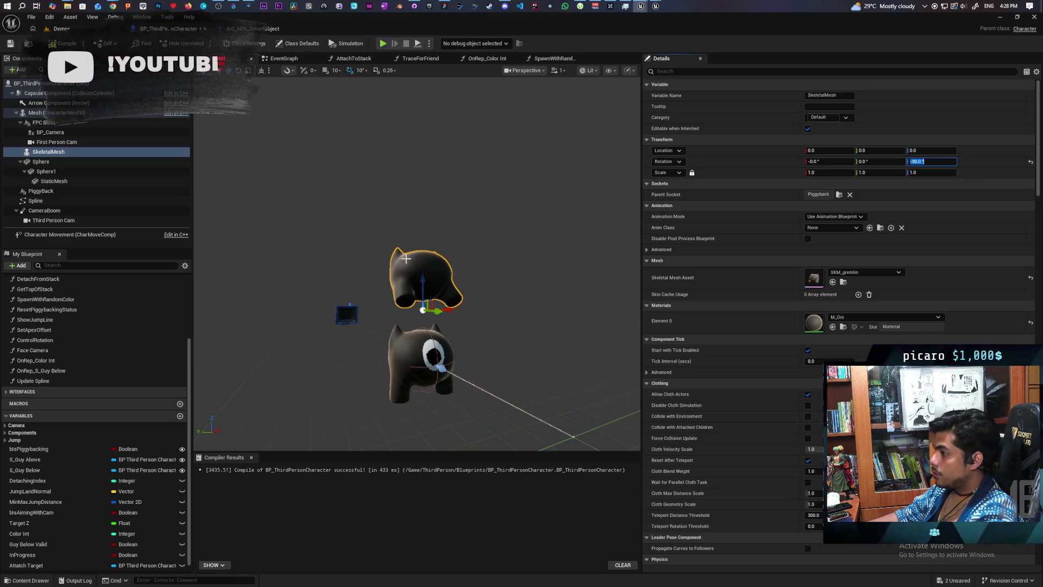
{"action": "key", "text": "Return"}
Adjust the stacked mesh's height, undoing stray moves and rotations, so it rests at Z -34
{"action": "scroll", "coordinate": [416, 263], "scroll_direction": "down", "scroll_amount": 5}
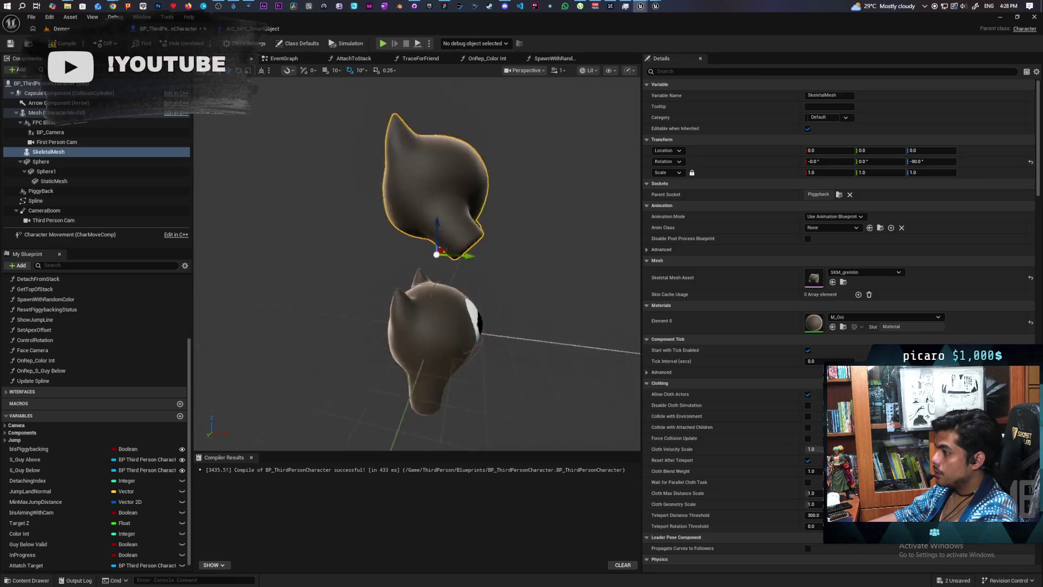
{"action": "scroll", "coordinate": [417, 264], "scroll_direction": "down", "scroll_amount": 4}
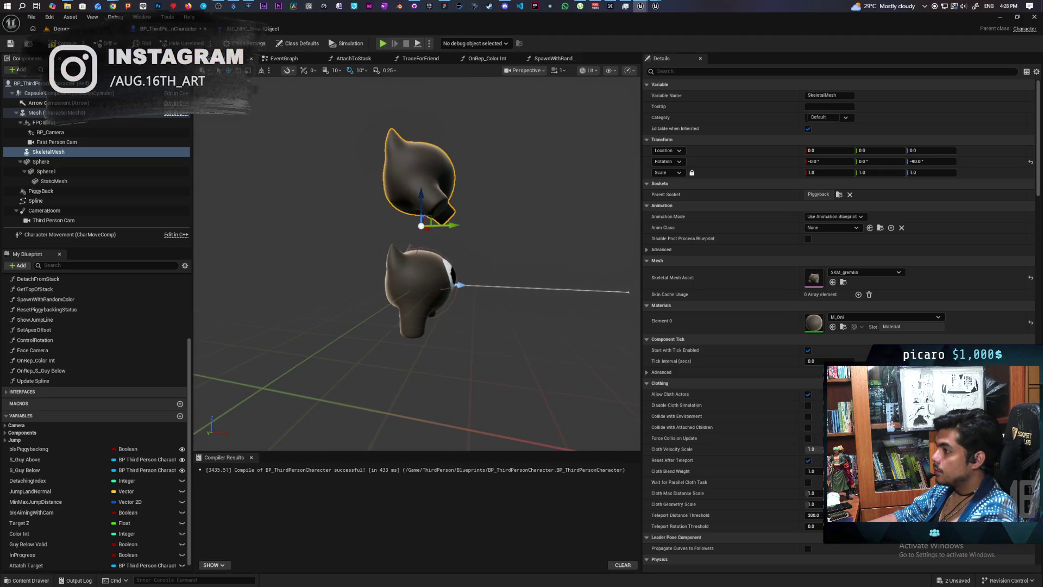
{"action": "left_click_drag", "start_coordinate": [581, 235], "coordinate": [589, 236]}
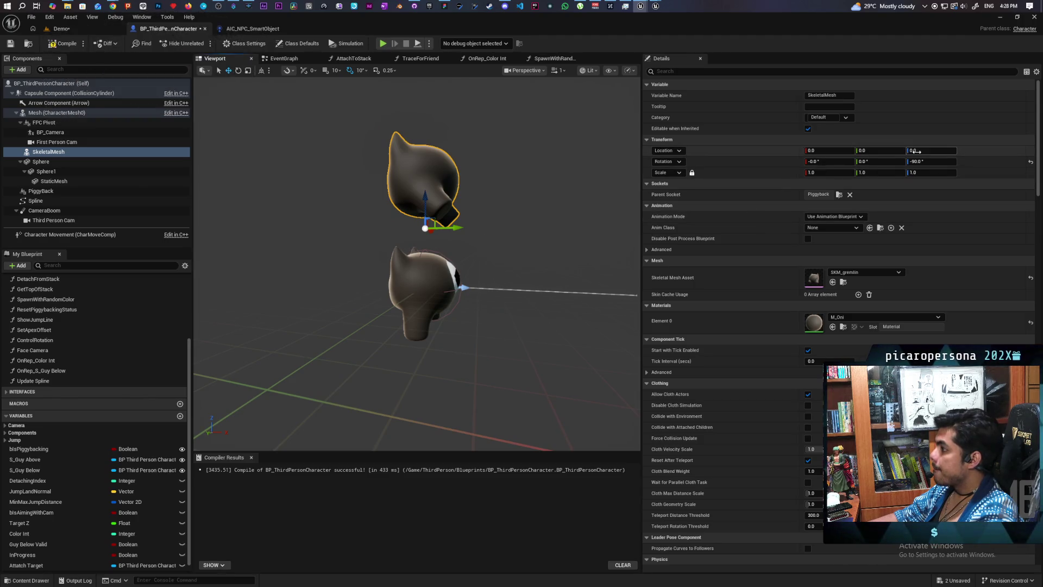
{"action": "left_click_drag", "start_coordinate": [917, 152], "coordinate": [897, 152]}
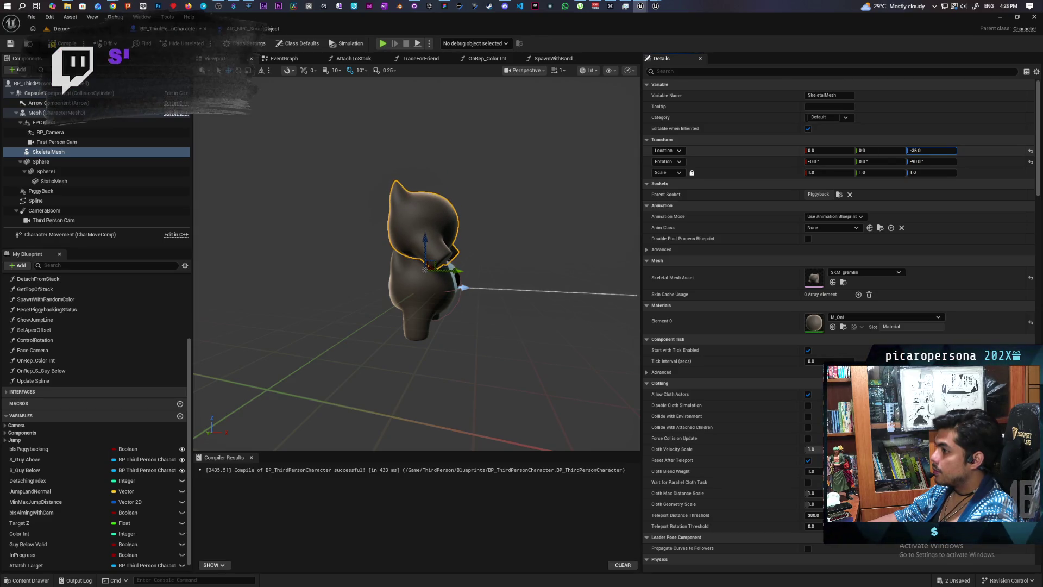
{"action": "left_click_drag", "start_coordinate": [337, 282], "coordinate": [435, 226]}
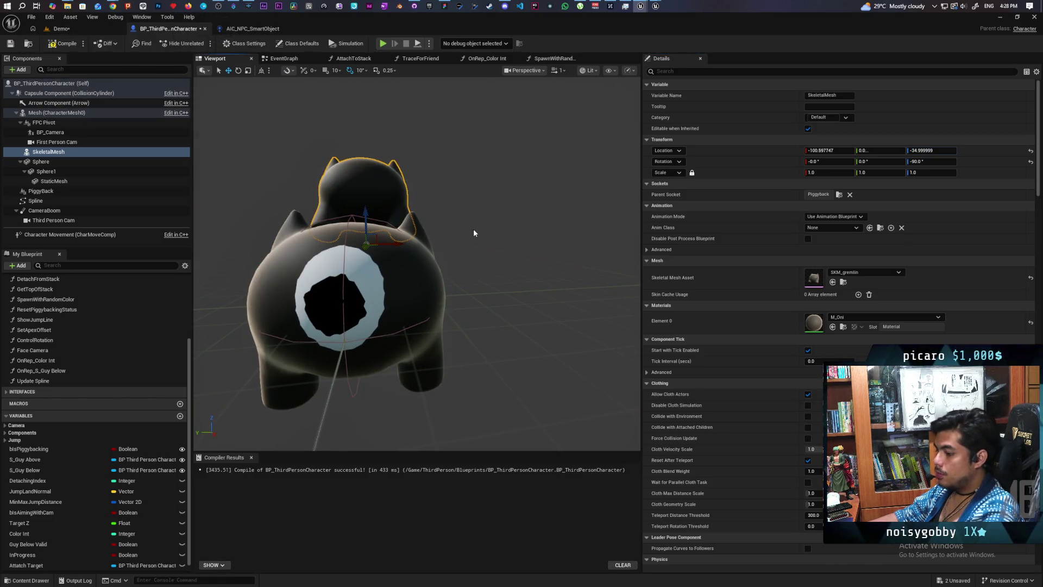
{"action": "key", "text": "ctrl+z"}
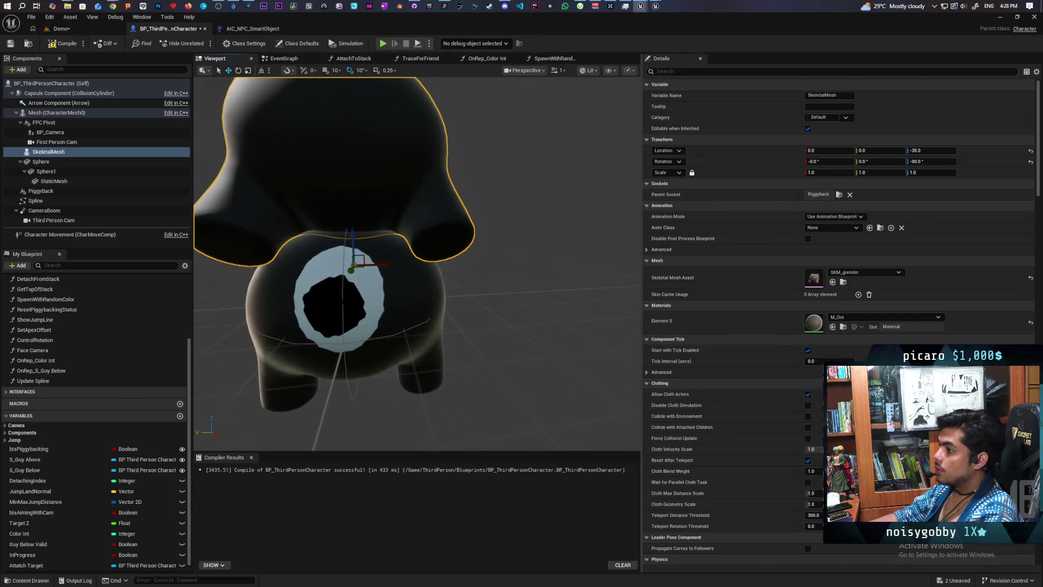
{"action": "left_click_drag", "start_coordinate": [932, 161], "coordinate": [918, 162]}
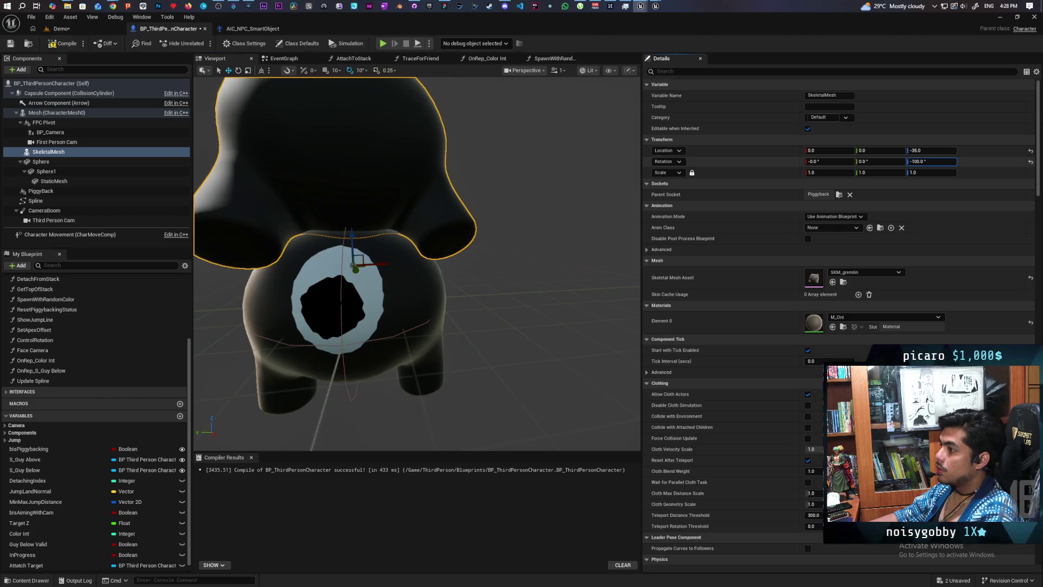
{"action": "key", "text": "ctrl+z"}
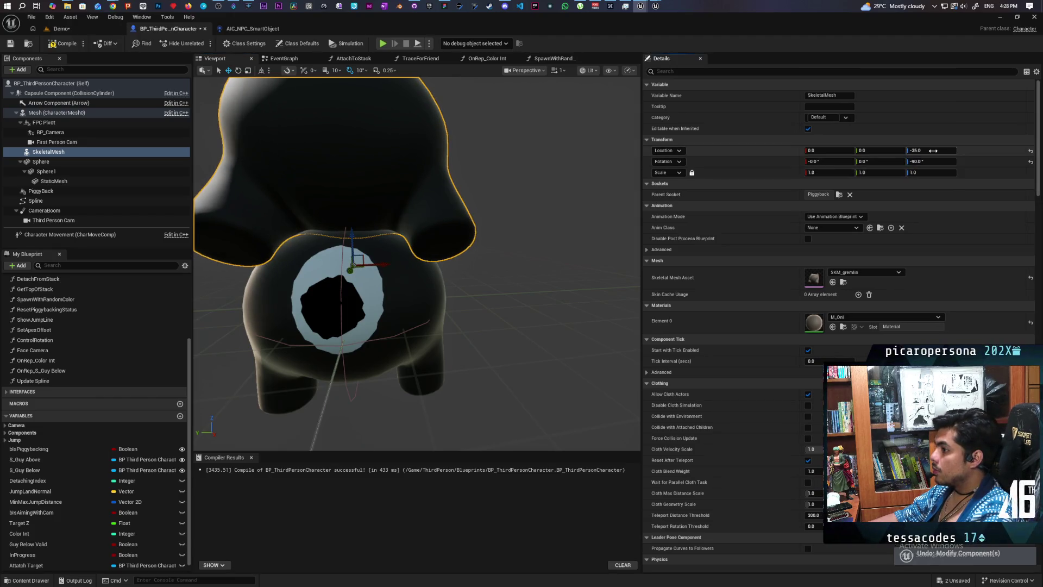
{"action": "left_click_drag", "start_coordinate": [932, 152], "coordinate": [932, 152]}
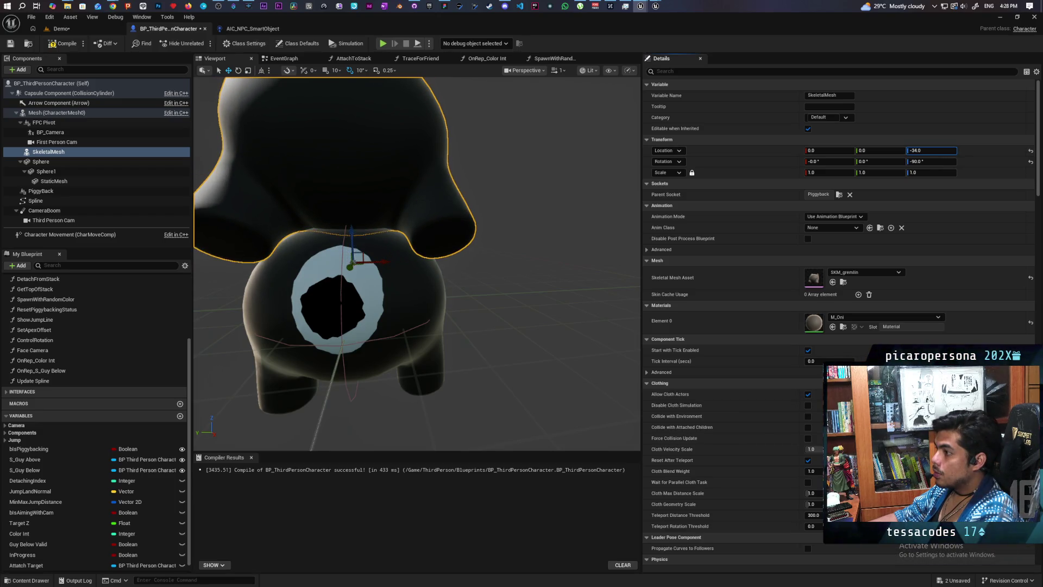
{"action": "mouse_move", "coordinate": [539, 214]}
{"action": "left_mouse_down"}
{"action": "mouse_move", "coordinate": [359, 240]}
{"action": "mouse_move", "coordinate": [479, 258]}
{"action": "left_mouse_up"}
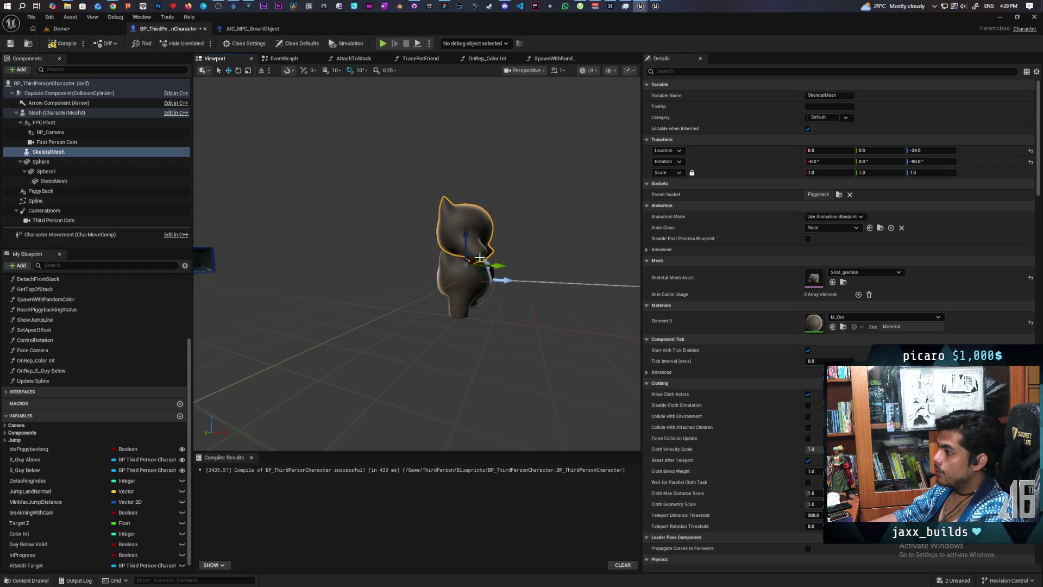
{"action": "left_click", "coordinate": [466, 279]}
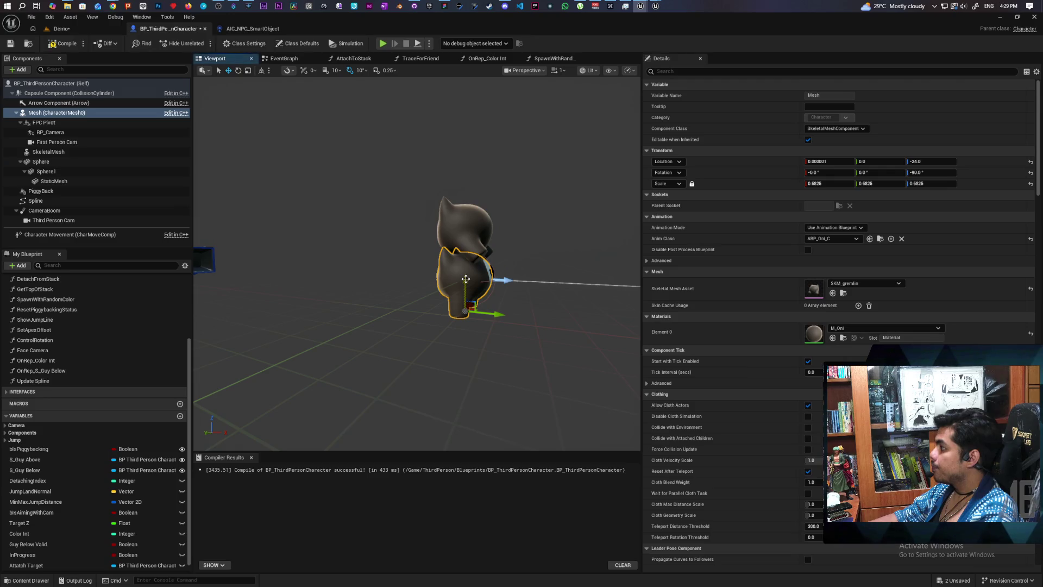
Try Z -24 for the stacked gremlin, return it to -34, and compile BP_ThirdPersonCharacter
{"action": "left_click", "coordinate": [466, 240]}
{"action": "mouse_move", "coordinate": [526, 239]}
{"action": "left_mouse_down"}
{"action": "mouse_move", "coordinate": [507, 242]}
{"action": "mouse_move", "coordinate": [517, 211]}
{"action": "left_mouse_up"}
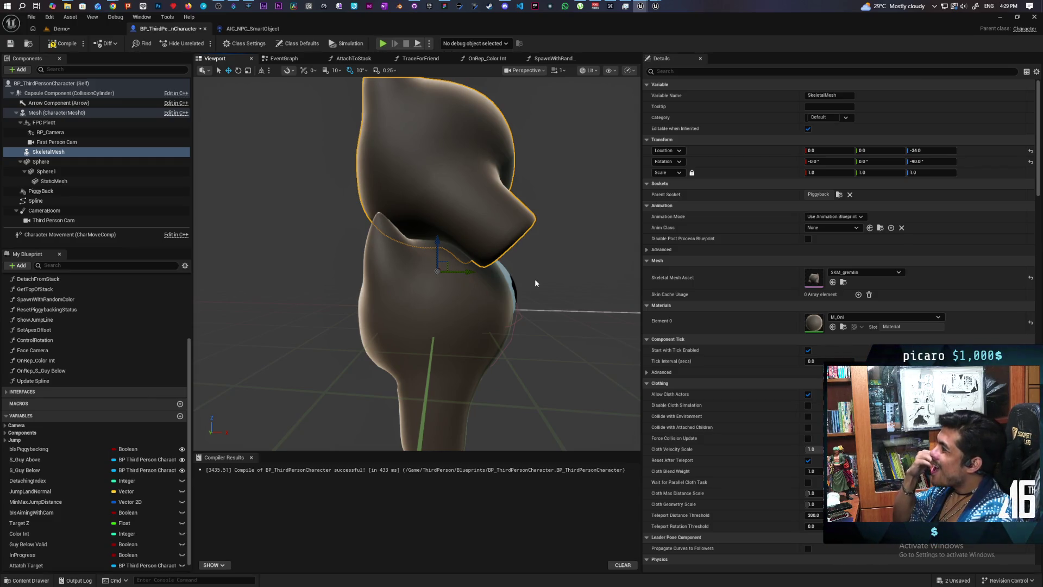
{"action": "left_click", "coordinate": [923, 148]}
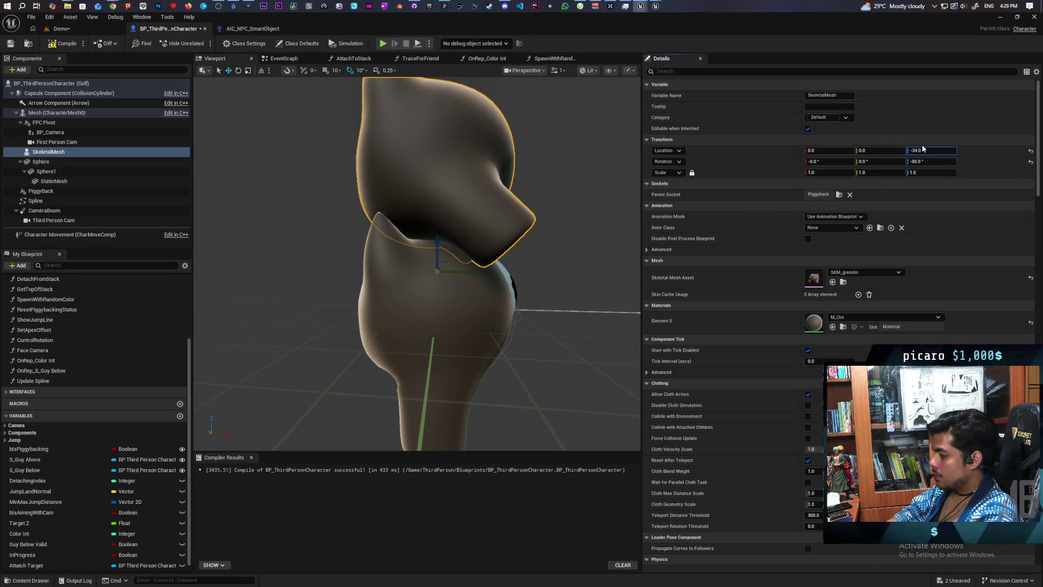
{"action": "key", "text": "Return"}
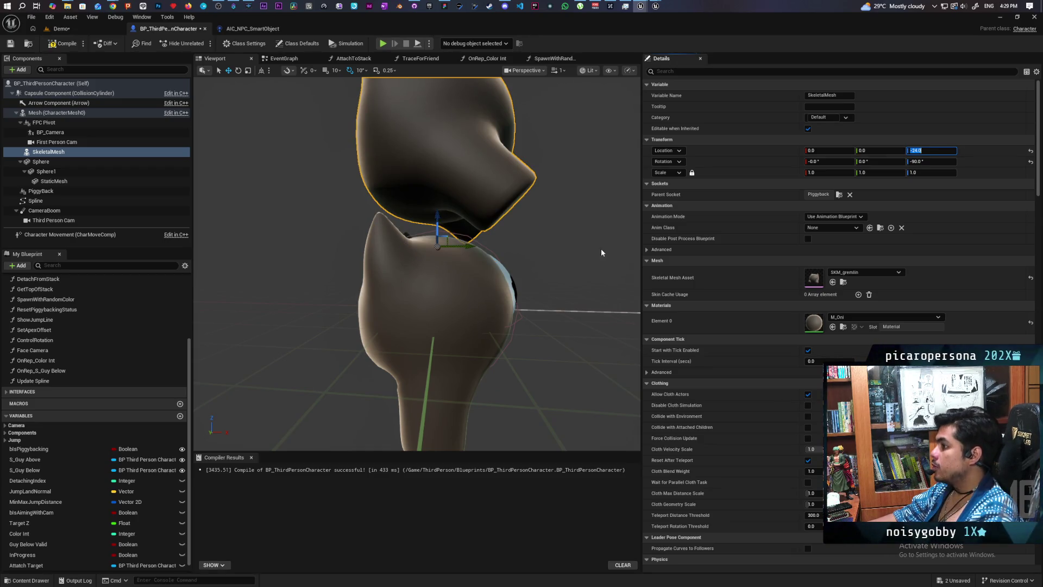
{"action": "mouse_move", "coordinate": [601, 249]}
{"action": "left_mouse_down"}
{"action": "mouse_move", "coordinate": [405, 260]}
{"action": "mouse_move", "coordinate": [628, 240]}
{"action": "left_mouse_up"}
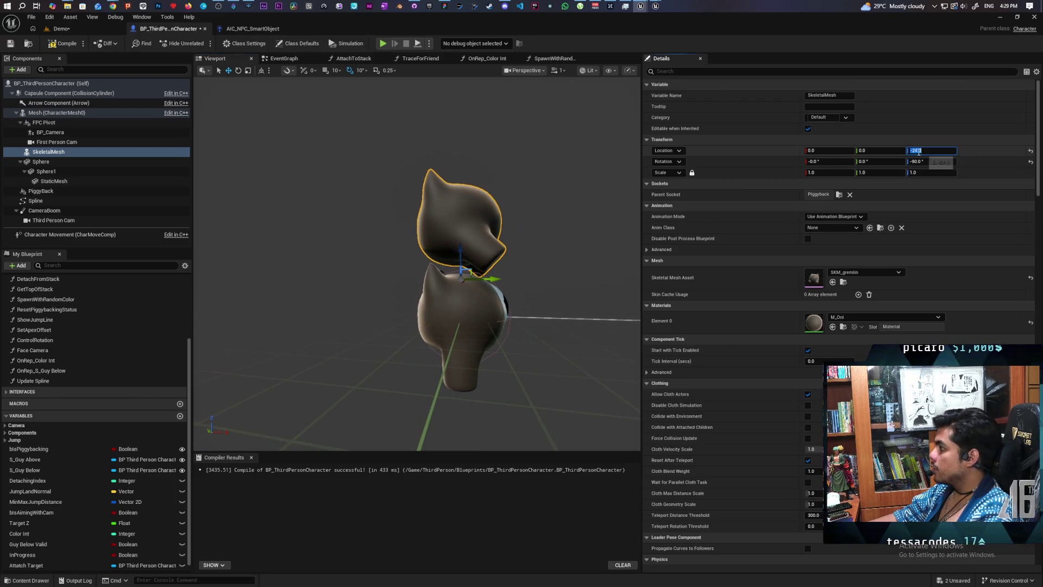
{"action": "left_click", "coordinate": [916, 151]}
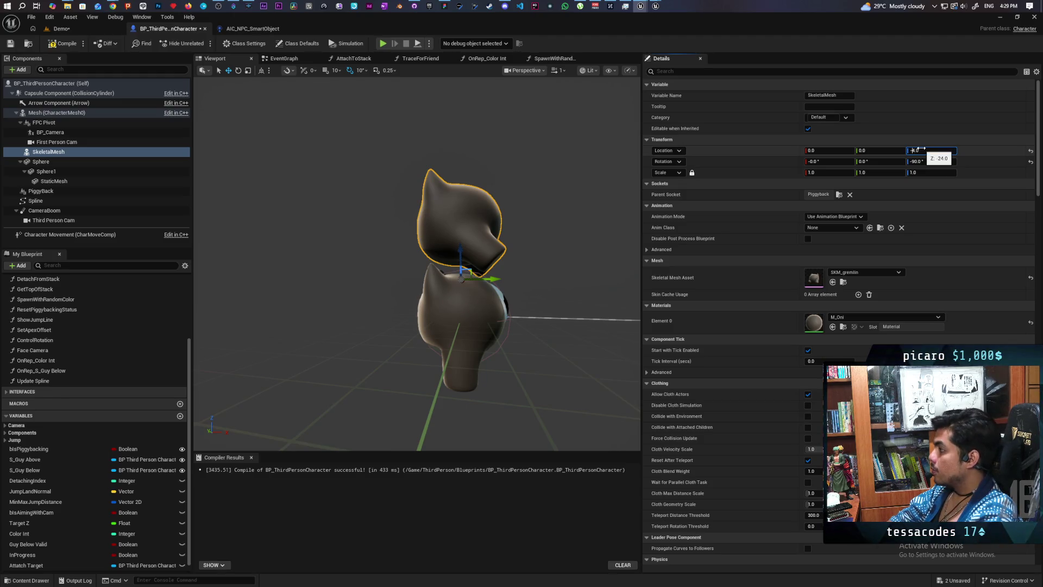
{"action": "key", "text": "Return"}
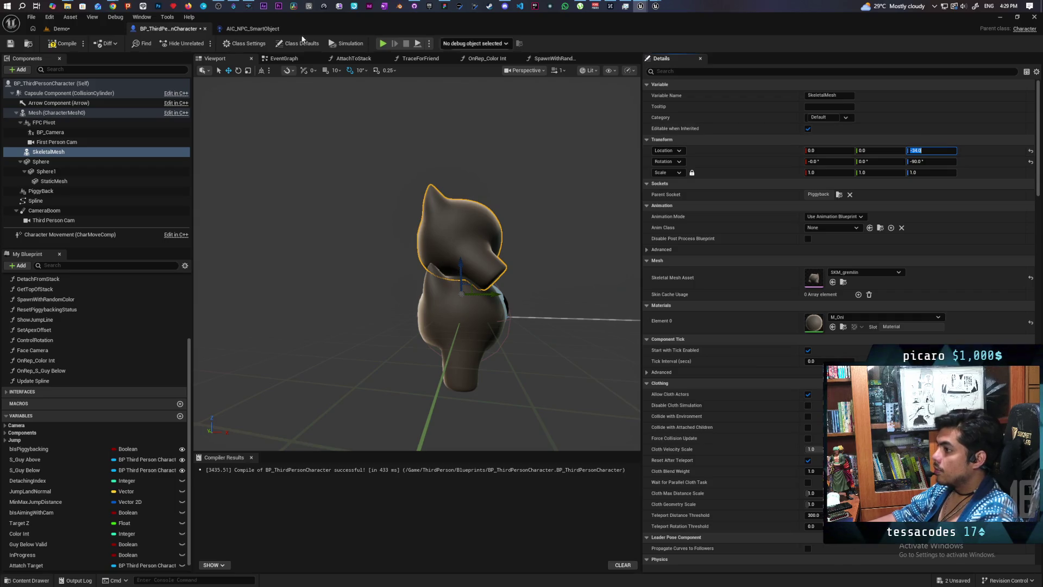
{"action": "left_click", "coordinate": [68, 43]}
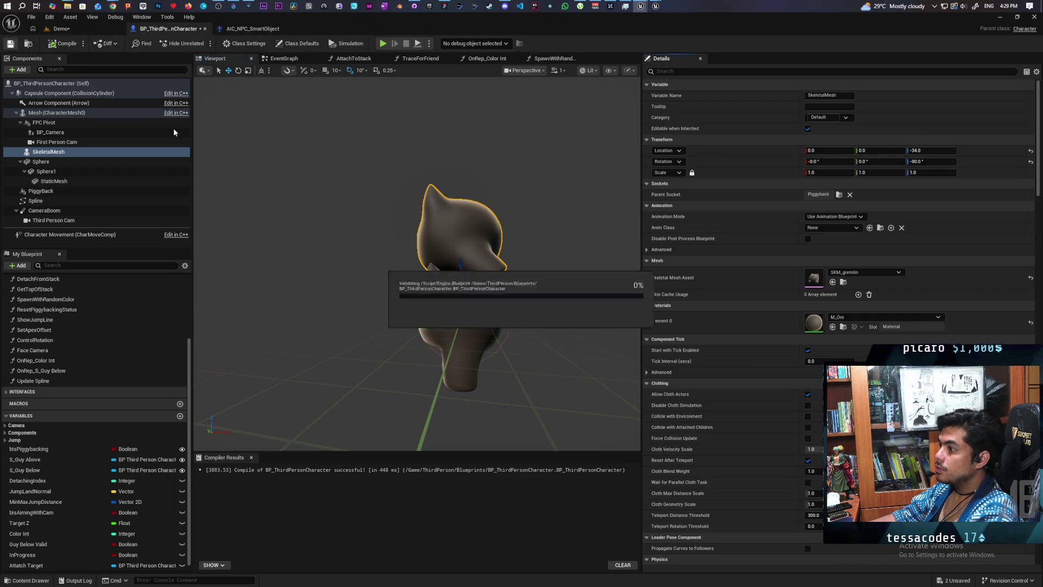
Add a Get Socket Location node from the Mesh getter in CalculateJump
{"action": "left_click_drag", "start_coordinate": [417, 261], "coordinate": [381, 260]}
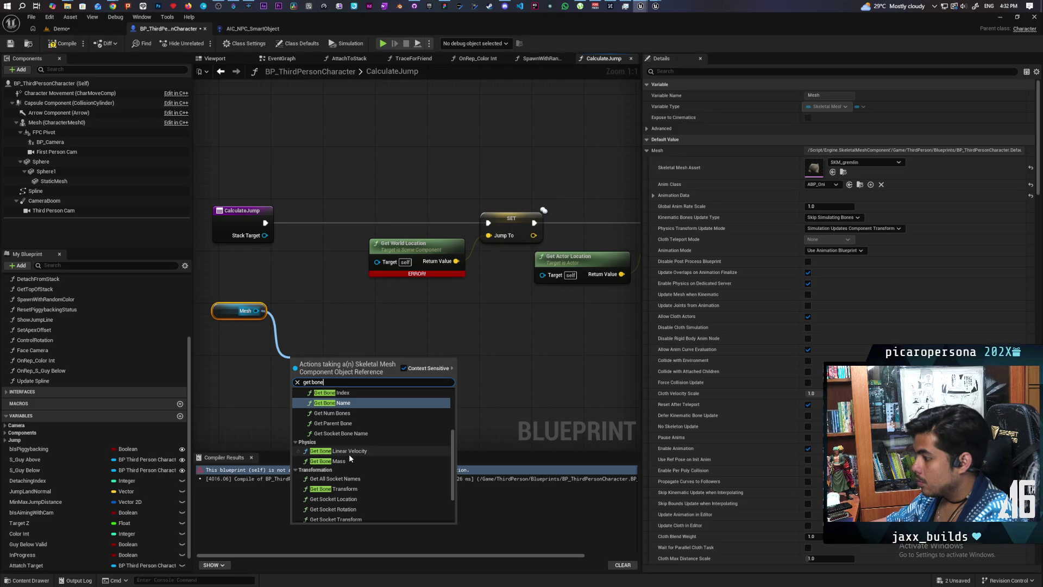
{"action": "type", "text": " w"}
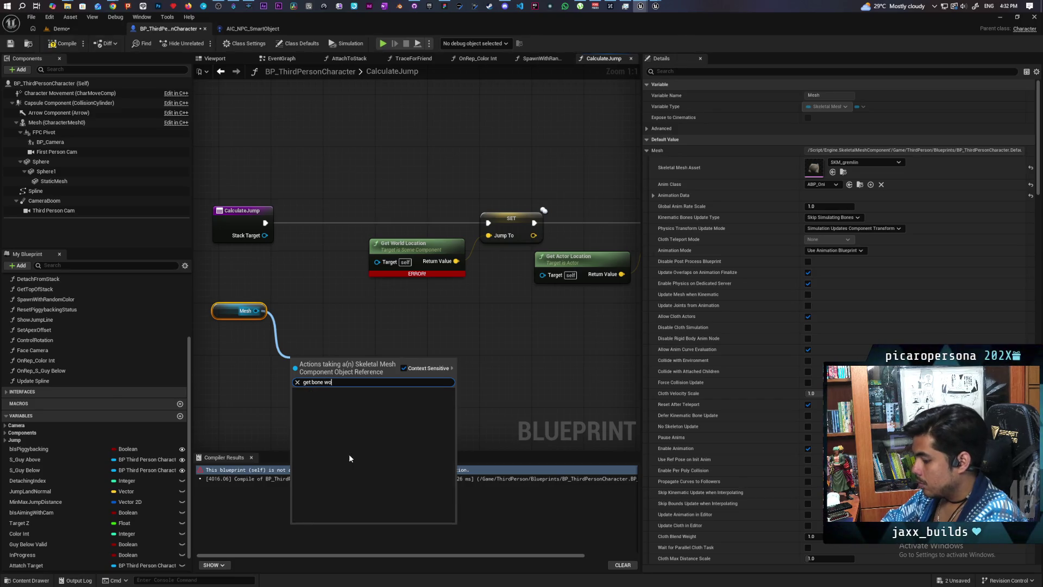
{"action": "key", "text": "BackSpace"}
{"action": "type", "text": "loca"}
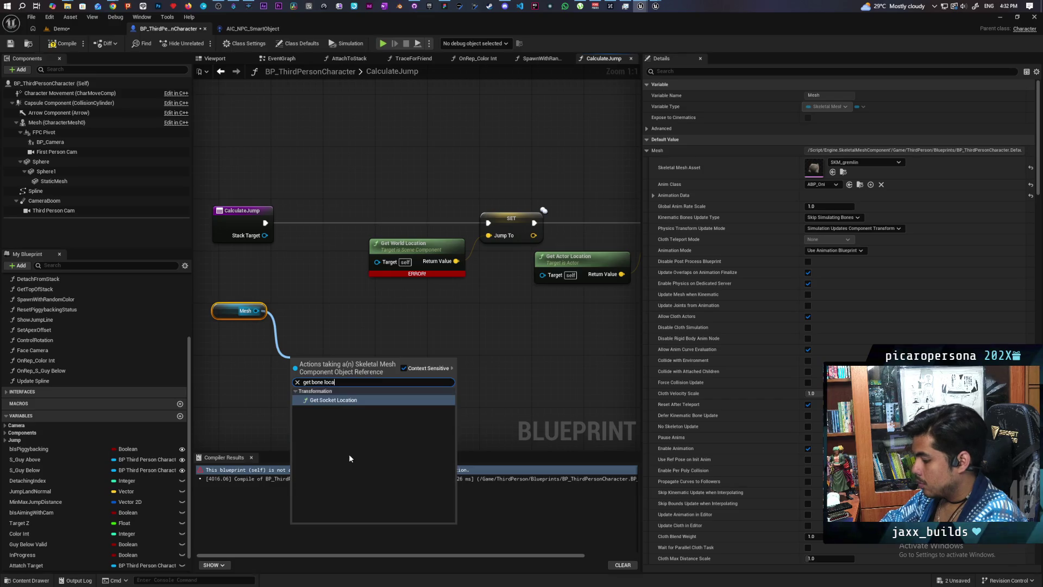
{"action": "key", "text": "BackSpace"}
{"action": "key", "text": "BackSpace"}
{"action": "key", "text": "BackSpace"}
{"action": "type", "text": "socket"}
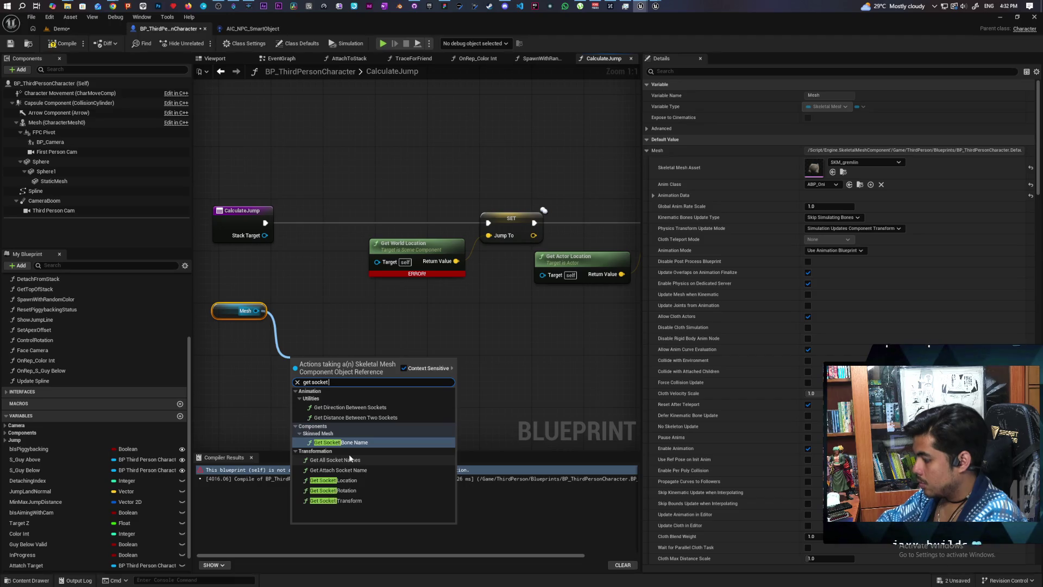
{"action": "key", "text": "Escape"}
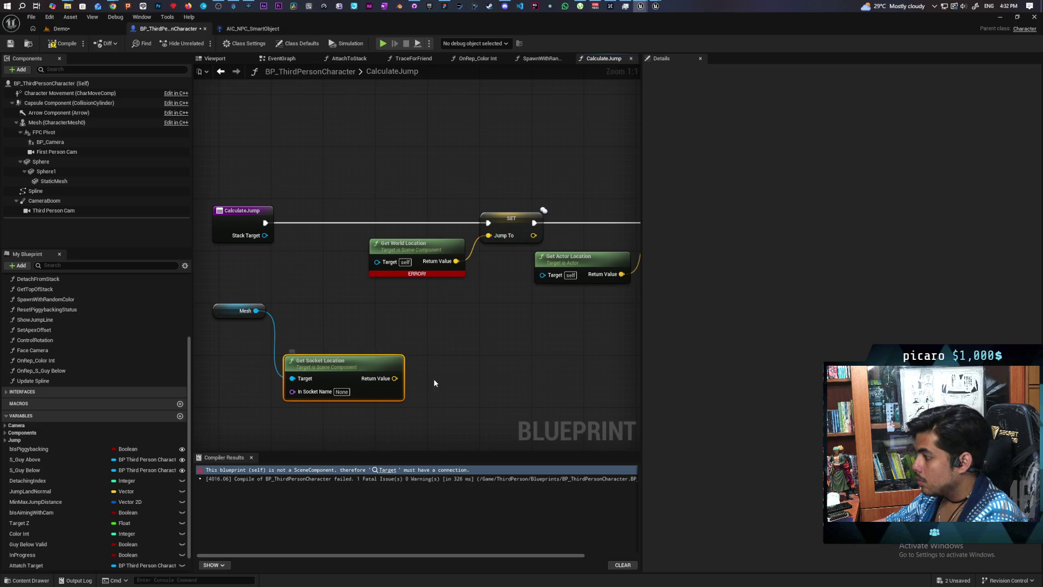
Wire its Return Value into SET Jump To, set socket name Piggyback, and delete Get World Location
{"action": "left_click_drag", "start_coordinate": [395, 377], "coordinate": [489, 235]}
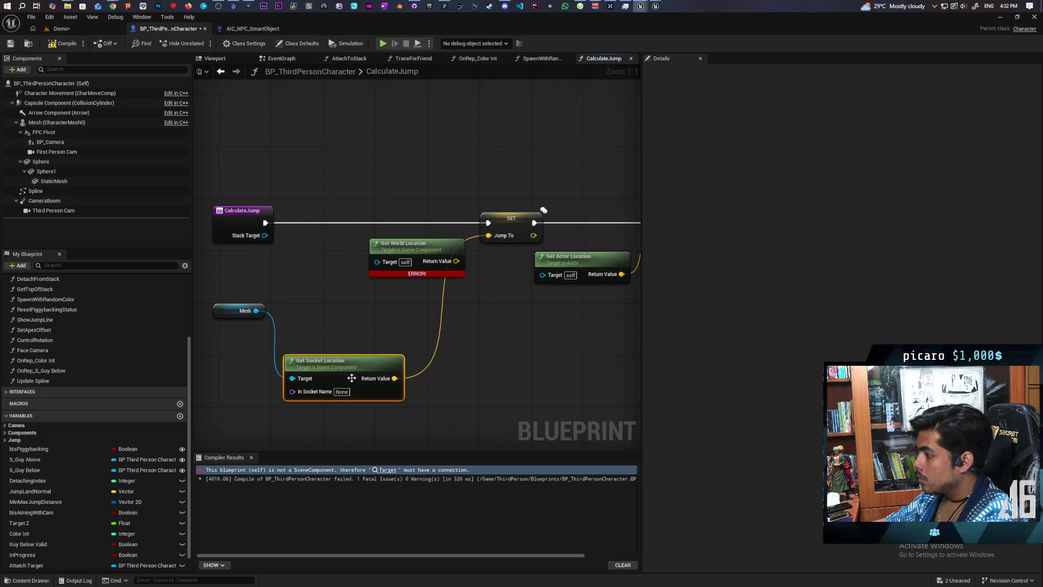
{"action": "left_click", "coordinate": [340, 391]}
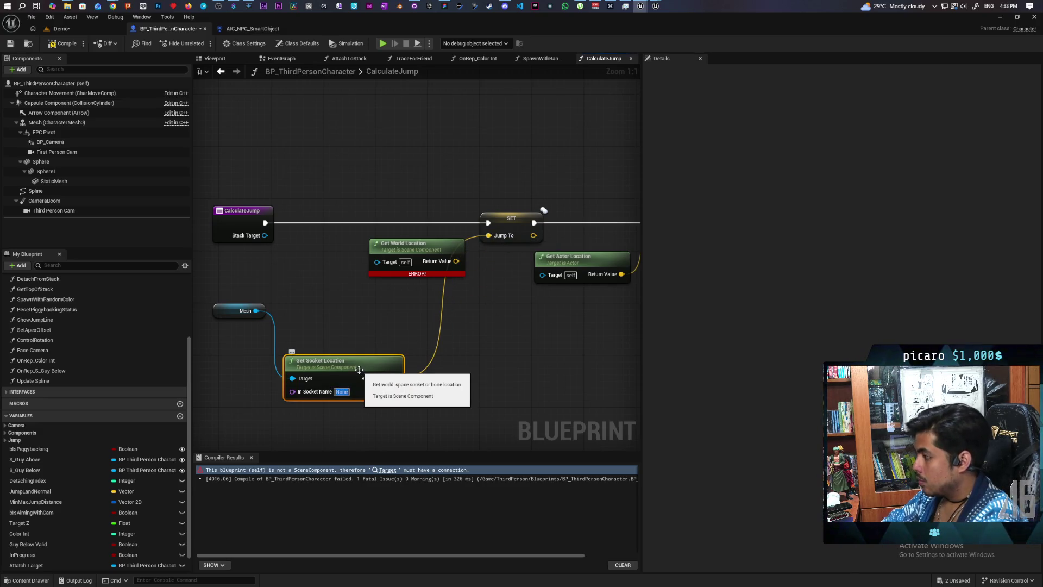
{"action": "type", "text": "Pig"}
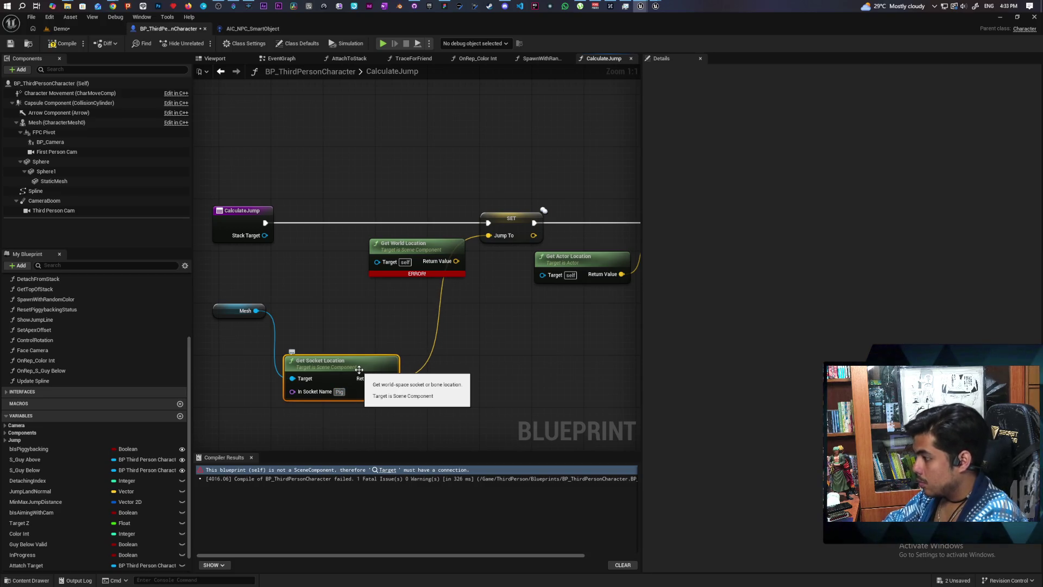
{"action": "type", "text": "gyback"}
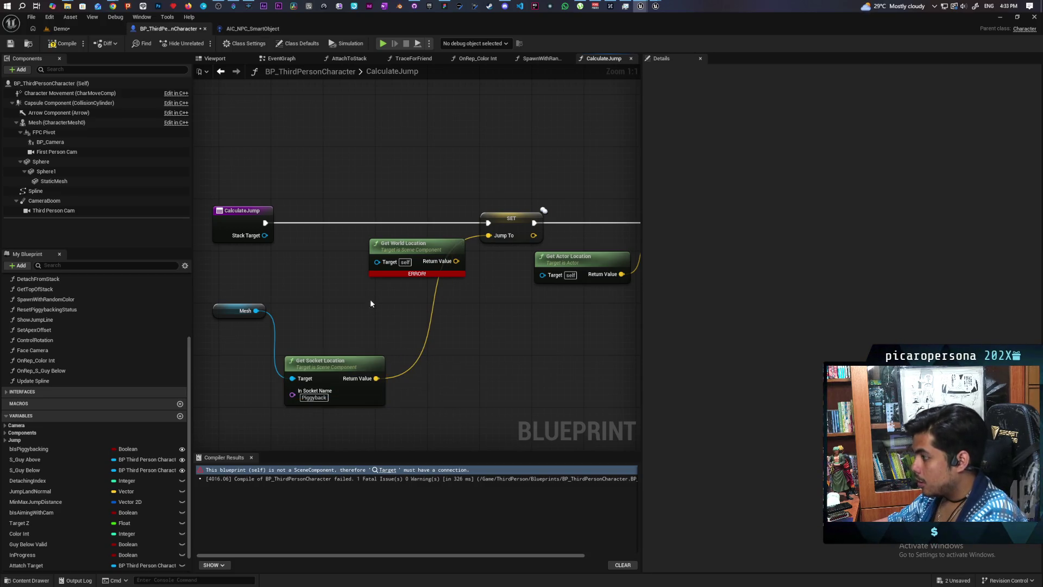
{"action": "left_click", "coordinate": [404, 258]}
{"action": "key", "text": "Delete"}
{"action": "left_click_drag", "start_coordinate": [350, 360], "coordinate": [415, 263]}
{"action": "left_click_drag", "start_coordinate": [224, 311], "coordinate": [305, 260]}
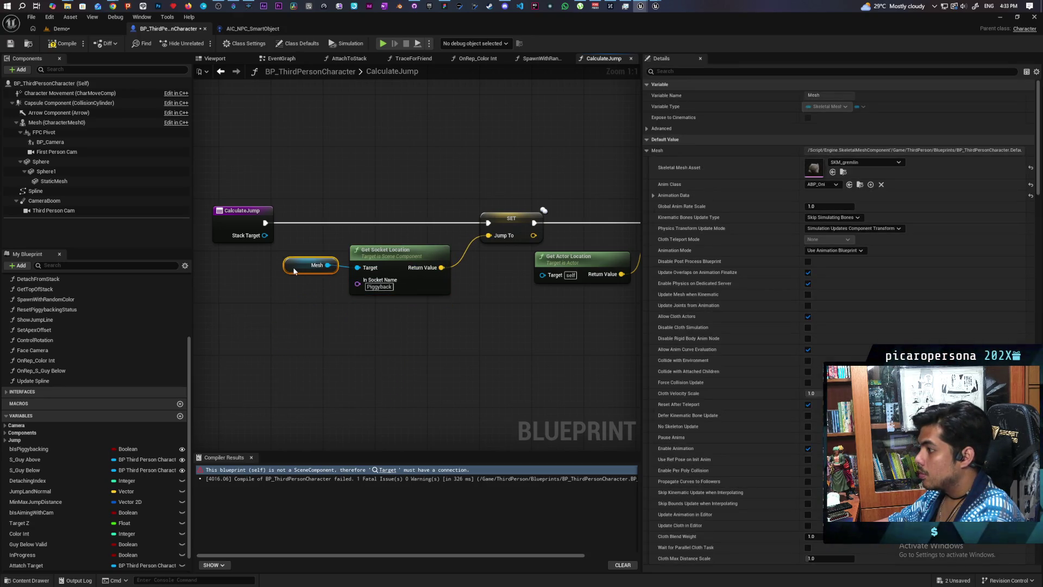
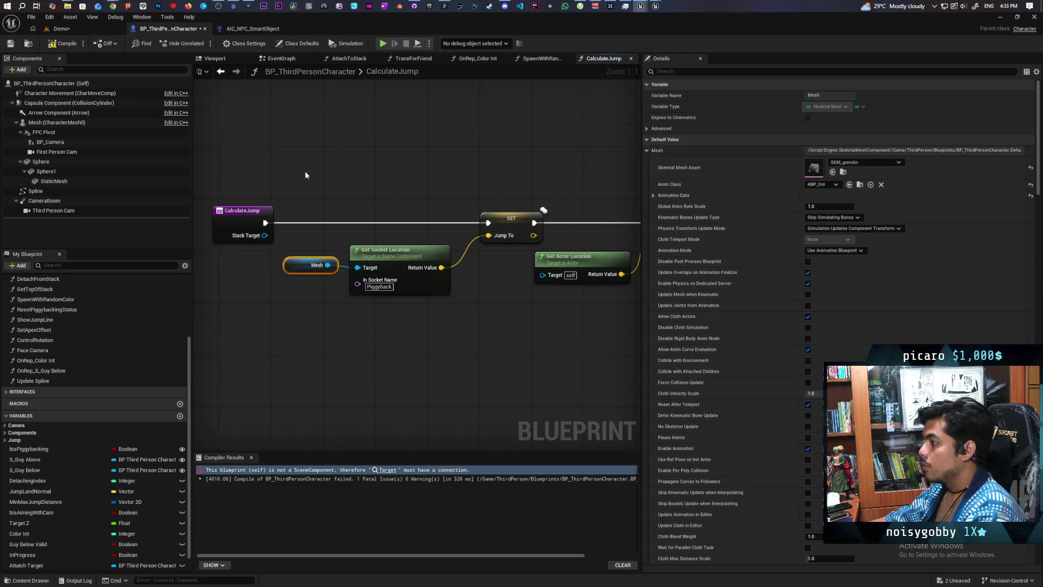
Add a Get Mesh node off Stack Target and wire it into Get Socket Location's Target
{"action": "scroll", "coordinate": [383, 171], "scroll_direction": "down", "scroll_amount": 3}
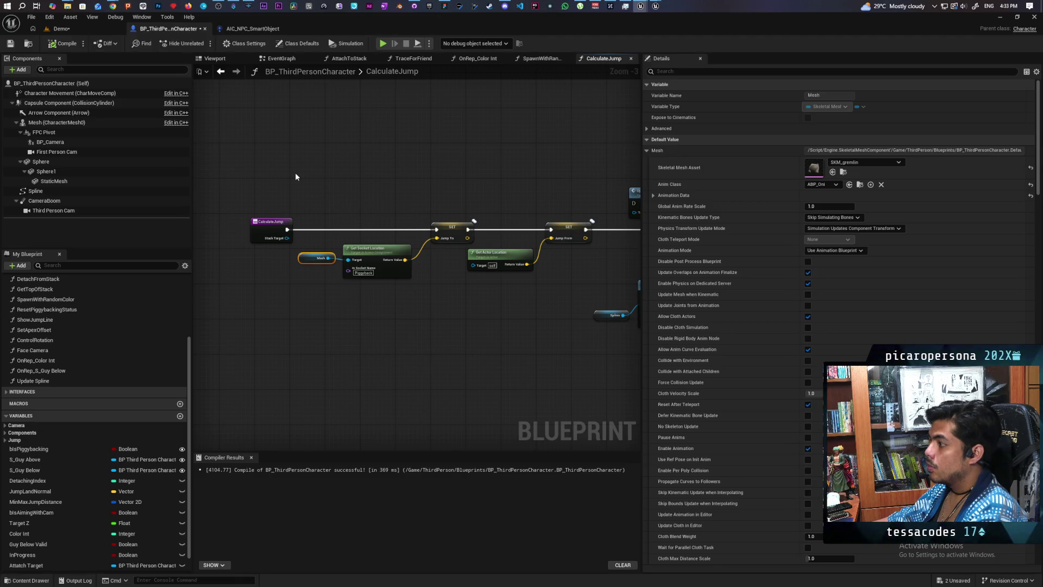
{"action": "scroll", "coordinate": [465, 258], "scroll_direction": "up", "scroll_amount": 1}
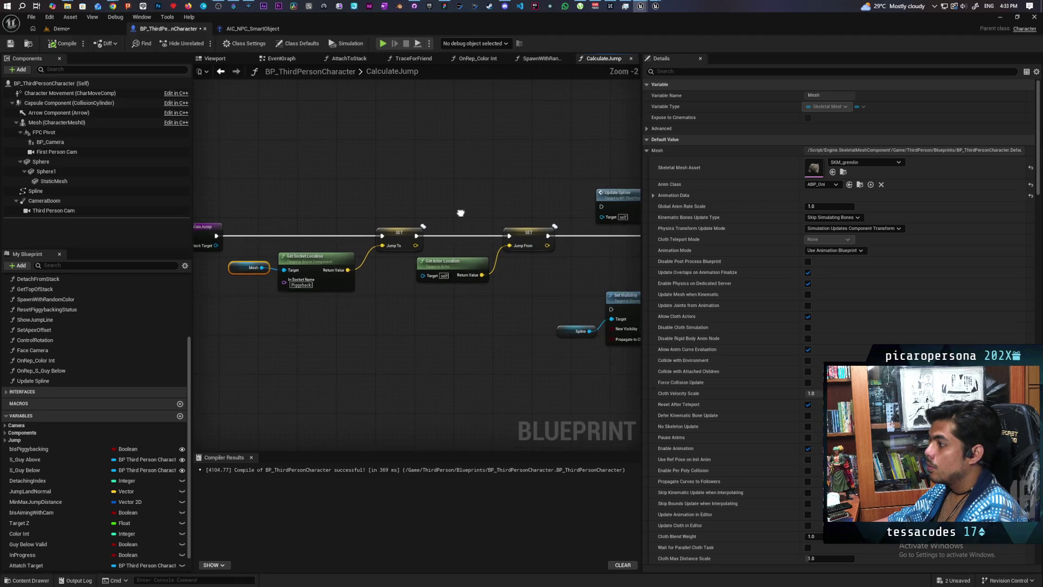
{"action": "left_click_drag", "start_coordinate": [448, 294], "coordinate": [537, 228]}
{"action": "scroll", "coordinate": [361, 301], "scroll_direction": "up", "scroll_amount": 2}
{"action": "left_click_drag", "start_coordinate": [315, 229], "coordinate": [313, 274]}
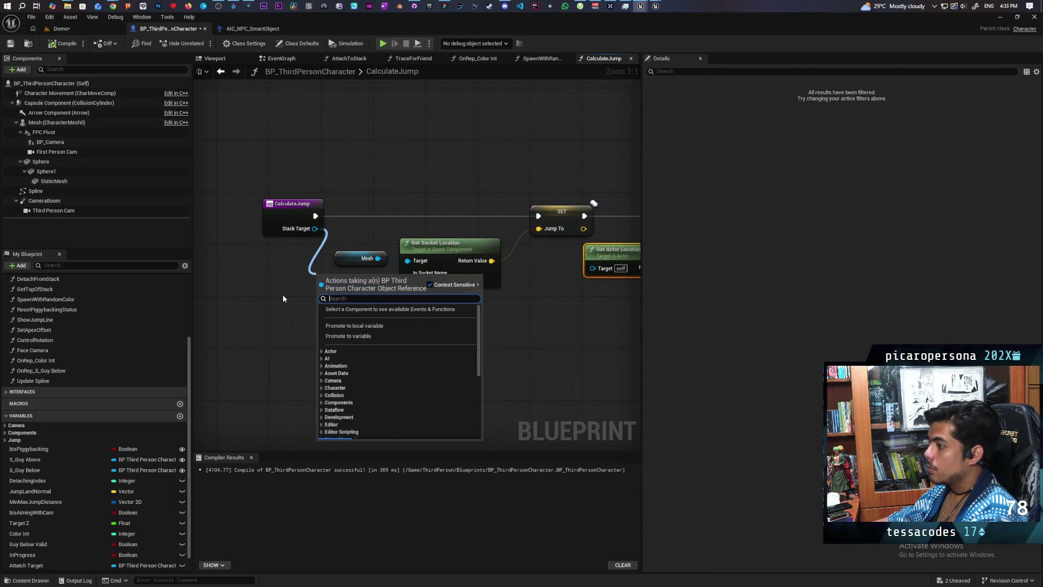
{"action": "type", "text": "get mesh"}
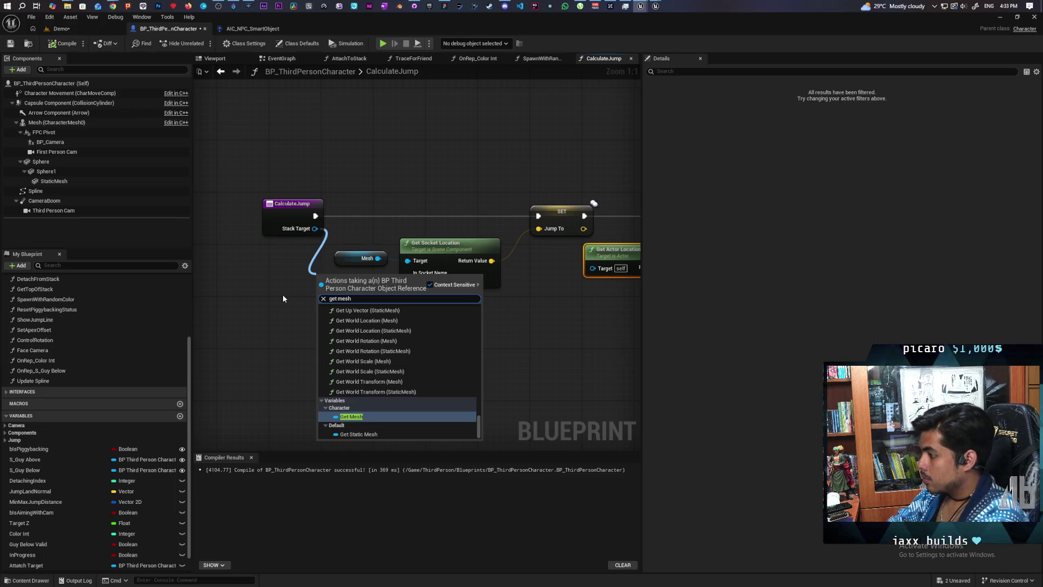
{"action": "key", "text": "Return"}
{"action": "mouse_move", "coordinate": [375, 278]}
{"action": "left_mouse_down"}
{"action": "mouse_move", "coordinate": [414, 272]}
{"action": "mouse_move", "coordinate": [407, 261]}
{"action": "left_mouse_up"}
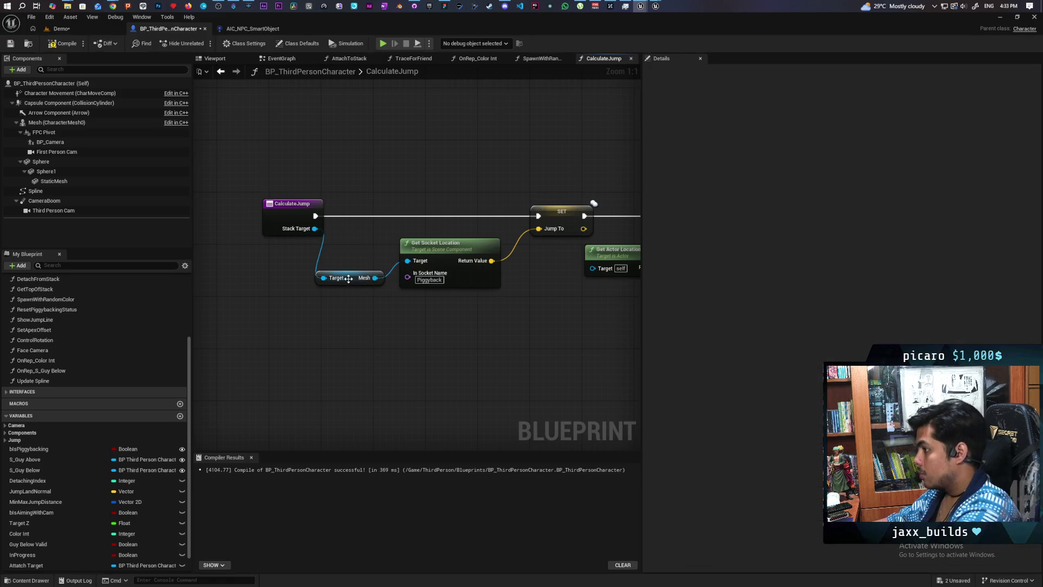
{"action": "left_click_drag", "start_coordinate": [348, 278], "coordinate": [350, 260]}
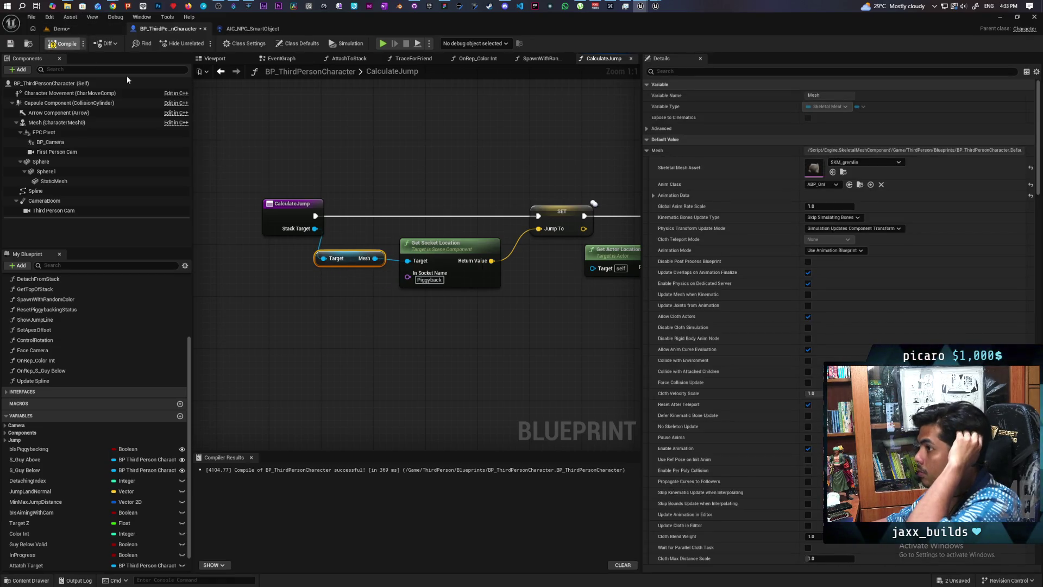
Compile and save the blueprint, glance at the Demo level, and return to the character Blueprint
{"action": "key", "text": "ctrl+s"}
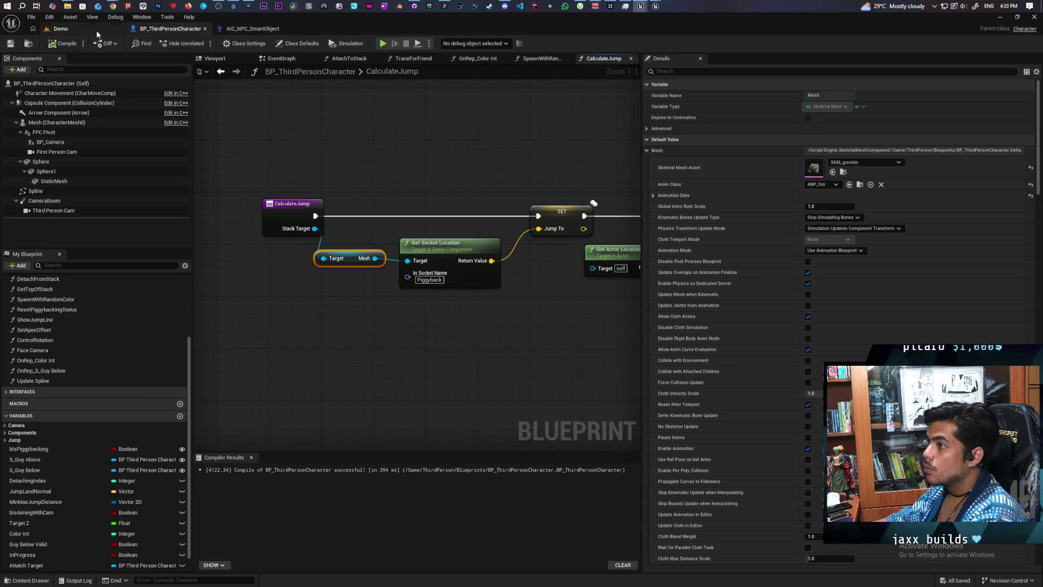
{"action": "left_click", "coordinate": [98, 33]}
{"action": "left_click", "coordinate": [170, 28]}
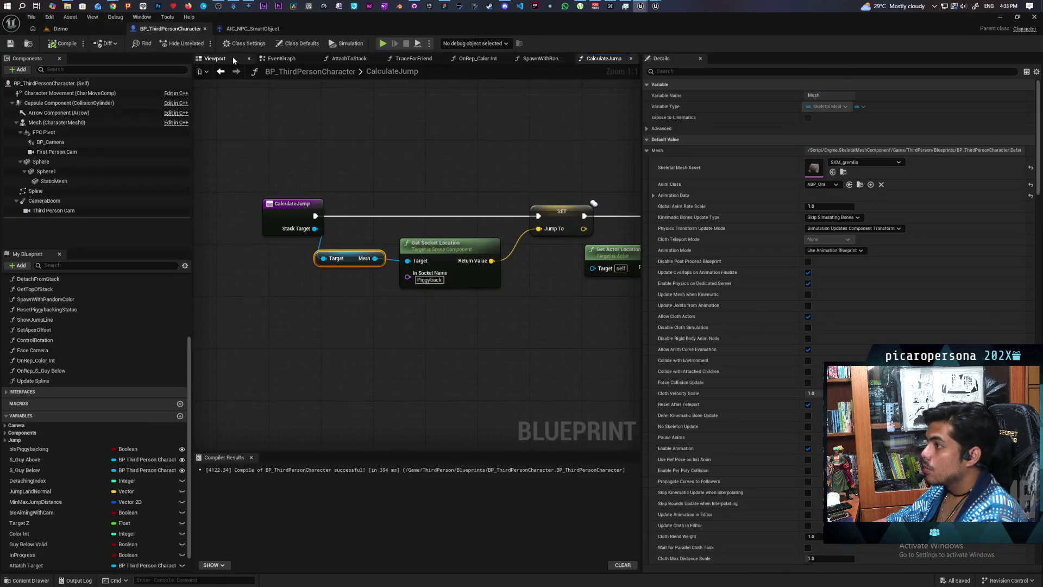
Set the Capsule Component's half height to 21.0 (38 minus 17) and save the Blueprint
{"action": "left_click", "coordinate": [233, 58]}
{"action": "left_click_drag", "start_coordinate": [376, 242], "coordinate": [347, 195]}
{"action": "left_click", "coordinate": [70, 93]}
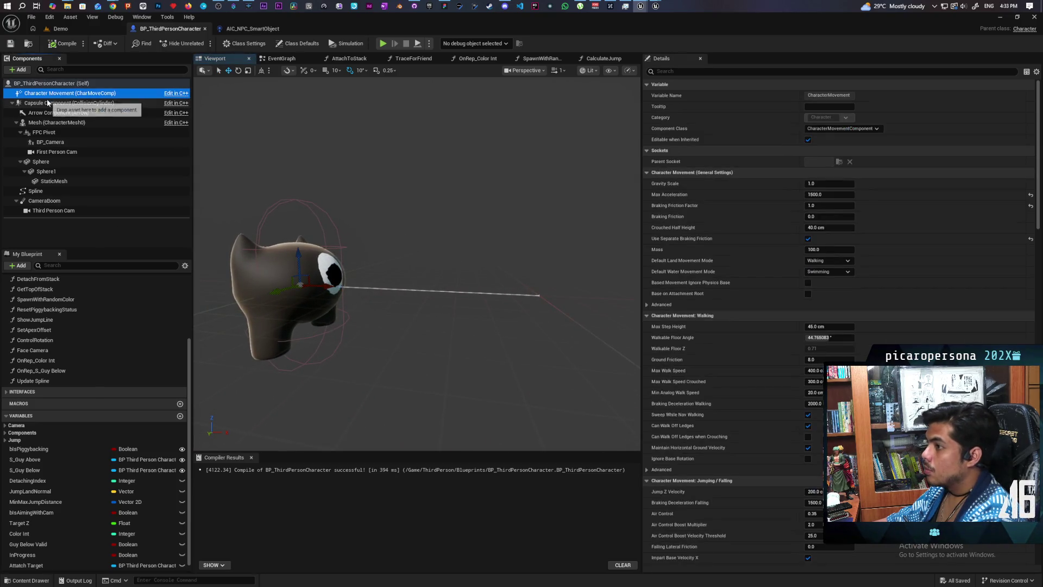
{"action": "left_click", "coordinate": [69, 103]}
{"action": "left_click", "coordinate": [826, 217]}
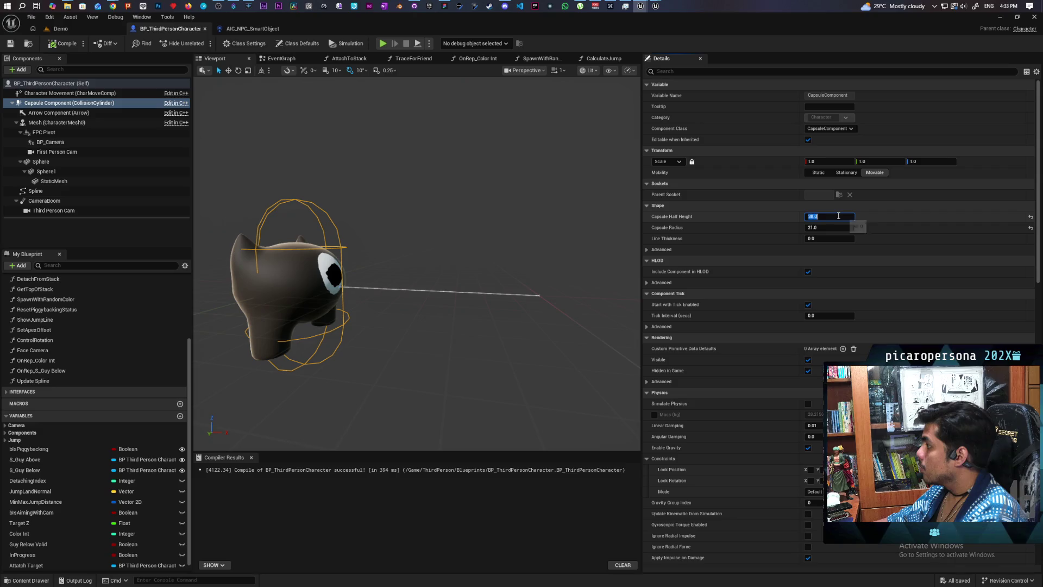
{"action": "type", "text": "-17"}
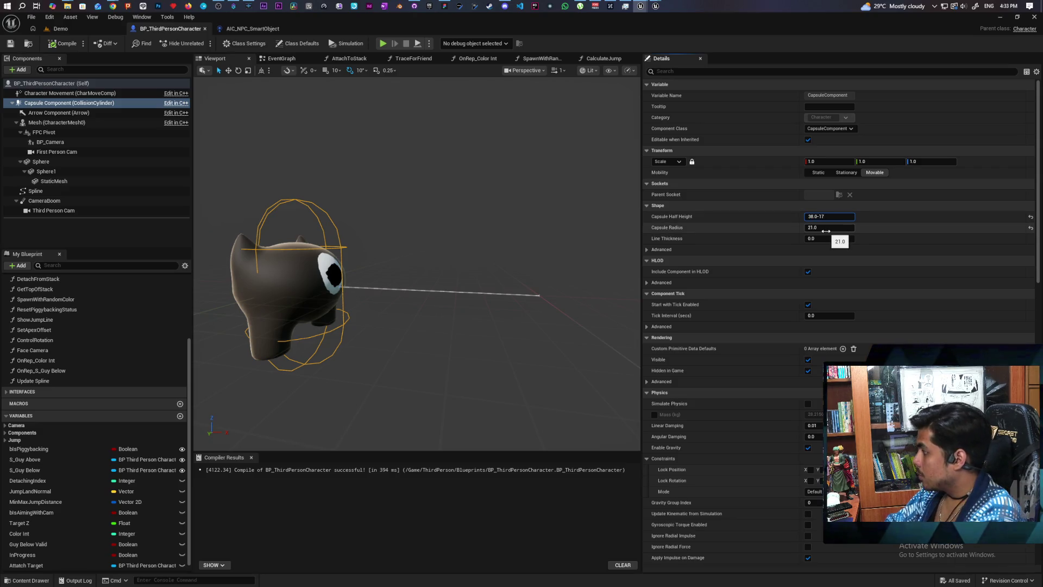
{"action": "key", "text": "Return"}
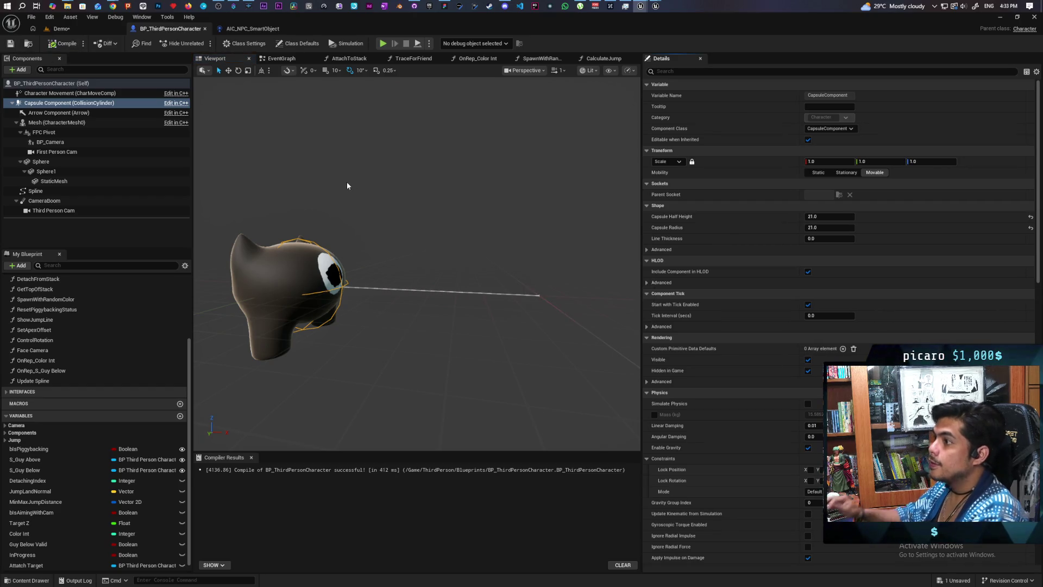
{"action": "key", "text": "ctrl+s"}
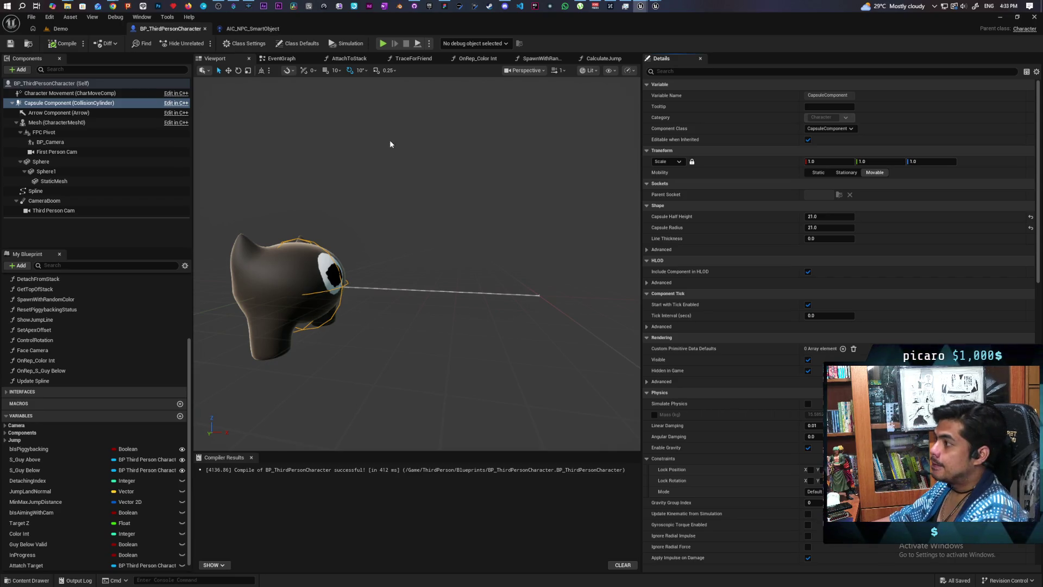
{"action": "left_click", "coordinate": [285, 59]}
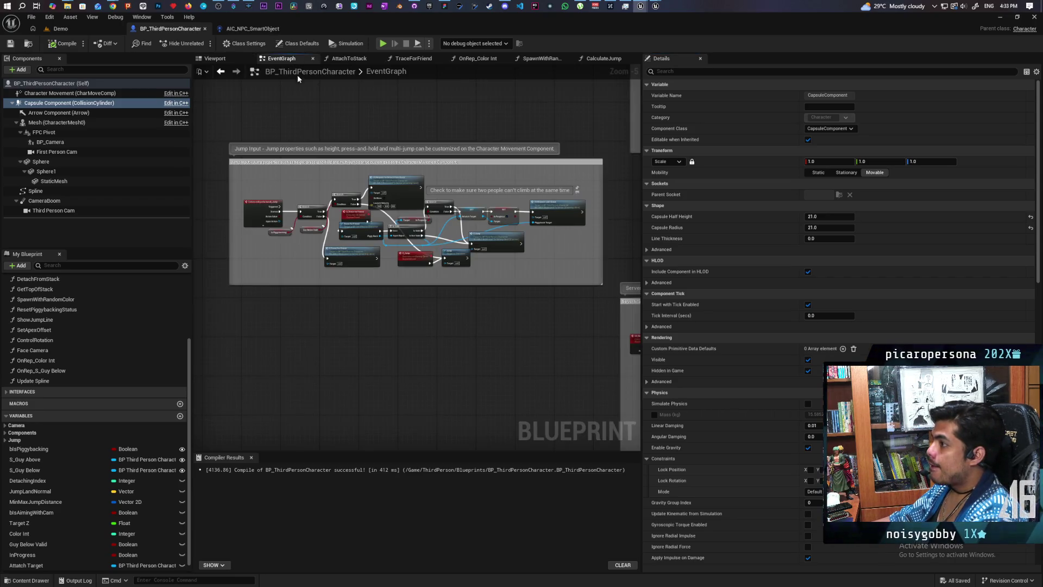
Open the AttachToStack function from the event graph
{"action": "scroll", "coordinate": [413, 132], "scroll_direction": "down", "scroll_amount": 4}
{"action": "mouse_move", "coordinate": [419, 141]}
{"action": "left_mouse_down"}
{"action": "mouse_move", "coordinate": [442, 163]}
{"action": "mouse_move", "coordinate": [433, 242]}
{"action": "left_mouse_up"}
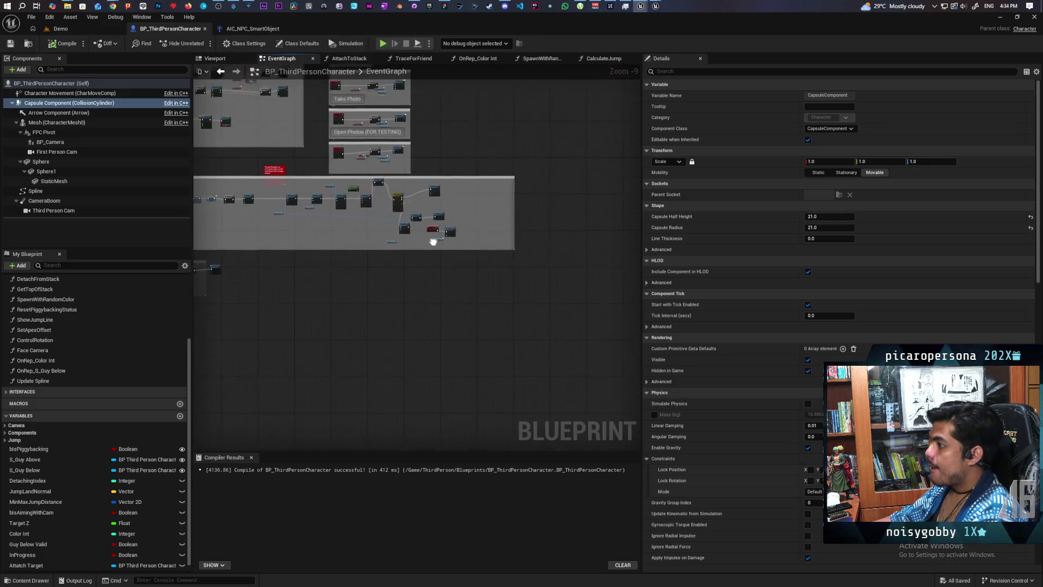
{"action": "scroll", "coordinate": [433, 242], "scroll_direction": "up", "scroll_amount": 7}
{"action": "double_click", "coordinate": [523, 242]}
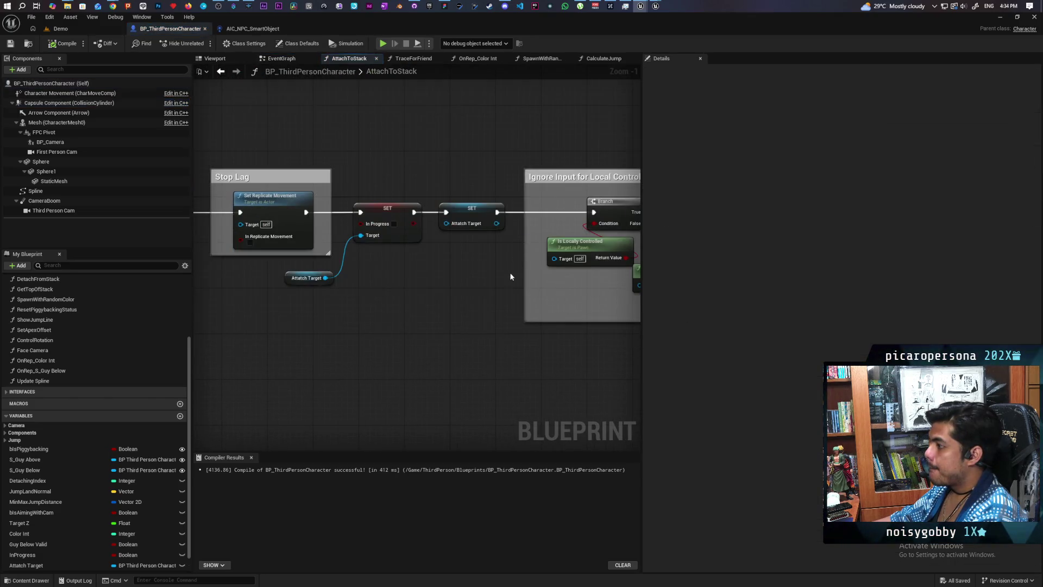
Move the SET nodes and input-ignore comment group right to leave room after Stop Lag
{"action": "left_click_drag", "start_coordinate": [511, 277], "coordinate": [339, 275]}
{"action": "scroll", "coordinate": [367, 272], "scroll_direction": "down", "scroll_amount": 2}
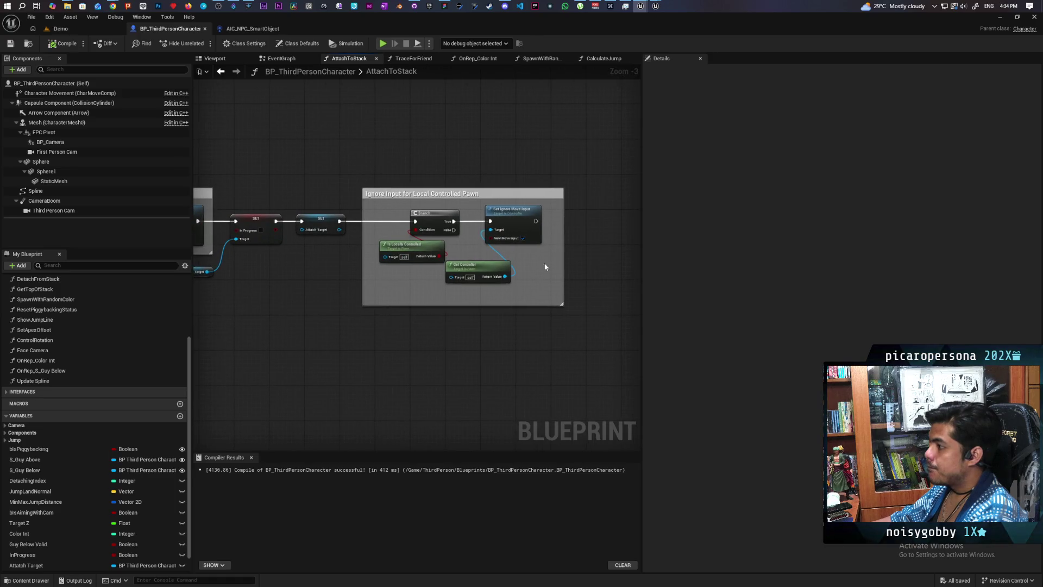
{"action": "mouse_move", "coordinate": [603, 162]}
{"action": "left_mouse_down"}
{"action": "mouse_move", "coordinate": [303, 326]}
{"action": "mouse_move", "coordinate": [235, 325]}
{"action": "left_mouse_up"}
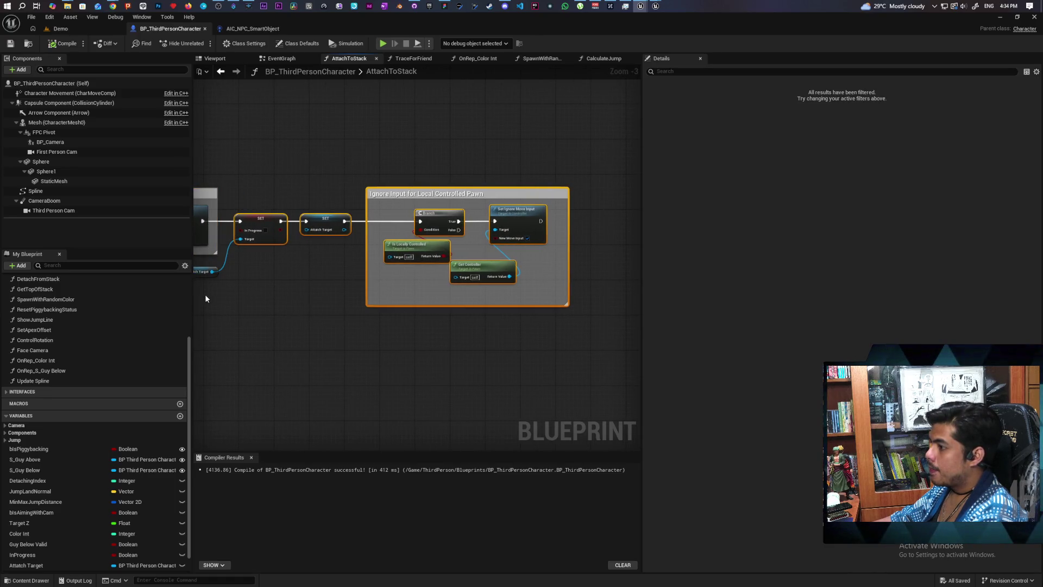
{"action": "left_click_drag", "start_coordinate": [262, 229], "coordinate": [407, 228]}
{"action": "left_click", "coordinate": [343, 311]}
{"action": "mouse_move", "coordinate": [328, 270]}
{"action": "left_mouse_down"}
{"action": "mouse_move", "coordinate": [448, 292]}
{"action": "mouse_move", "coordinate": [305, 298]}
{"action": "mouse_move", "coordinate": [361, 273]}
{"action": "left_mouse_up"}
{"action": "scroll", "coordinate": [341, 290], "scroll_direction": "up", "scroll_amount": 3}
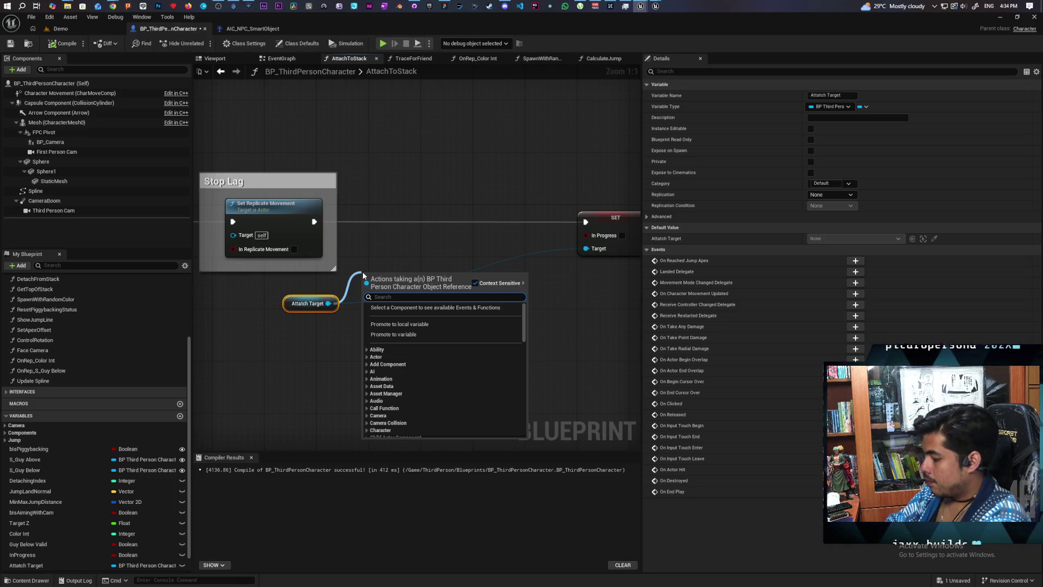
Add a Get Scaled Capsule Half Height node and arrange it above the capsule getter
{"action": "type", "text": "get"}
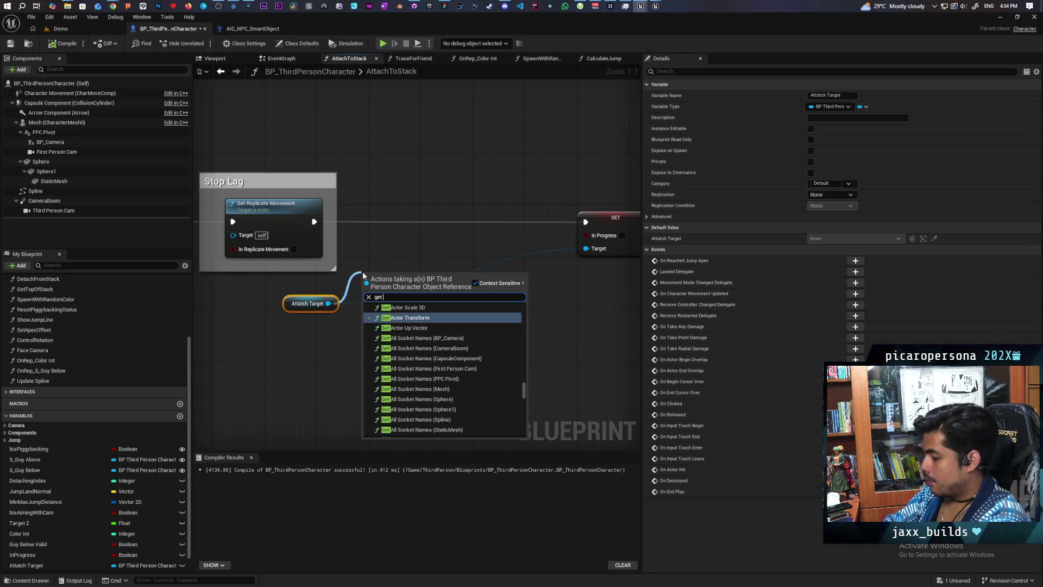
{"action": "type", "text": " capsule"}
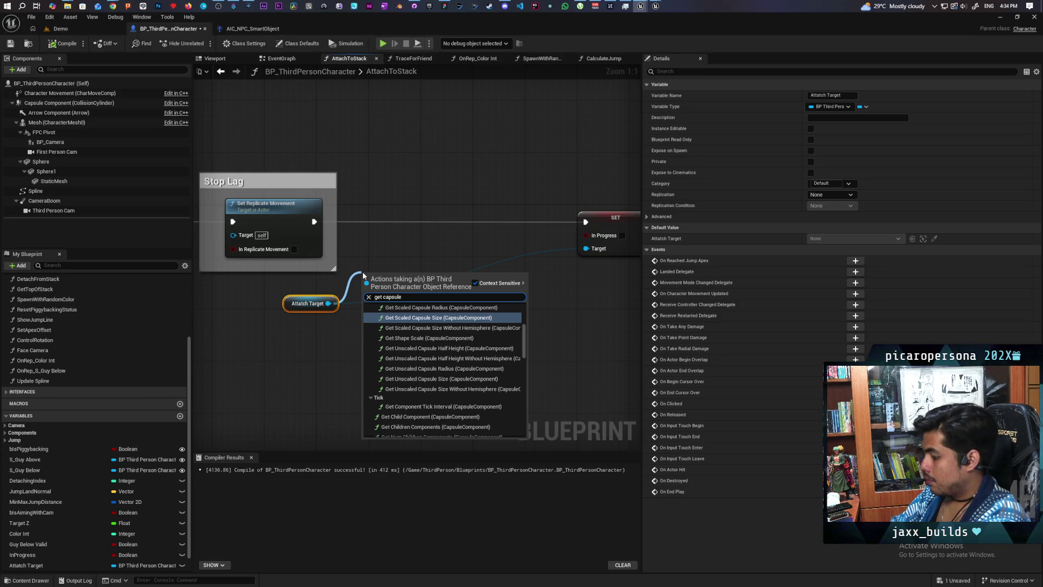
{"action": "type", "text": " half"}
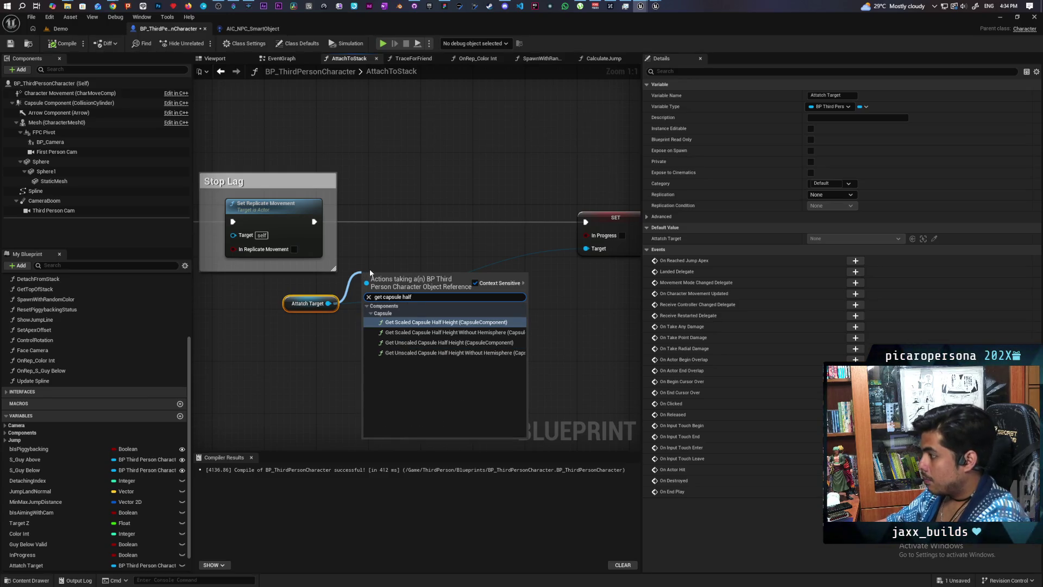
{"action": "left_click", "coordinate": [457, 322]}
{"action": "left_click_drag", "start_coordinate": [299, 309], "coordinate": [306, 349]}
{"action": "left_click_drag", "start_coordinate": [368, 260], "coordinate": [343, 329]}
{"action": "left_click_drag", "start_coordinate": [402, 281], "coordinate": [288, 295]}
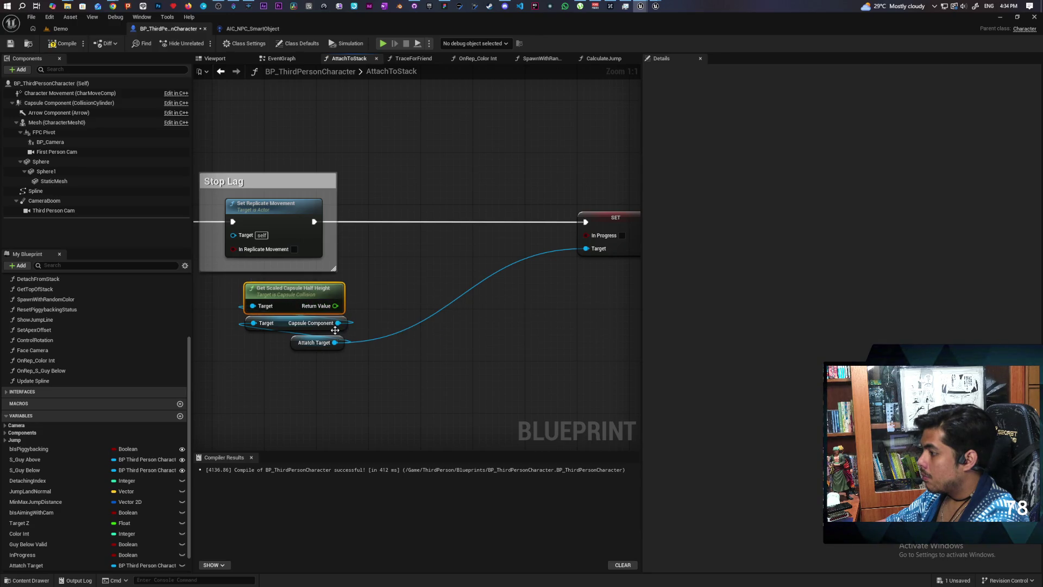
Add Set Capsule Half Height on Attach Target's capsule and insert it into the exec flow after Stop Lag
{"action": "mouse_move", "coordinate": [333, 342]}
{"action": "left_mouse_down"}
{"action": "mouse_move", "coordinate": [407, 326]}
{"action": "mouse_move", "coordinate": [402, 309]}
{"action": "left_mouse_up"}
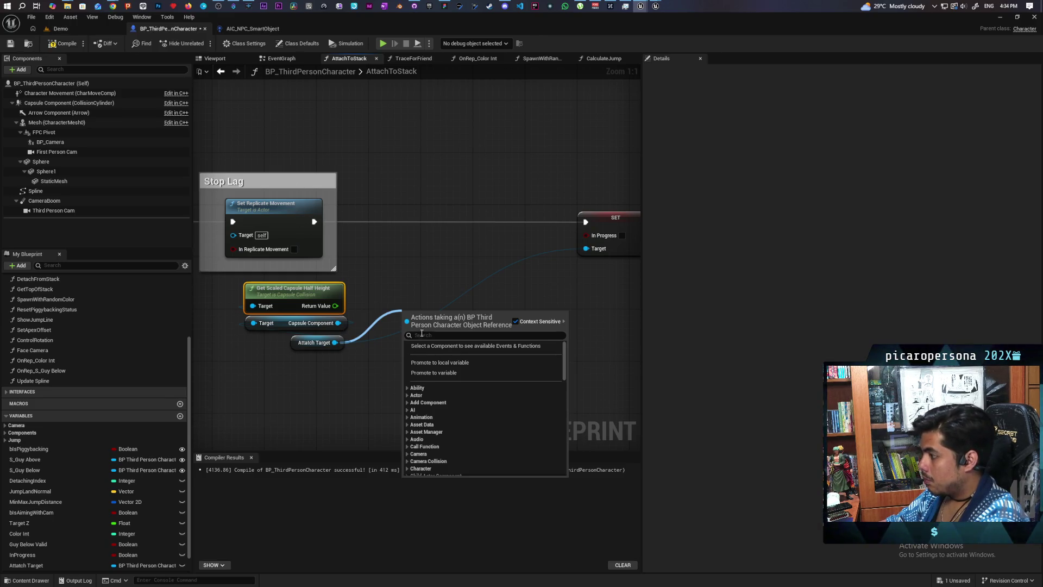
{"action": "type", "text": "set cap"}
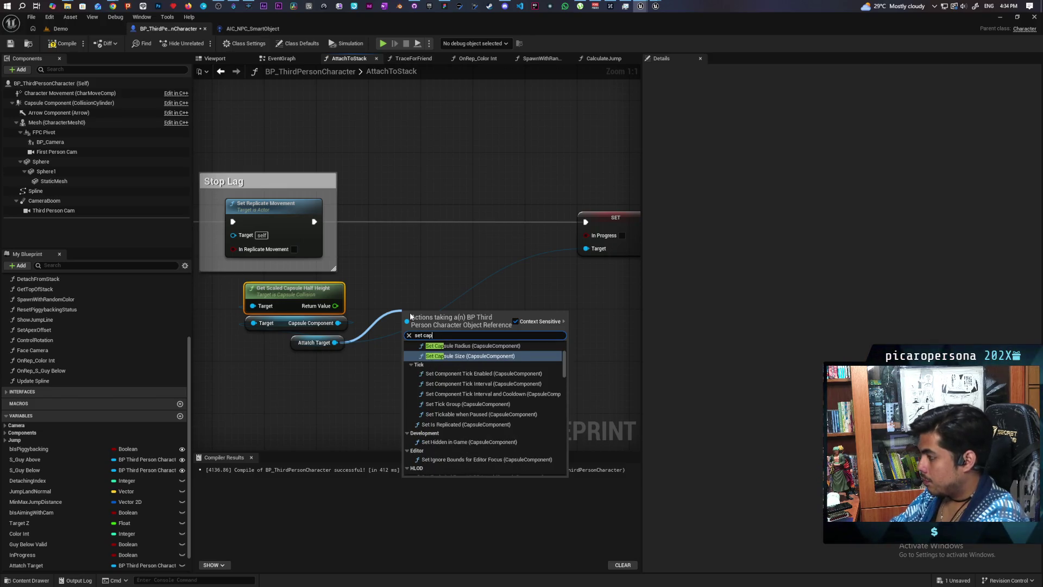
{"action": "type", "text": "su"}
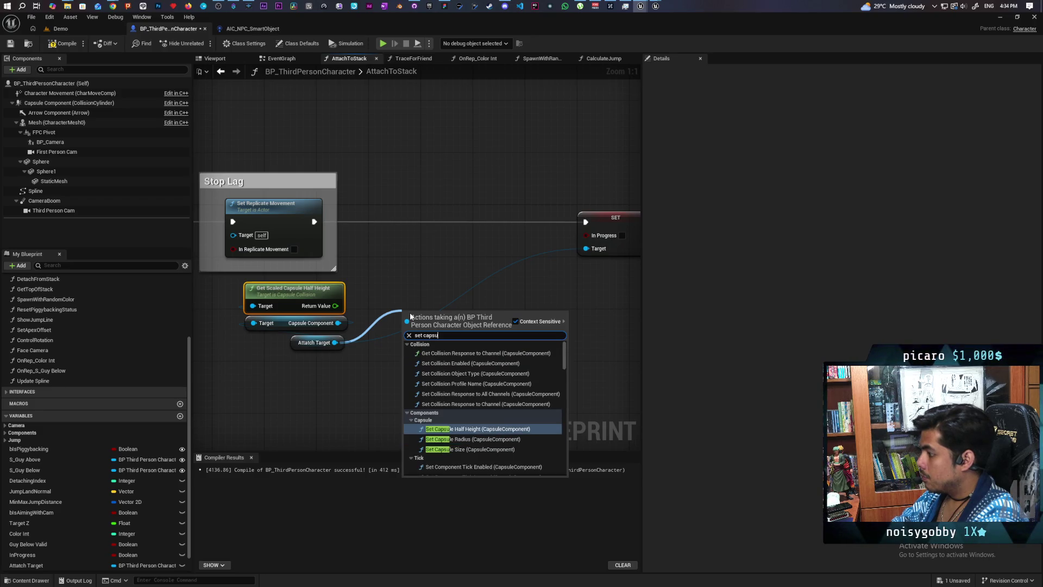
{"action": "key", "text": "Return"}
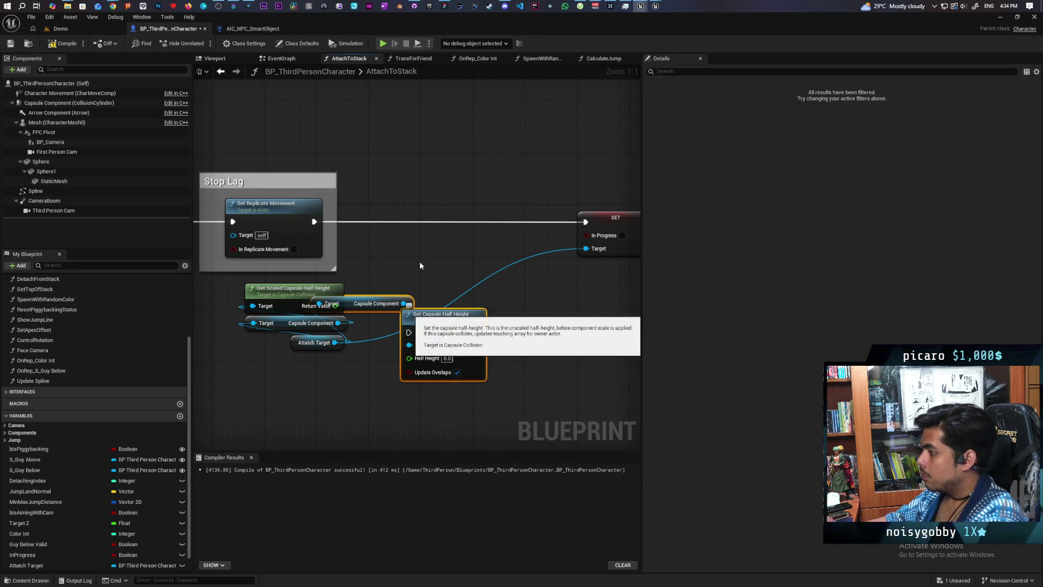
{"action": "left_click", "coordinate": [60, 103]}
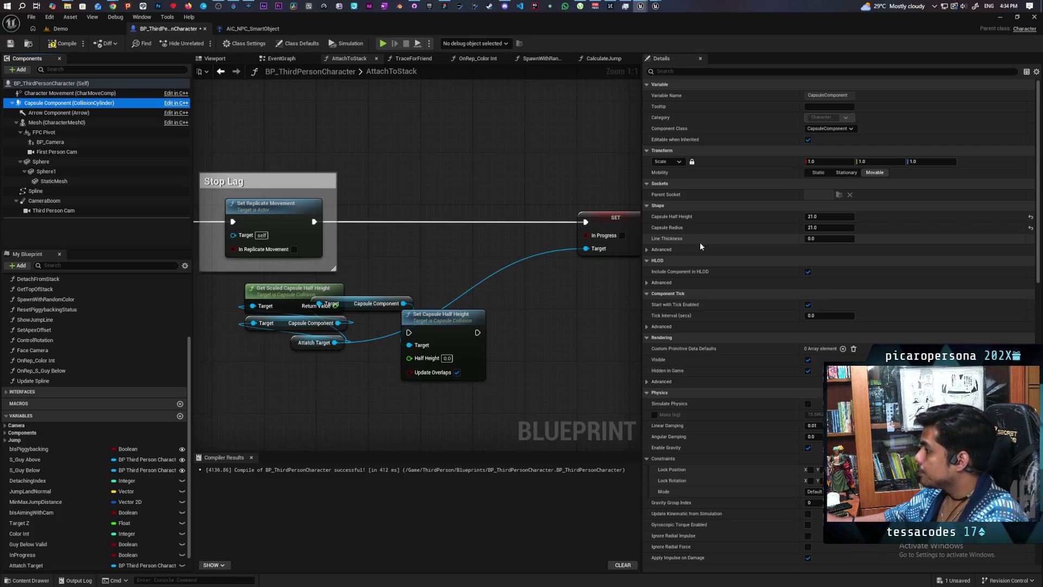
{"action": "left_click", "coordinate": [435, 314]}
{"action": "left_click_drag", "start_coordinate": [435, 313], "coordinate": [447, 208]}
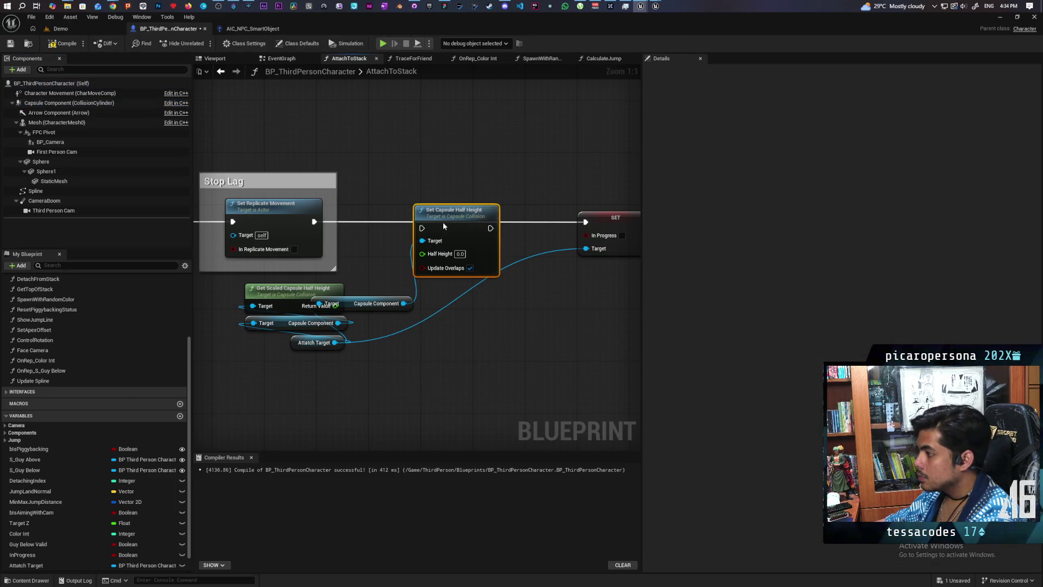
{"action": "left_click_drag", "start_coordinate": [354, 307], "coordinate": [390, 352]}
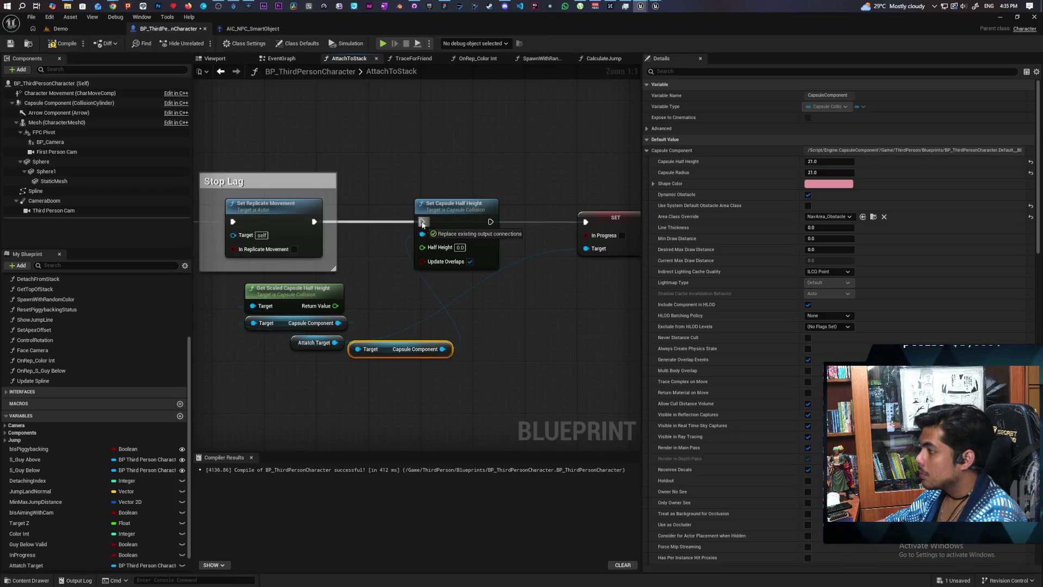
Connect the setter on to the SET node and feed Half Height with scaled half height plus 17
{"action": "left_click", "coordinate": [490, 222], "text": "alt"}
{"action": "mouse_move", "coordinate": [491, 222]}
{"action": "left_mouse_down"}
{"action": "mouse_move", "coordinate": [580, 235]}
{"action": "mouse_move", "coordinate": [586, 222]}
{"action": "left_mouse_up"}
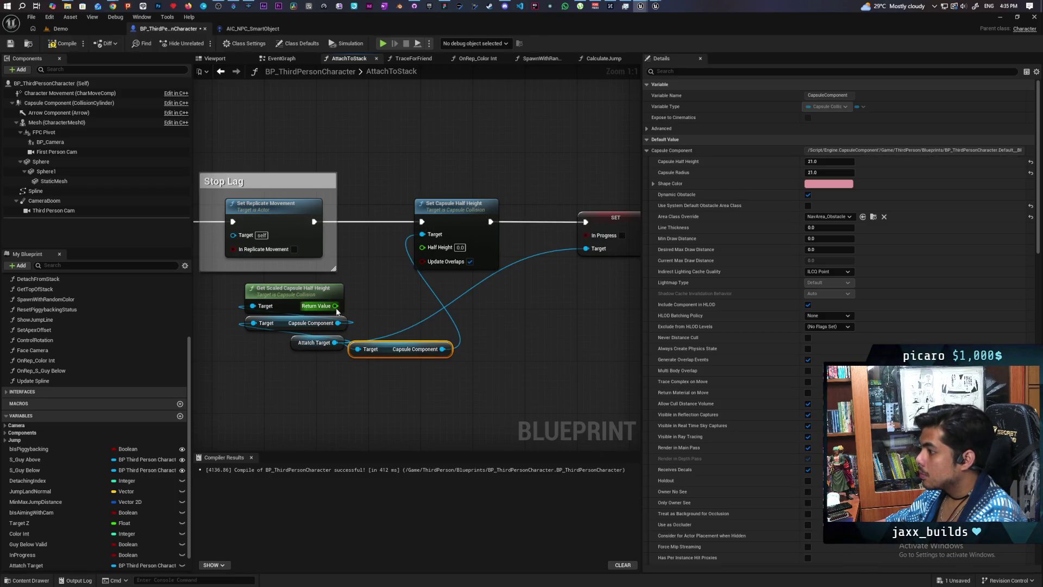
{"action": "left_click_drag", "start_coordinate": [335, 306], "coordinate": [365, 283]}
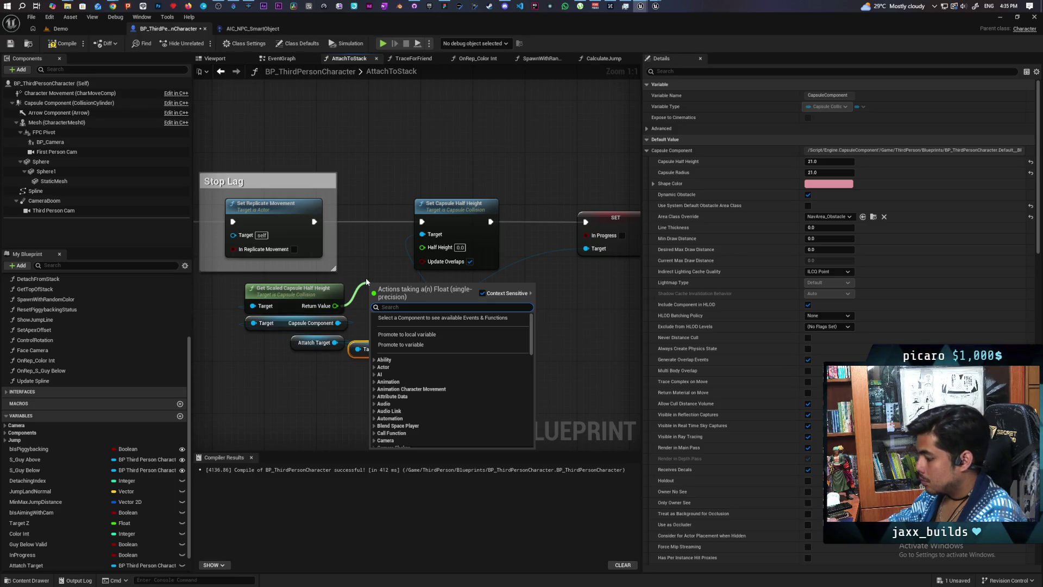
{"action": "type", "text": "add"}
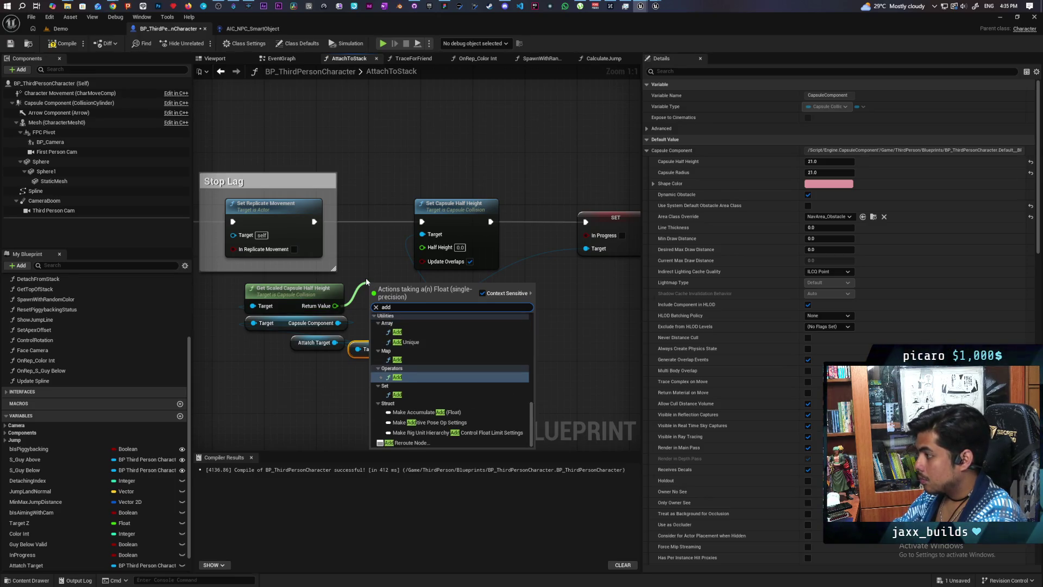
{"action": "key", "text": "Return"}
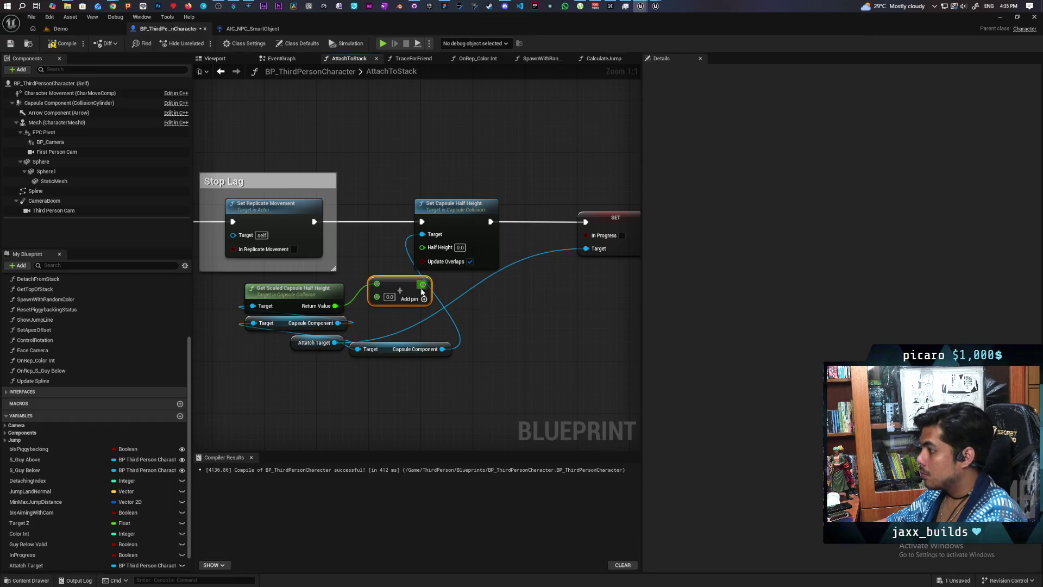
{"action": "left_click_drag", "start_coordinate": [422, 284], "coordinate": [422, 247]}
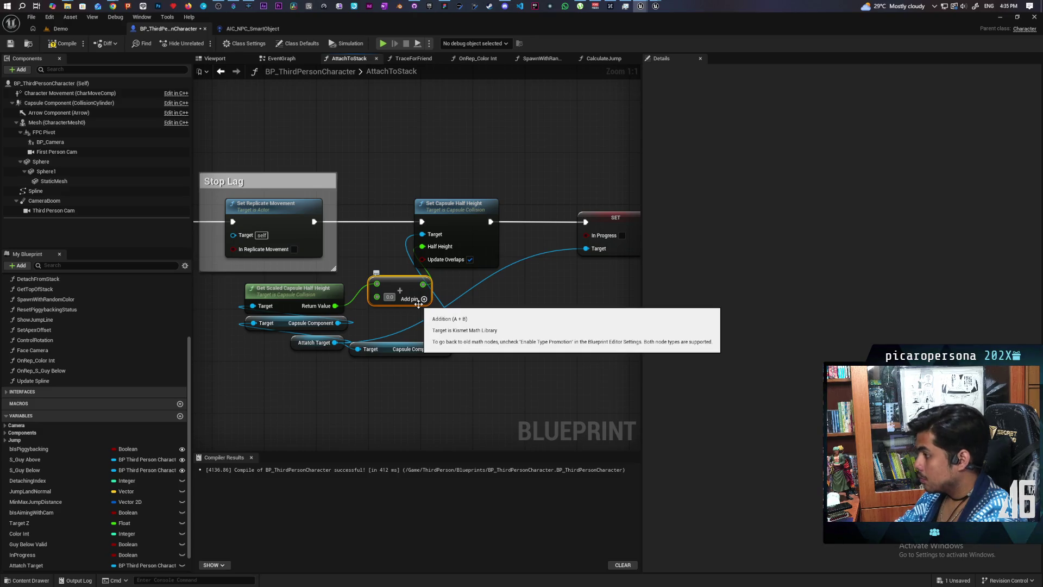
{"action": "type", "text": "17"}
{"action": "key", "text": "Return"}
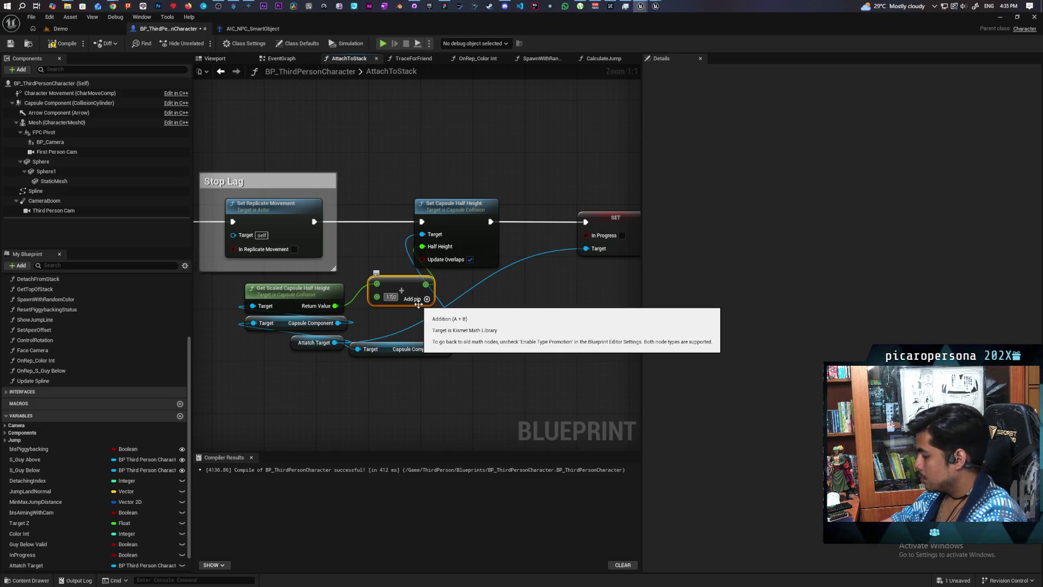
{"action": "left_click", "coordinate": [554, 376]}
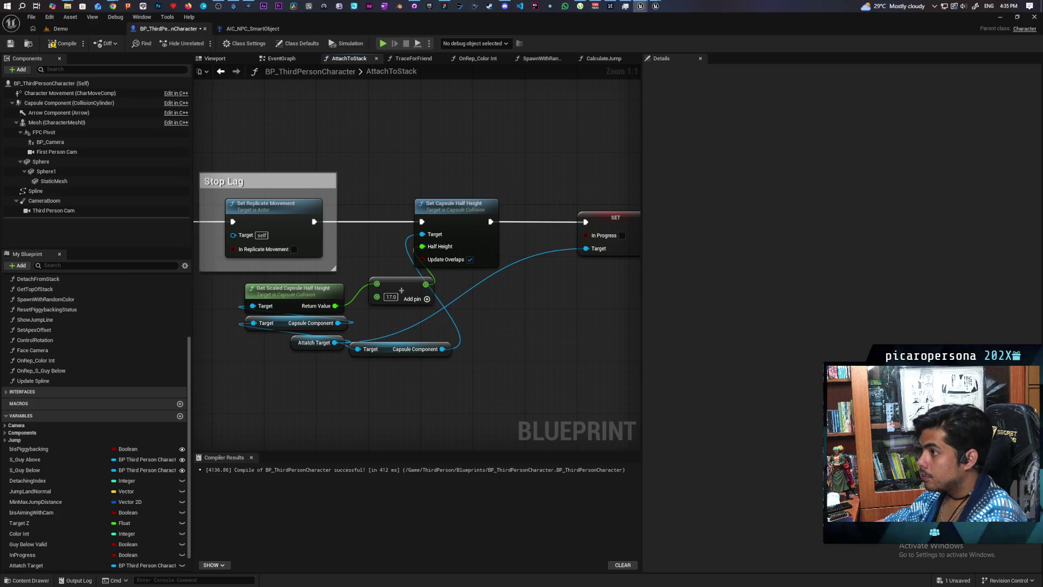
Compile and save the blueprint, then reposition the Attach Target node
{"action": "key", "text": "F7"}
{"action": "left_click", "coordinate": [12, 45]}
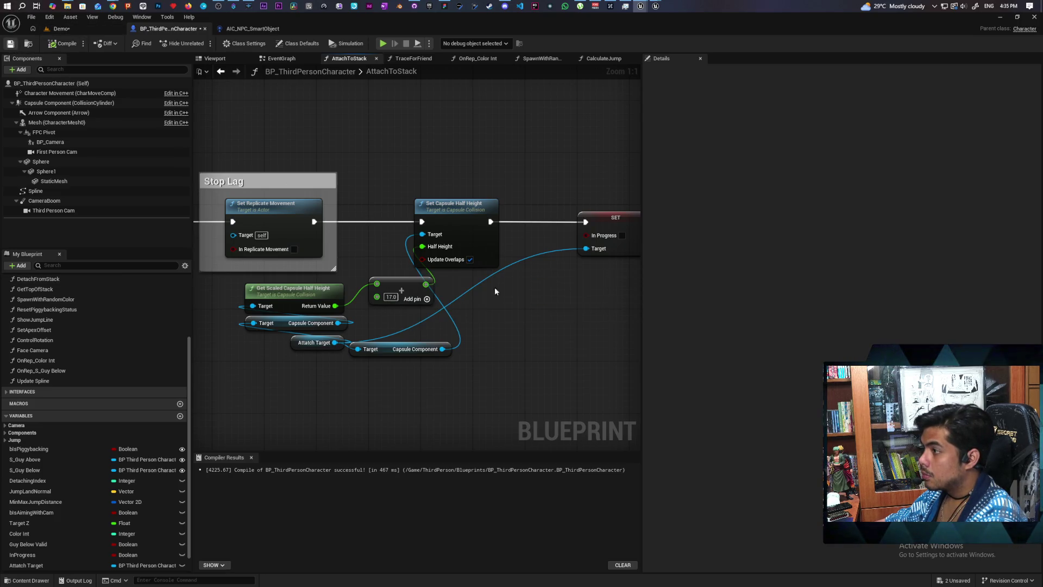
{"action": "left_click_drag", "start_coordinate": [523, 332], "coordinate": [476, 322]}
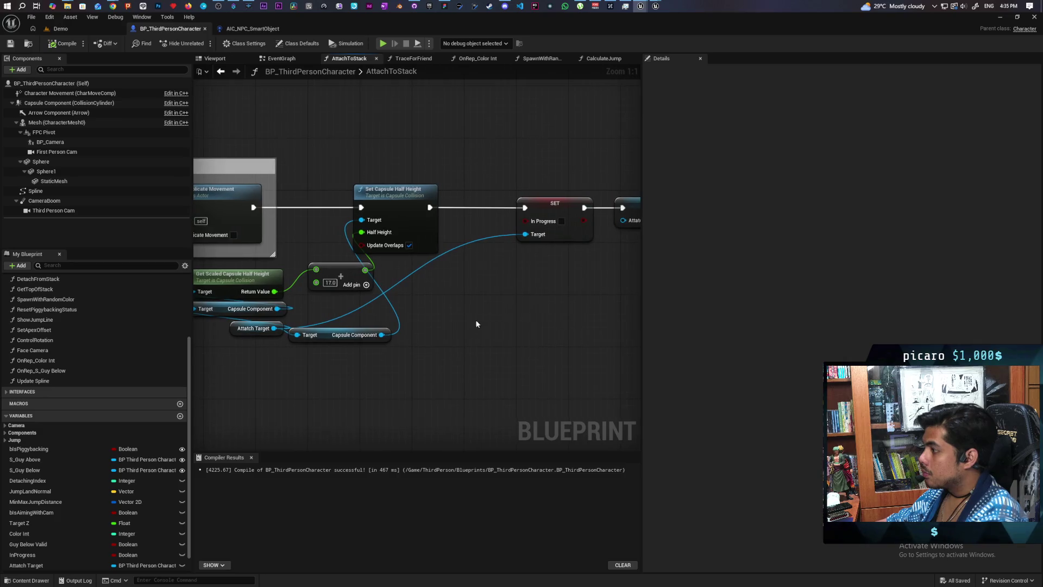
{"action": "left_click_drag", "start_coordinate": [425, 344], "coordinate": [489, 345]}
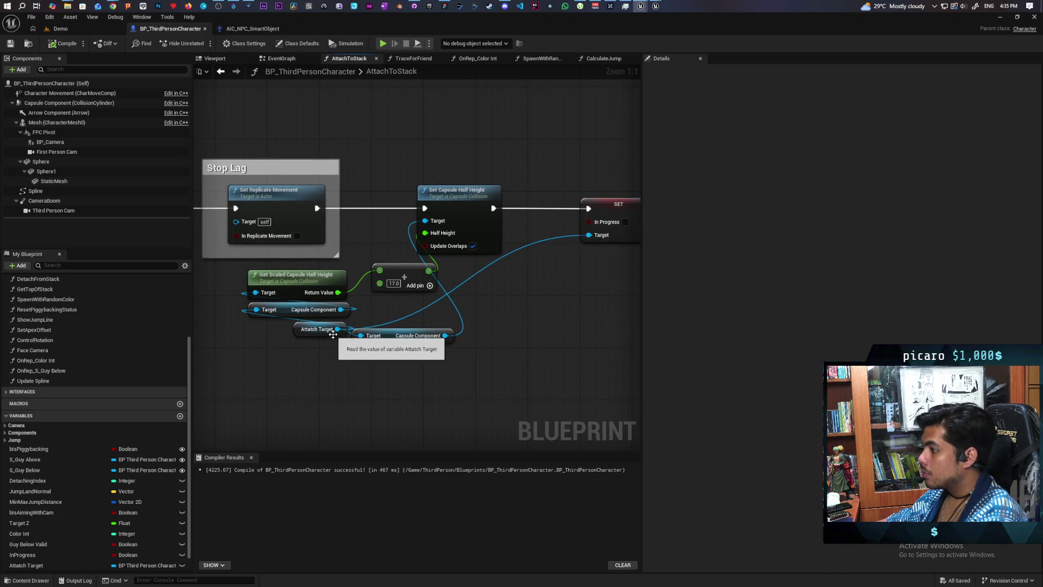
{"action": "left_click_drag", "start_coordinate": [301, 335], "coordinate": [295, 339]}
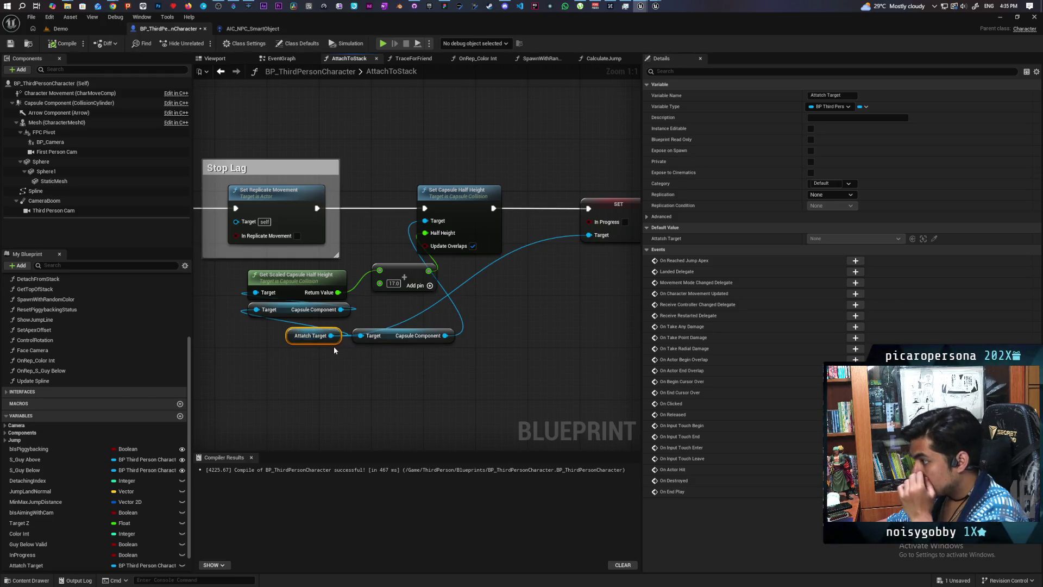
{"action": "mouse_move", "coordinate": [331, 335]}
{"action": "left_mouse_down"}
{"action": "mouse_move", "coordinate": [531, 314]}
{"action": "mouse_move", "coordinate": [513, 302]}
{"action": "left_mouse_up"}
Add Attach Target's Get Mesh and an Add Relative Location node with Delta Location Z -17
{"action": "type", "text": "get mesh"}
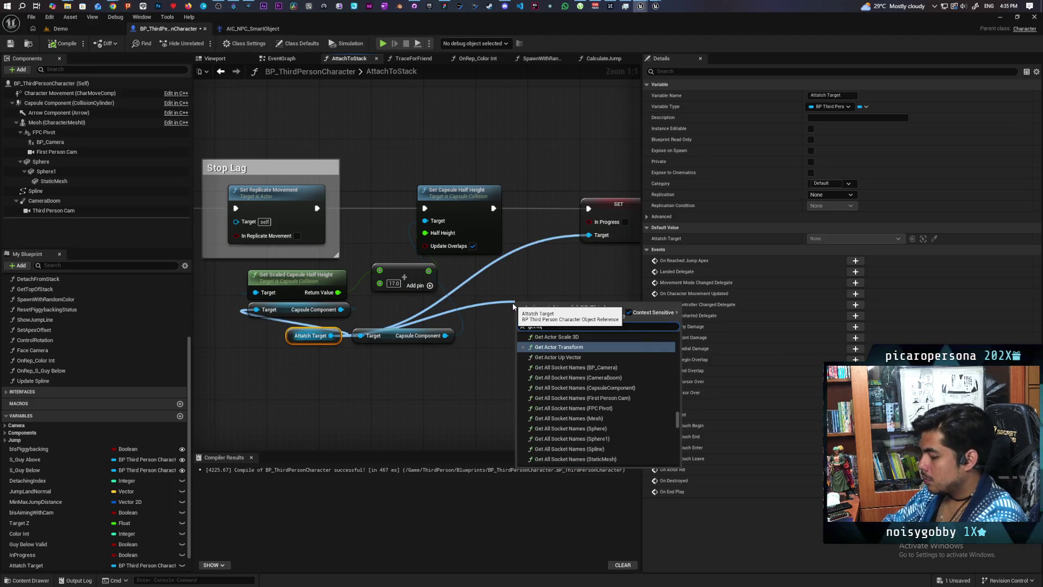
{"action": "left_click", "coordinate": [546, 444]}
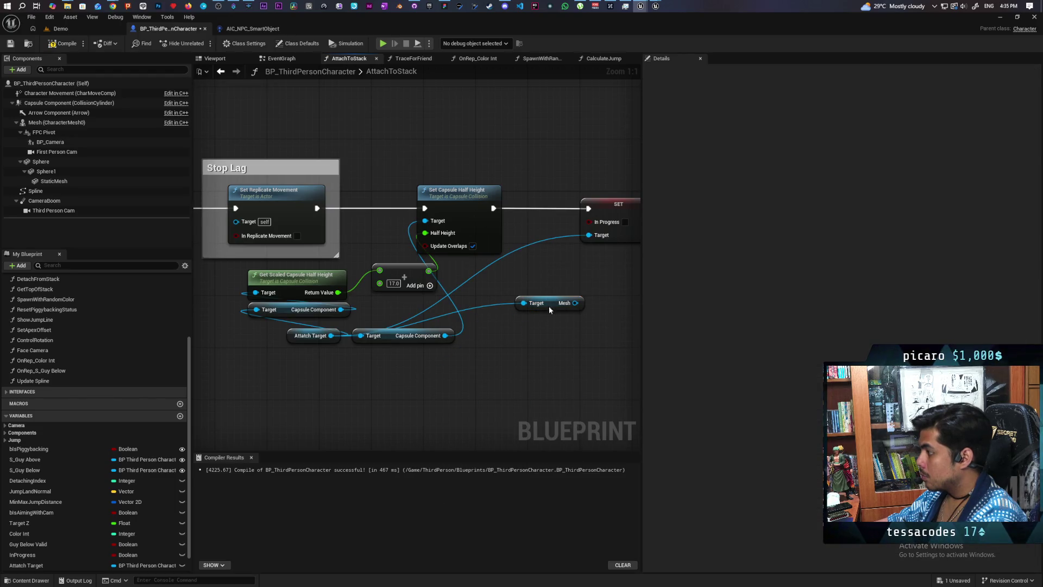
{"action": "mouse_move", "coordinate": [550, 310]}
{"action": "left_mouse_down"}
{"action": "mouse_move", "coordinate": [407, 394]}
{"action": "mouse_move", "coordinate": [484, 360]}
{"action": "left_mouse_up"}
{"action": "type", "text": "add"}
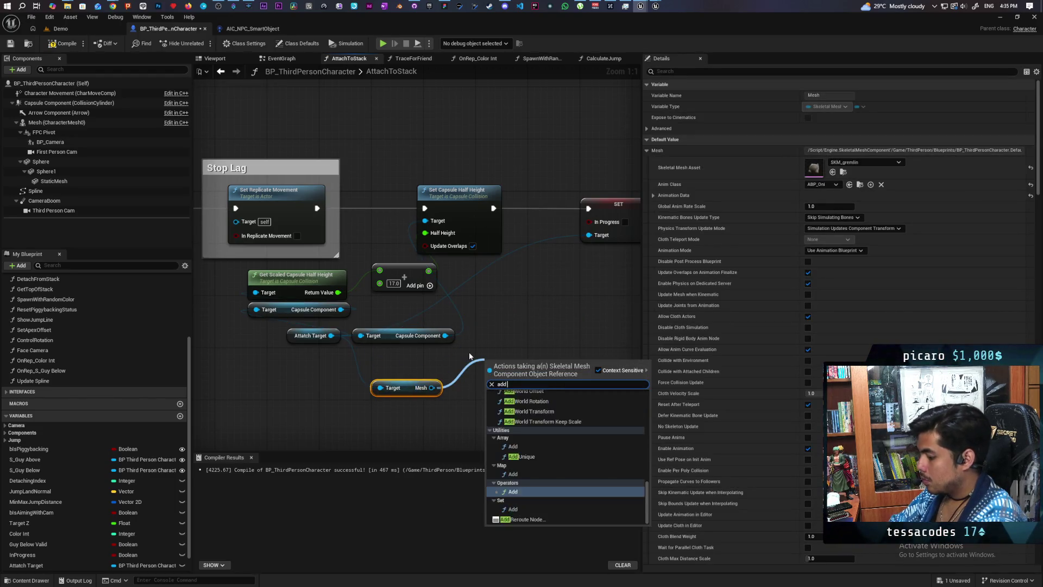
{"action": "type", "text": " rela"}
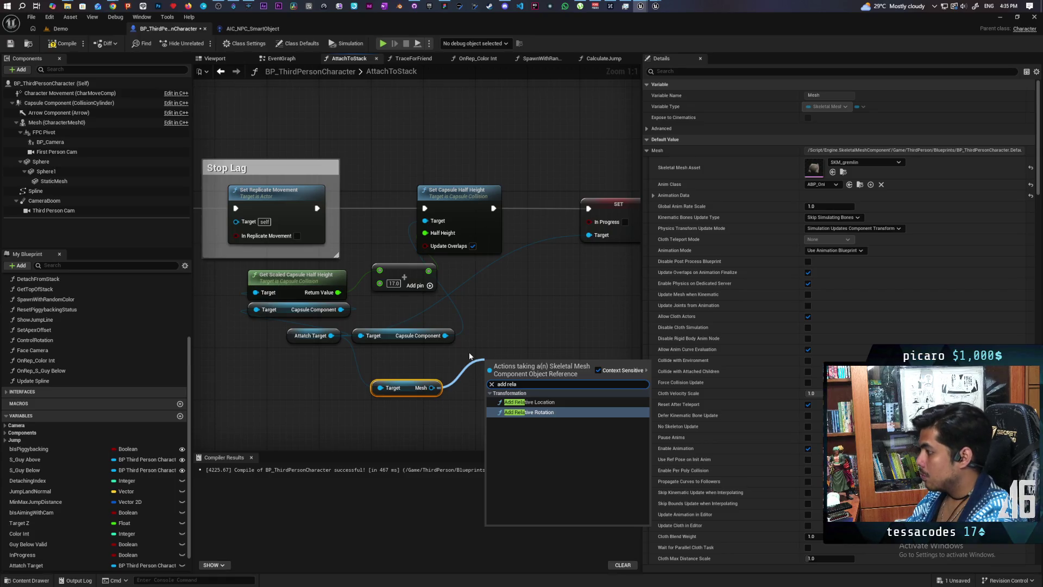
{"action": "key", "text": "Up"}
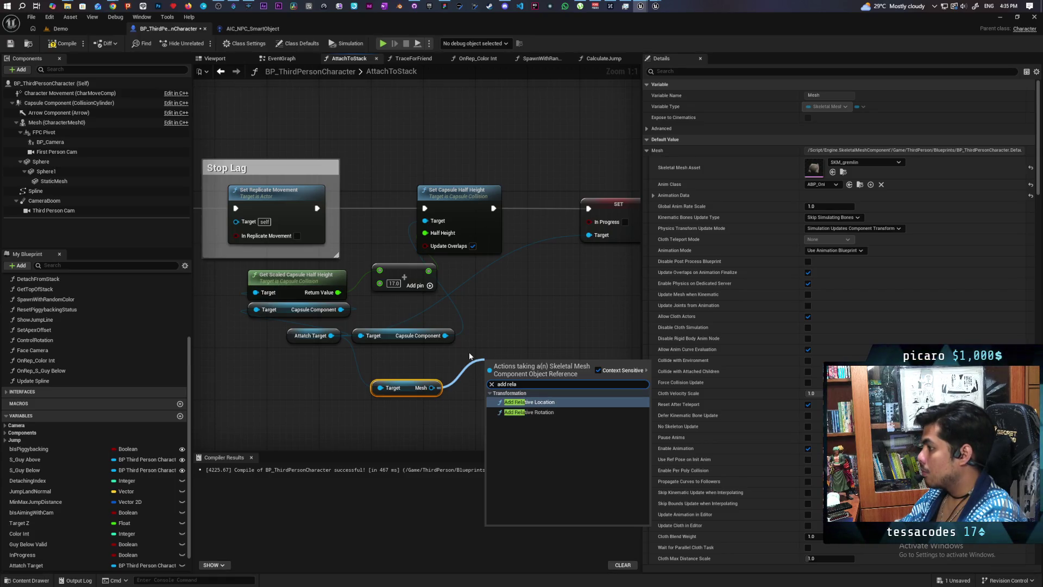
{"action": "key", "text": "Return"}
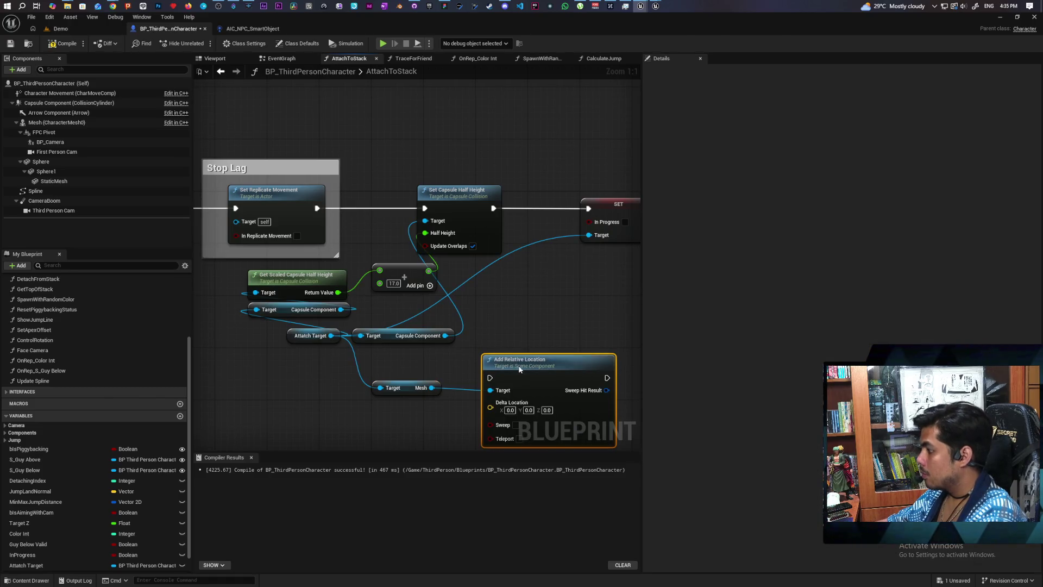
{"action": "left_click_drag", "start_coordinate": [512, 390], "coordinate": [529, 324]}
{"action": "left_click", "coordinate": [560, 344]}
{"action": "type", "text": "-"}
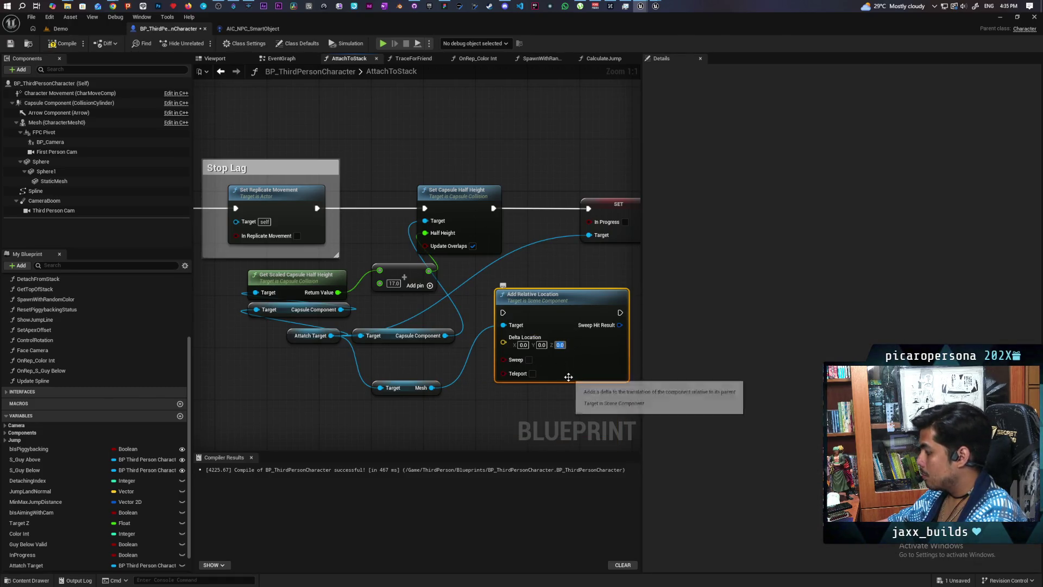
{"action": "type", "text": "17"}
{"action": "key", "text": "Return"}
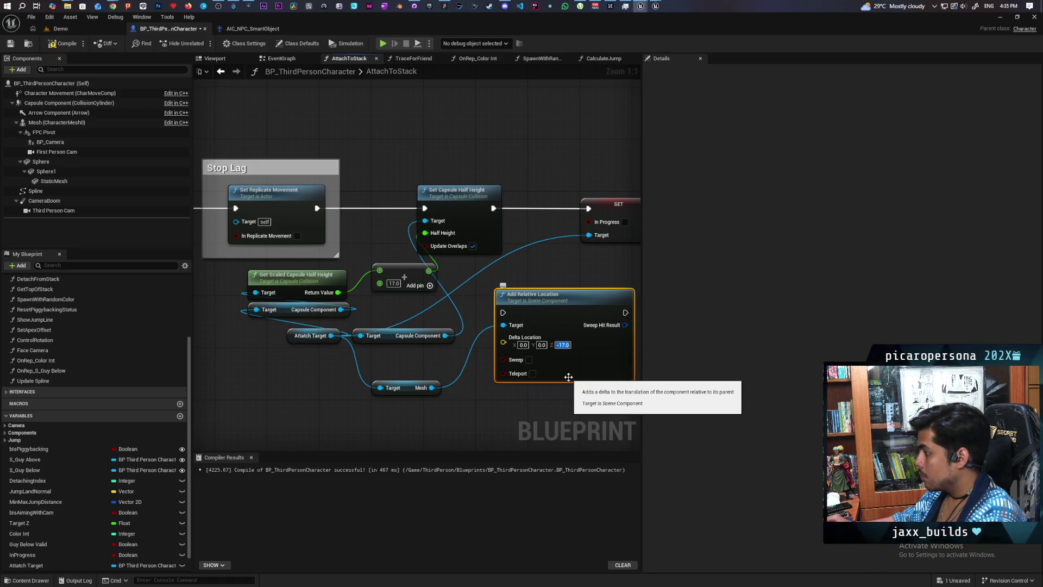
Shift the later nodes right and slot Add Relative Location into the exec chain before SET In Progress
{"action": "scroll", "coordinate": [451, 272], "scroll_direction": "down", "scroll_amount": 3}
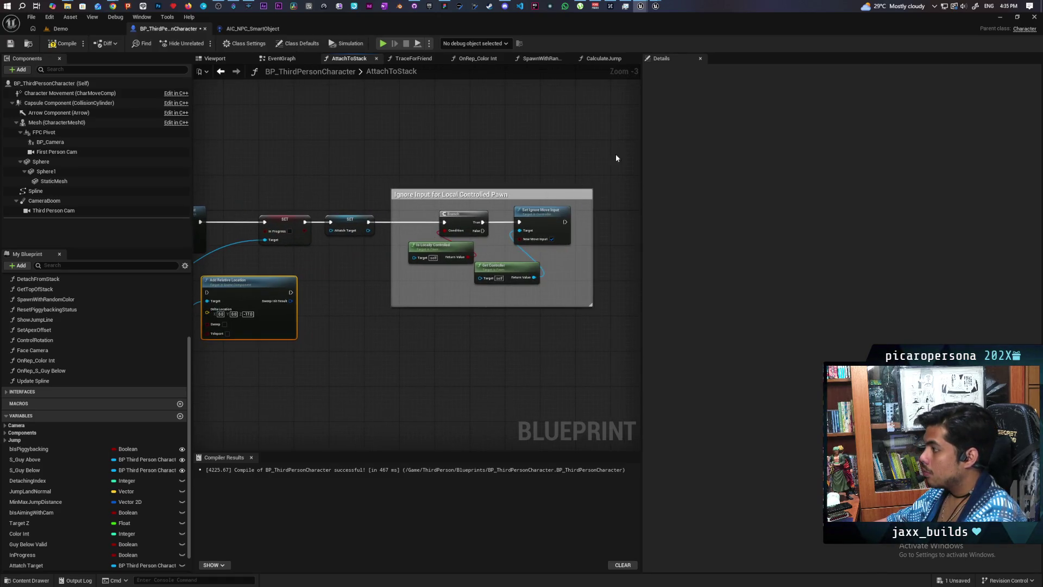
{"action": "left_click_drag", "start_coordinate": [616, 158], "coordinate": [352, 304]}
{"action": "left_click_drag", "start_coordinate": [277, 220], "coordinate": [388, 220]}
{"action": "left_click_drag", "start_coordinate": [233, 307], "coordinate": [259, 236]}
{"action": "scroll", "coordinate": [259, 236], "scroll_direction": "up", "scroll_amount": 4}
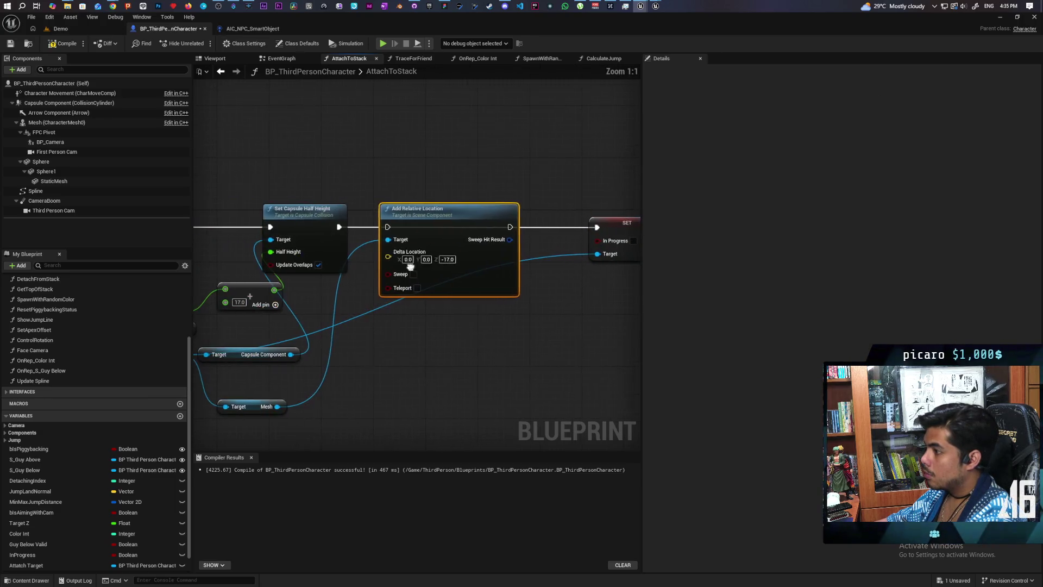
{"action": "left_click_drag", "start_coordinate": [506, 227], "coordinate": [597, 227]}
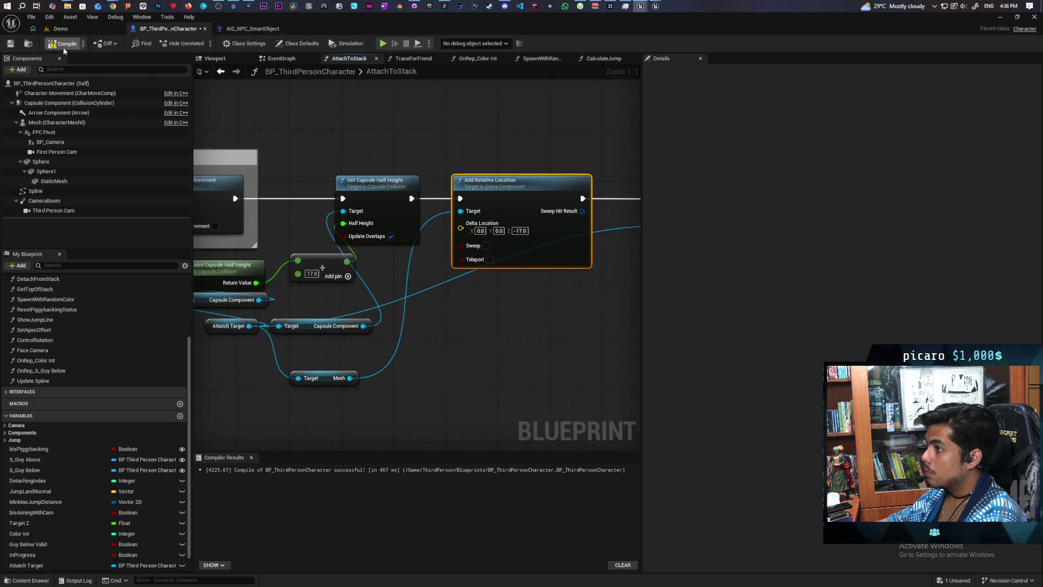
Save the compiled blueprint with the mesh offset in place
{"action": "key", "text": "ctrl+s"}
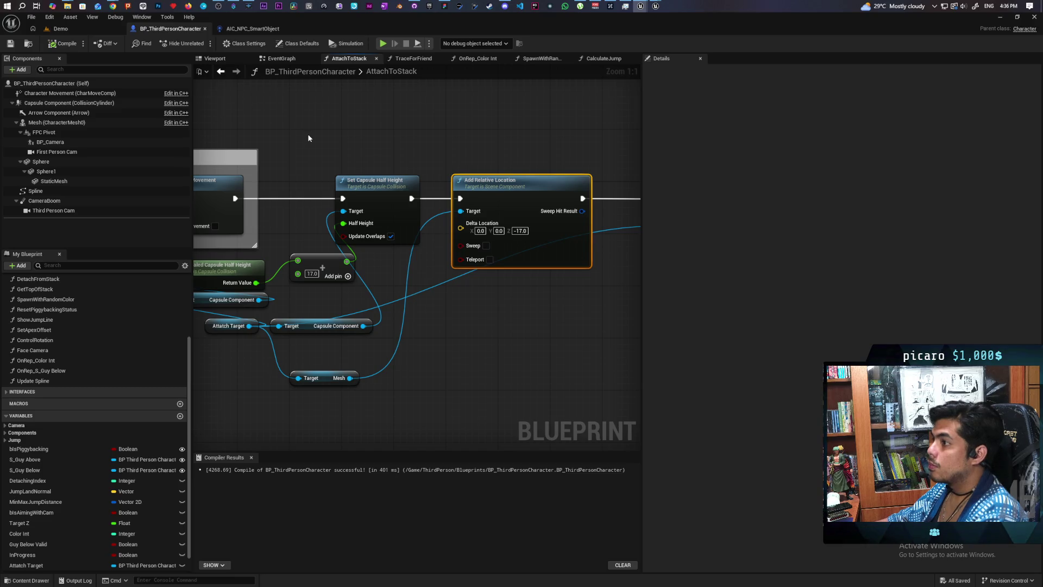
{"action": "scroll", "coordinate": [308, 138], "scroll_direction": "down", "scroll_amount": 3}
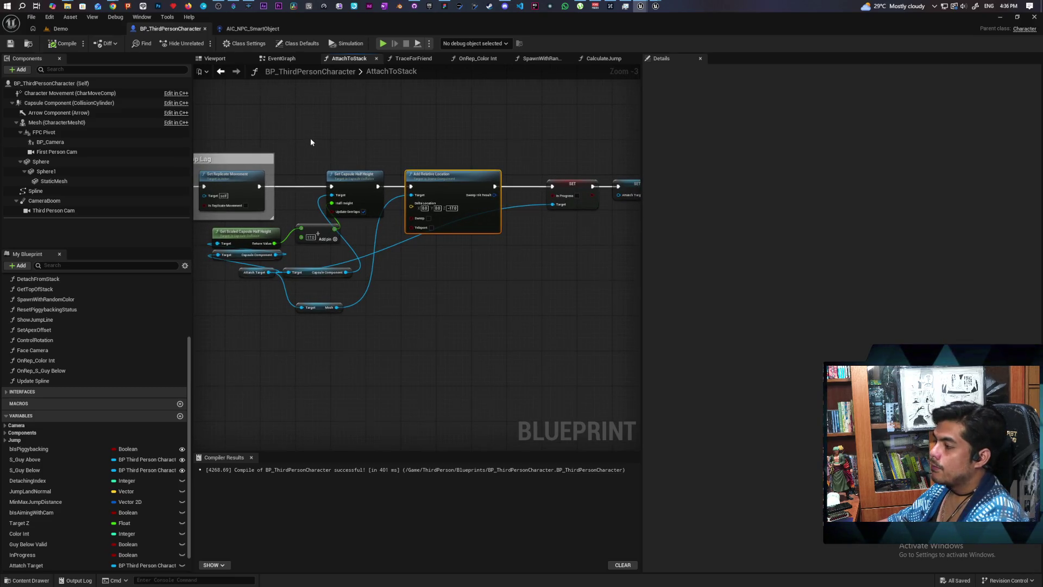
{"action": "scroll", "coordinate": [311, 142], "scroll_direction": "up", "scroll_amount": 2}
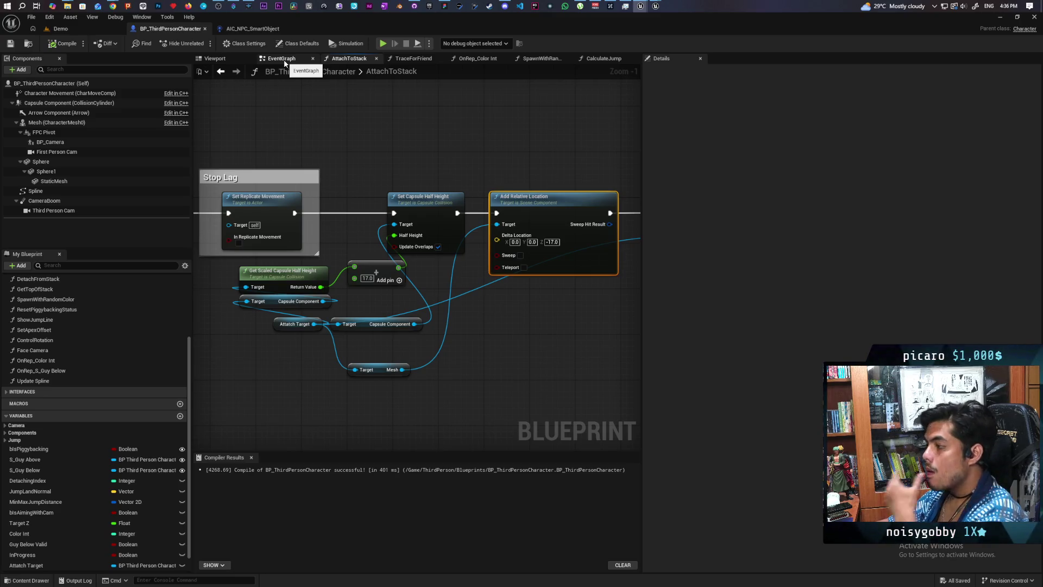
Delete the SET Attatch Target node, wire SET In Progress straight into the Branch, and save
{"action": "mouse_move", "coordinate": [545, 287]}
{"action": "left_mouse_down"}
{"action": "mouse_move", "coordinate": [304, 286]}
{"action": "mouse_move", "coordinate": [427, 282]}
{"action": "mouse_move", "coordinate": [365, 289]}
{"action": "left_mouse_up"}
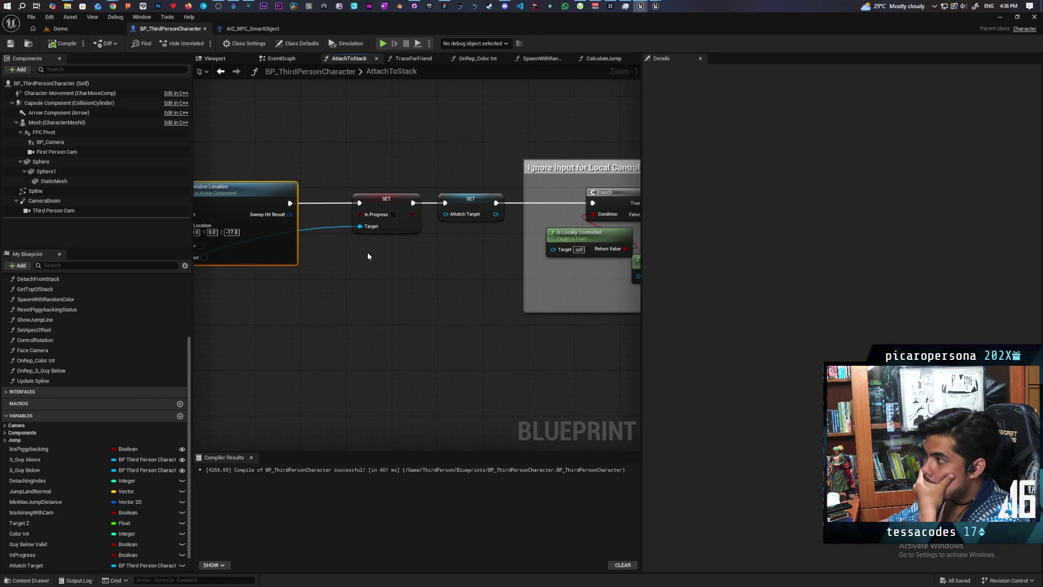
{"action": "left_click_drag", "start_coordinate": [367, 256], "coordinate": [316, 274]}
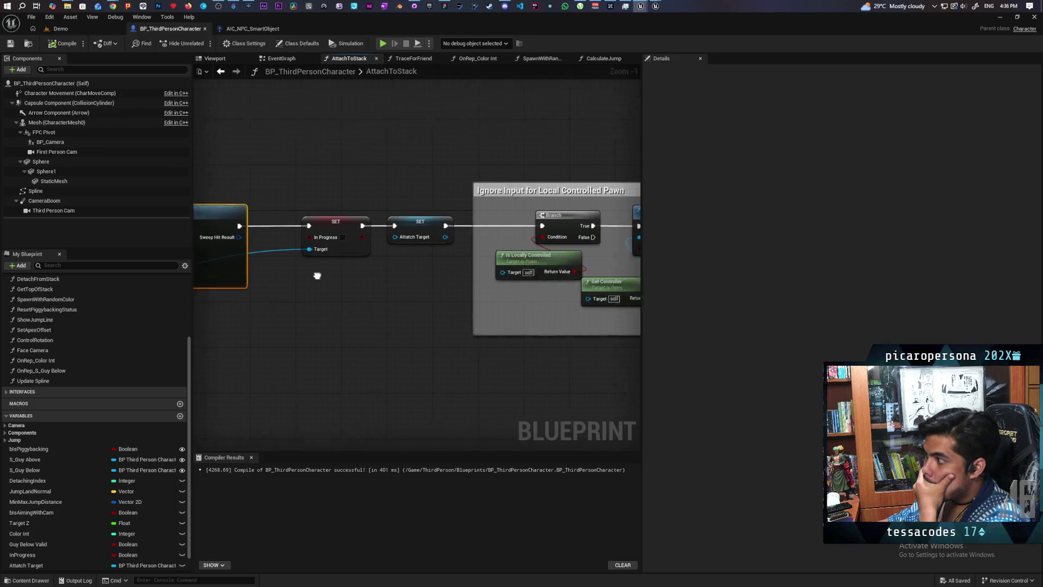
{"action": "left_click", "coordinate": [362, 239]}
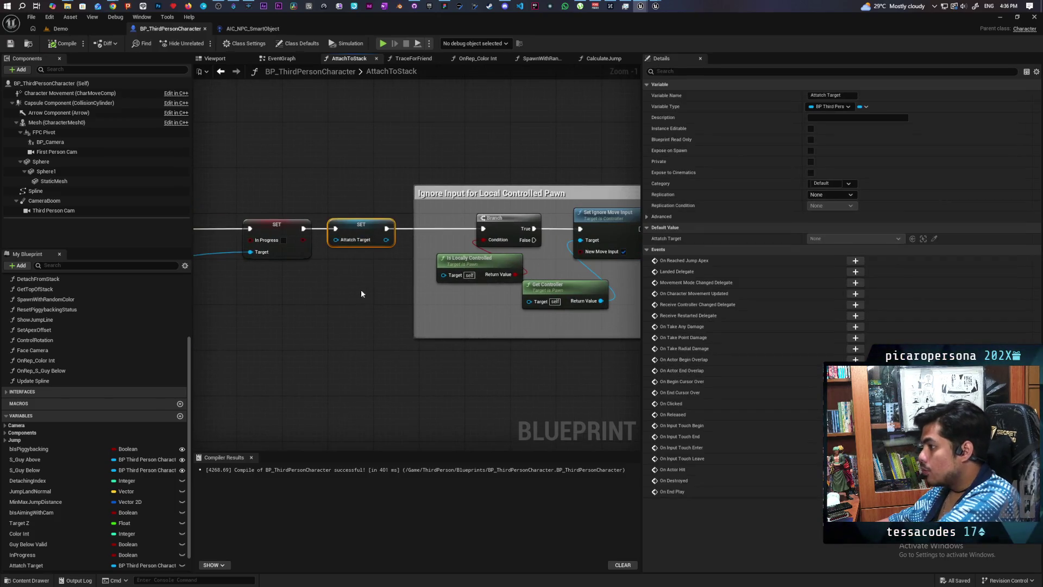
{"action": "key", "text": "Delete"}
{"action": "mouse_move", "coordinate": [303, 228]}
{"action": "left_mouse_down"}
{"action": "mouse_move", "coordinate": [483, 229]}
{"action": "mouse_move", "coordinate": [448, 234]}
{"action": "left_mouse_up"}
{"action": "scroll", "coordinate": [379, 292], "scroll_direction": "down", "scroll_amount": 3}
{"action": "left_click", "coordinate": [509, 286]}
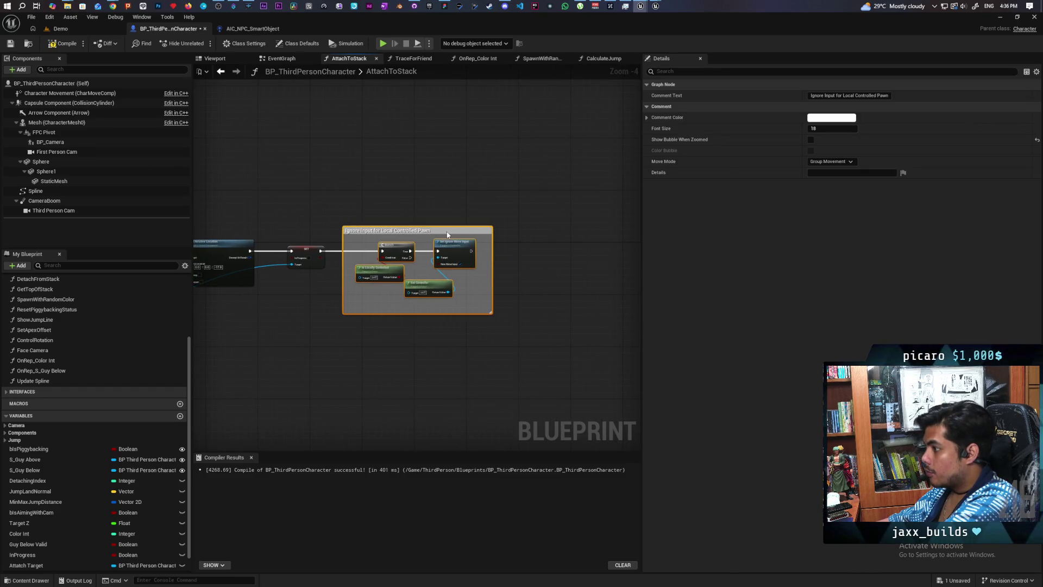
{"action": "left_click", "coordinate": [303, 158]}
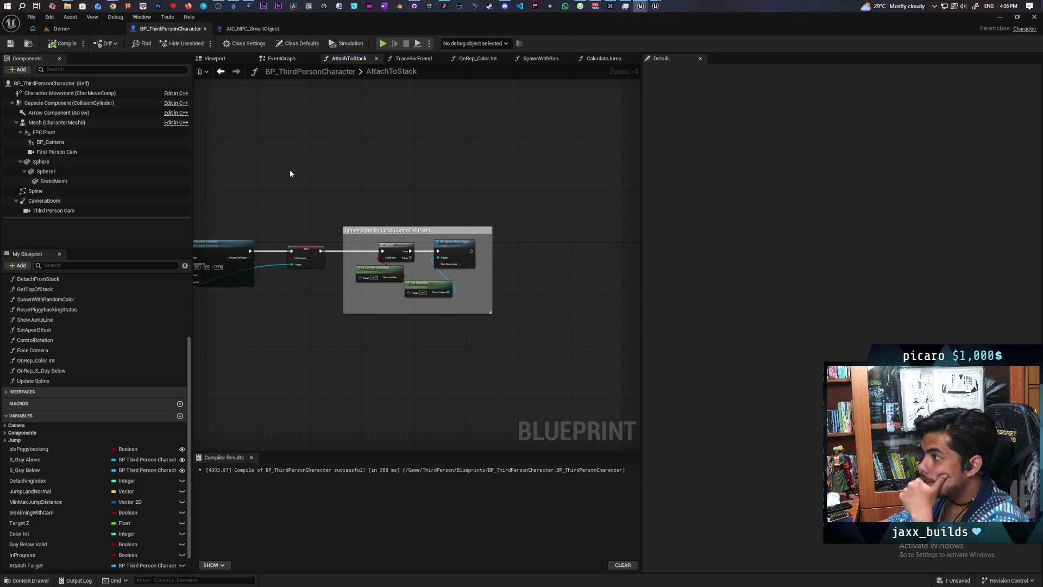
{"action": "left_click_drag", "start_coordinate": [290, 173], "coordinate": [409, 168]}
{"action": "left_click", "coordinate": [10, 44]}
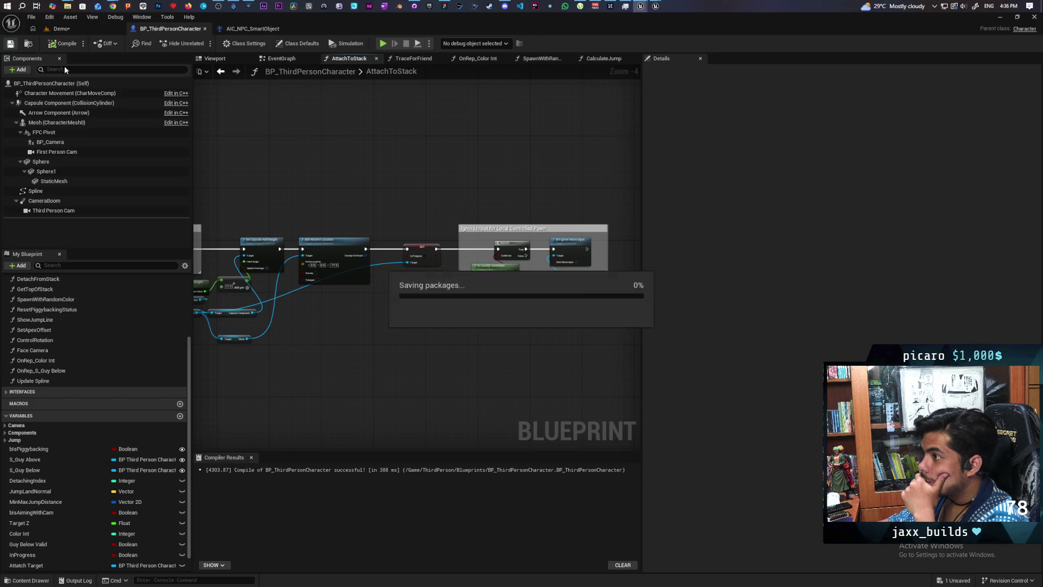
Open the Detach from Stack function graph from the Server Detatch event
{"action": "left_click", "coordinate": [281, 58]}
{"action": "scroll", "coordinate": [508, 240], "scroll_direction": "down", "scroll_amount": 6}
{"action": "scroll", "coordinate": [557, 283], "scroll_direction": "up", "scroll_amount": 7}
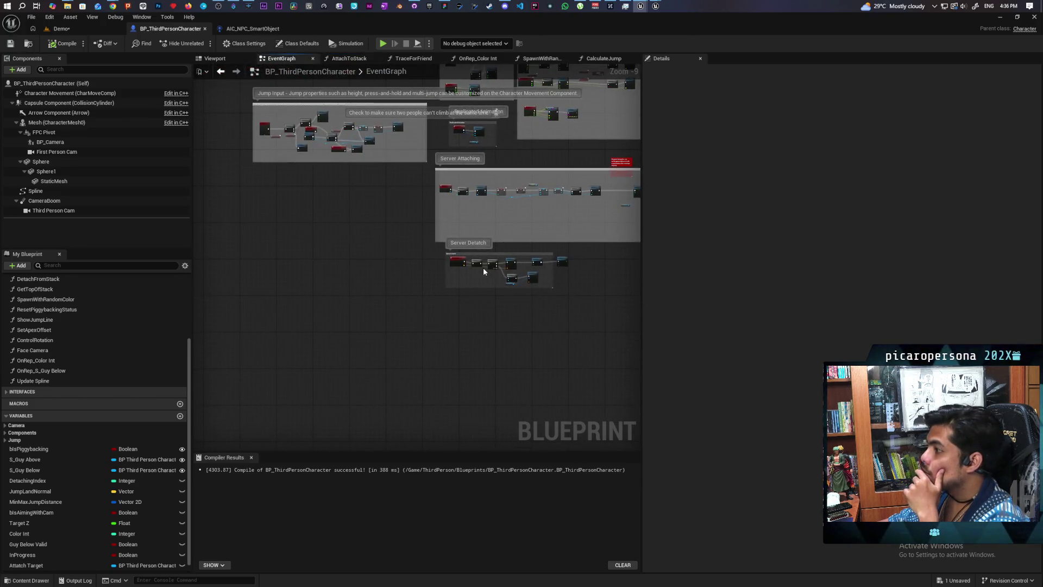
{"action": "mouse_move", "coordinate": [464, 282]}
{"action": "left_mouse_down"}
{"action": "mouse_move", "coordinate": [454, 281]}
{"action": "mouse_move", "coordinate": [589, 296]}
{"action": "left_mouse_up"}
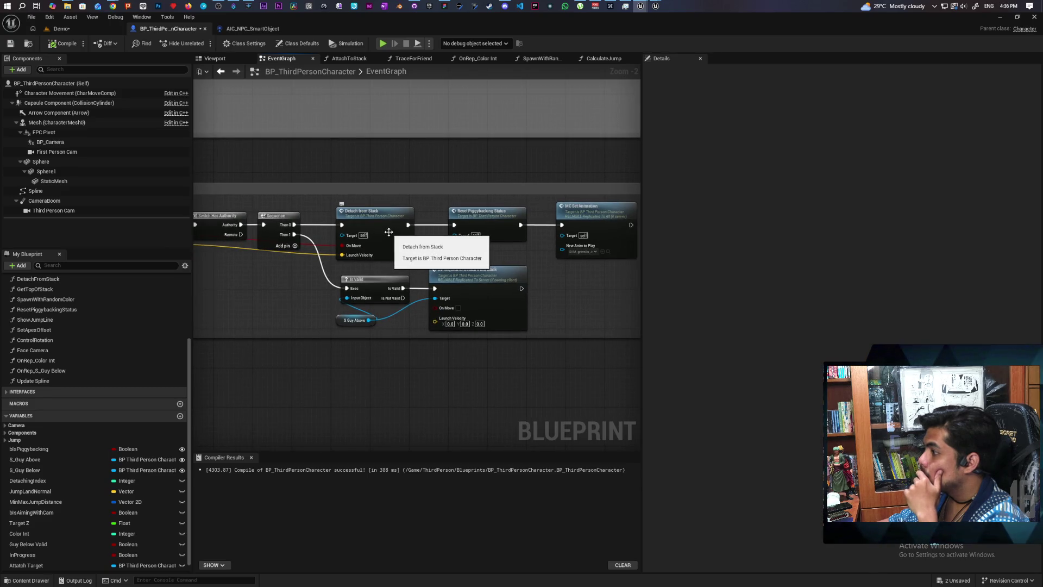
{"action": "double_click", "coordinate": [390, 232]}
Pan through the DetachFromStack graph to review its collision, launch and comment nodes
{"action": "scroll", "coordinate": [410, 297], "scroll_direction": "up", "scroll_amount": 2}
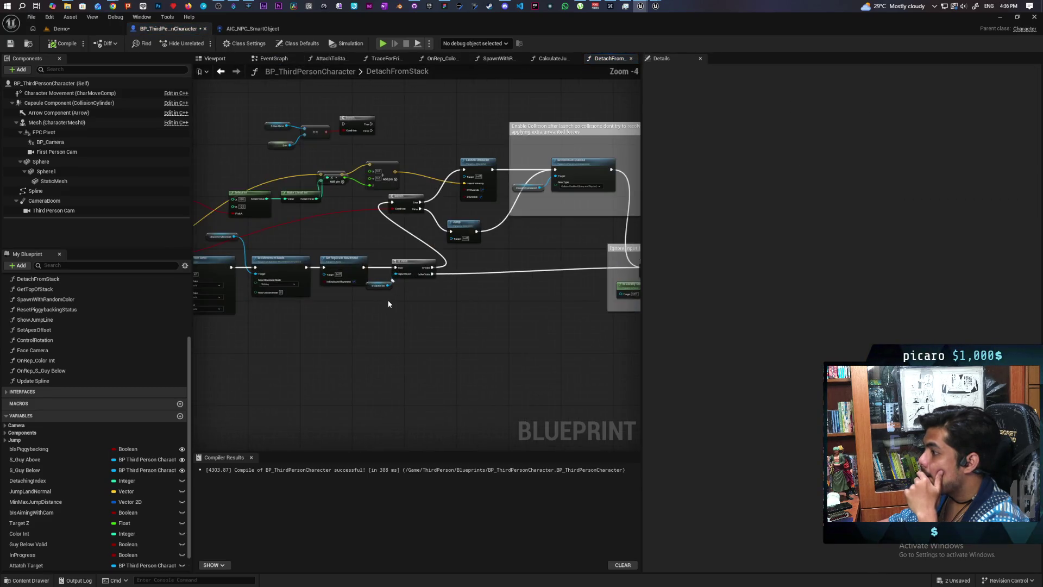
{"action": "scroll", "coordinate": [402, 313], "scroll_direction": "down", "scroll_amount": 1}
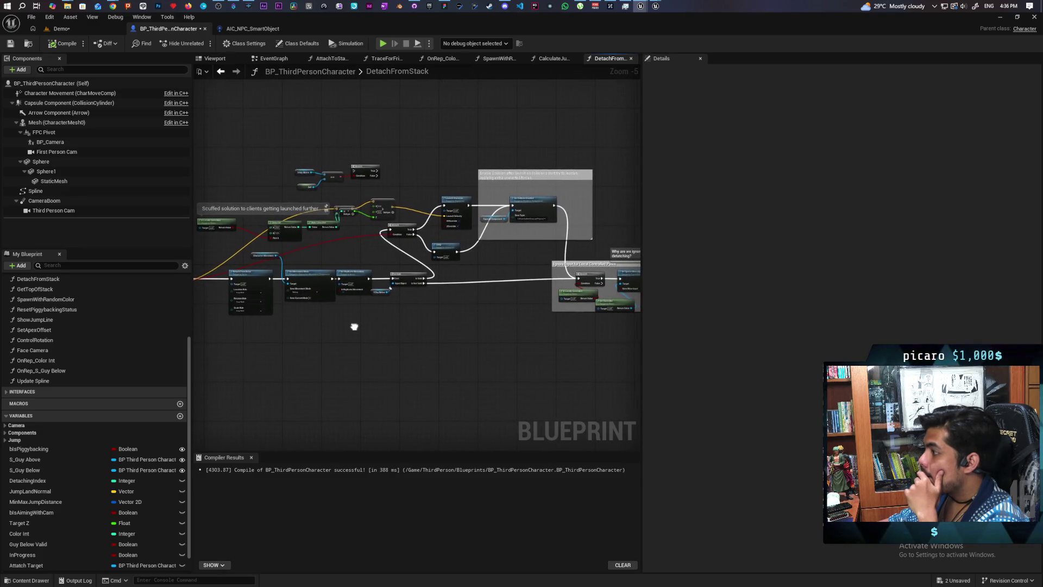
{"action": "scroll", "coordinate": [390, 298], "scroll_direction": "up", "scroll_amount": 1}
{"action": "scroll", "coordinate": [389, 298], "scroll_direction": "up", "scroll_amount": 1}
{"action": "mouse_move", "coordinate": [390, 298]}
{"action": "left_mouse_down"}
{"action": "mouse_move", "coordinate": [273, 305]}
{"action": "mouse_move", "coordinate": [414, 304]}
{"action": "left_mouse_up"}
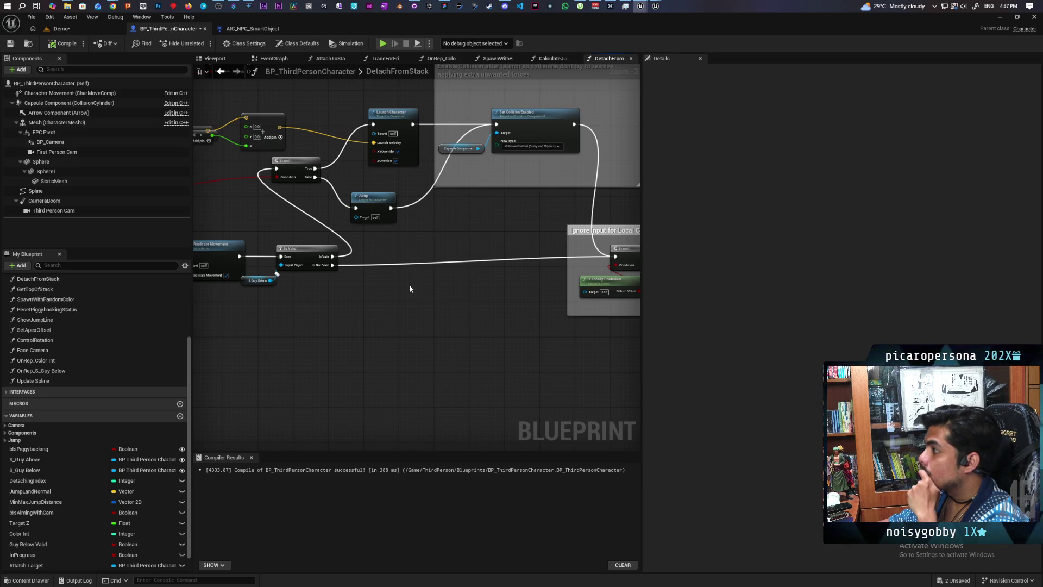
{"action": "mouse_move", "coordinate": [410, 284]}
{"action": "left_mouse_down"}
{"action": "mouse_move", "coordinate": [340, 289]}
{"action": "mouse_move", "coordinate": [438, 287]}
{"action": "mouse_move", "coordinate": [353, 293]}
{"action": "mouse_move", "coordinate": [416, 291]}
{"action": "mouse_move", "coordinate": [390, 286]}
{"action": "left_mouse_up"}
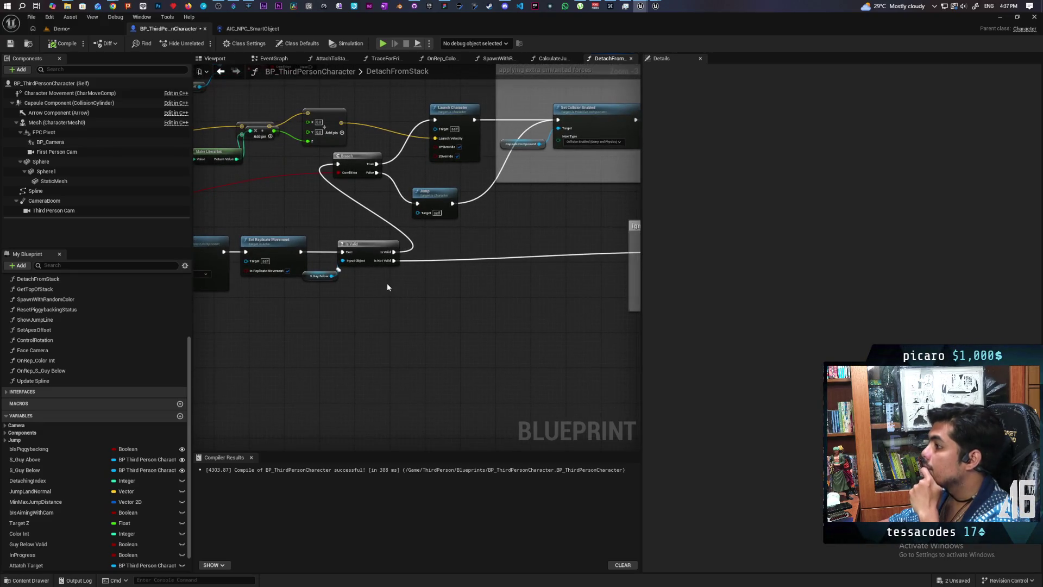
{"action": "scroll", "coordinate": [389, 285], "scroll_direction": "down", "scroll_amount": 3}
{"action": "scroll", "coordinate": [458, 279], "scroll_direction": "up", "scroll_amount": 3}
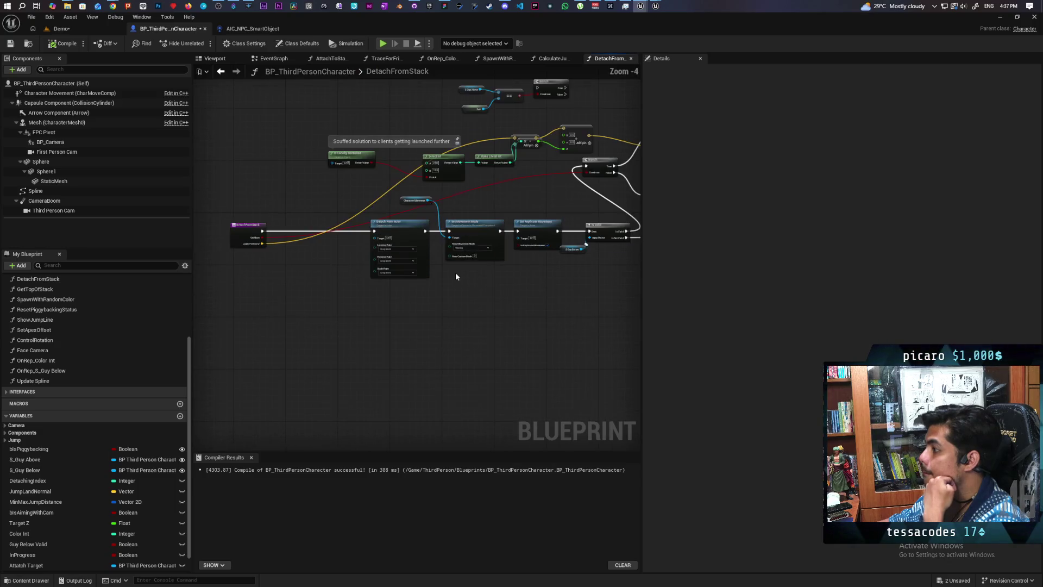
{"action": "left_click_drag", "start_coordinate": [498, 270], "coordinate": [427, 286]}
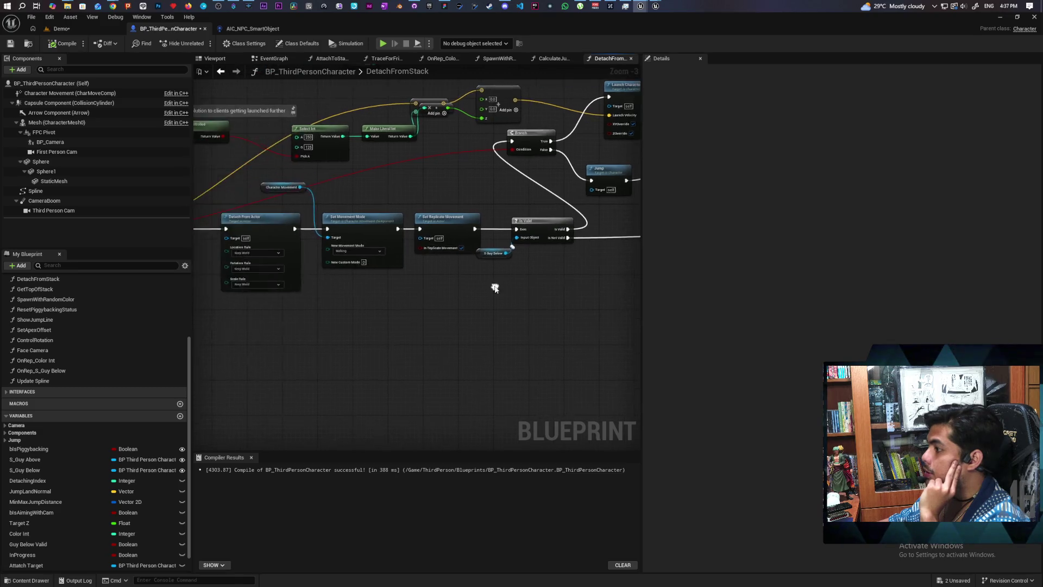
{"action": "scroll", "coordinate": [491, 284], "scroll_direction": "down", "scroll_amount": 1}
{"action": "scroll", "coordinate": [354, 303], "scroll_direction": "down", "scroll_amount": 1}
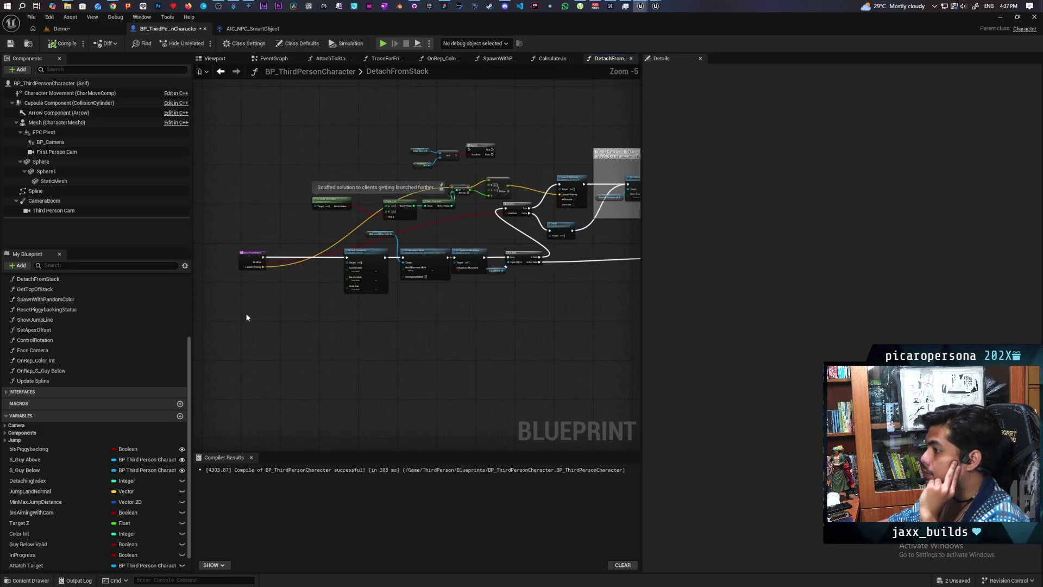
Place an Attach Target getter near the Set Replicate Movement node
{"action": "mouse_move", "coordinate": [223, 312]}
{"action": "left_mouse_down"}
{"action": "mouse_move", "coordinate": [468, 272]}
{"action": "mouse_move", "coordinate": [459, 233]}
{"action": "mouse_move", "coordinate": [458, 248]}
{"action": "mouse_move", "coordinate": [411, 255]}
{"action": "left_mouse_up"}
{"action": "left_click", "coordinate": [415, 279]}
{"action": "scroll", "coordinate": [416, 279], "scroll_direction": "up", "scroll_amount": 3}
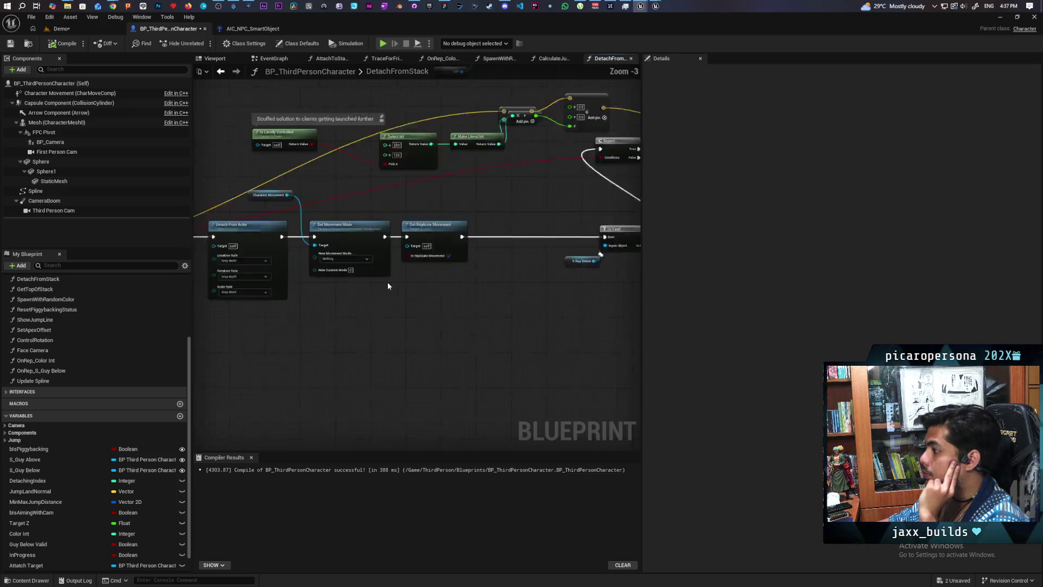
{"action": "left_click", "coordinate": [429, 272]}
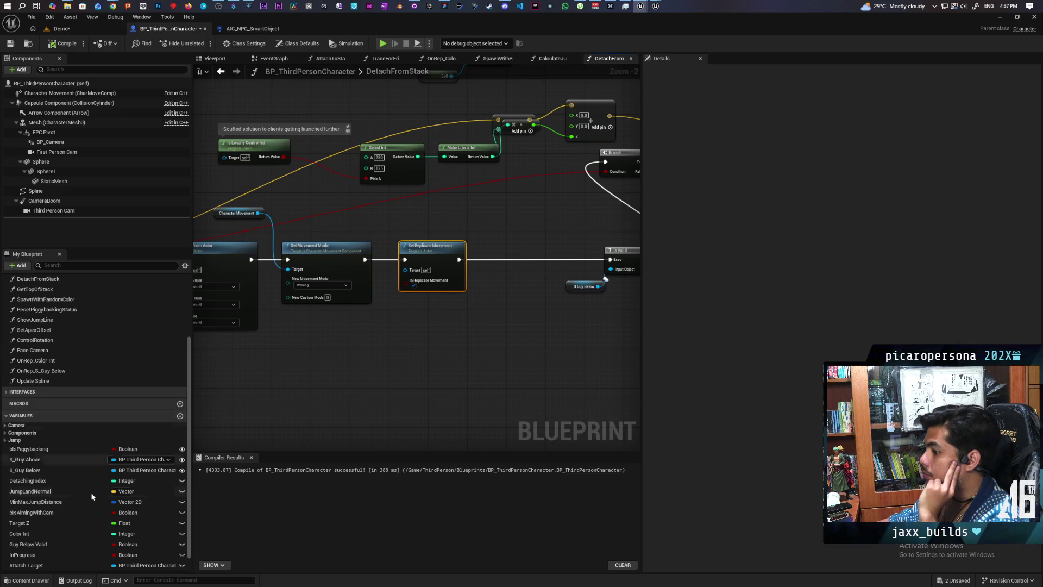
{"action": "mouse_move", "coordinate": [26, 565]}
{"action": "left_mouse_down"}
{"action": "mouse_move", "coordinate": [373, 396]}
{"action": "mouse_move", "coordinate": [412, 350]}
{"action": "mouse_move", "coordinate": [354, 373]}
{"action": "left_mouse_up"}
{"action": "left_click", "coordinate": [411, 352]}
Paste an Is Valid node fed by Attach Target and insert it after Set Replicate Movement
{"action": "key", "text": "ctrl+v"}
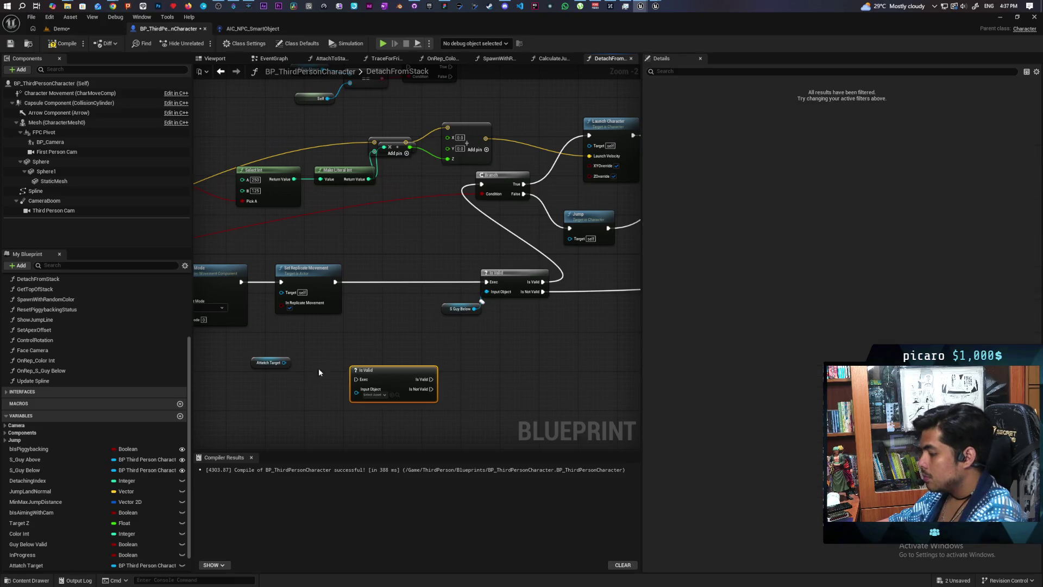
{"action": "left_click_drag", "start_coordinate": [283, 362], "coordinate": [356, 389]}
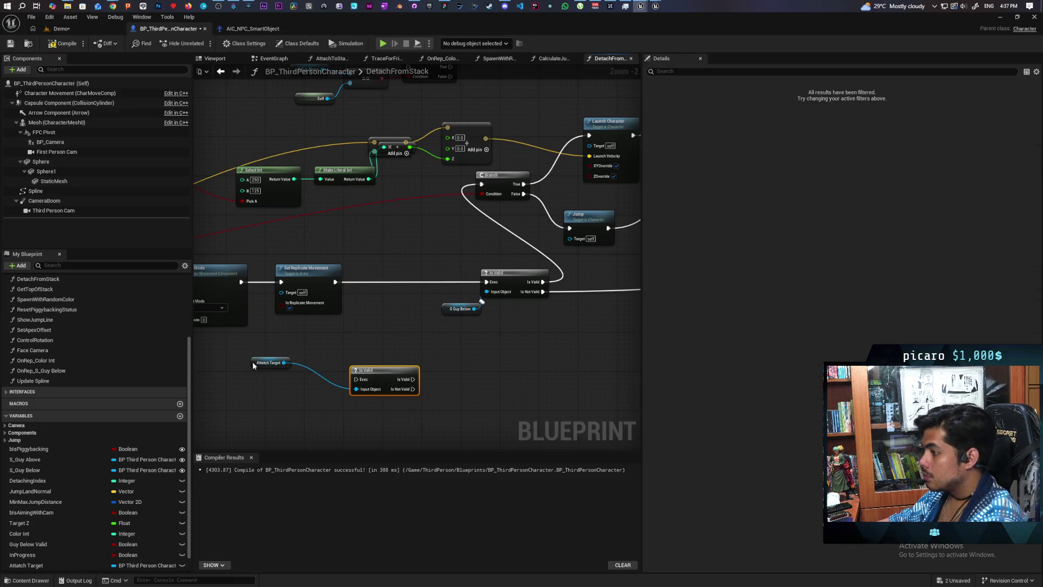
{"action": "left_click_drag", "start_coordinate": [252, 364], "coordinate": [303, 392]}
{"action": "mouse_move", "coordinate": [375, 377]}
{"action": "left_mouse_down"}
{"action": "mouse_move", "coordinate": [388, 279]}
{"action": "mouse_move", "coordinate": [369, 281]}
{"action": "mouse_move", "coordinate": [467, 293]}
{"action": "mouse_move", "coordinate": [486, 282]}
{"action": "left_mouse_up"}
Shift the detach nodes left, then compile and save the blueprint
{"action": "scroll", "coordinate": [517, 354], "scroll_direction": "down", "scroll_amount": 3}
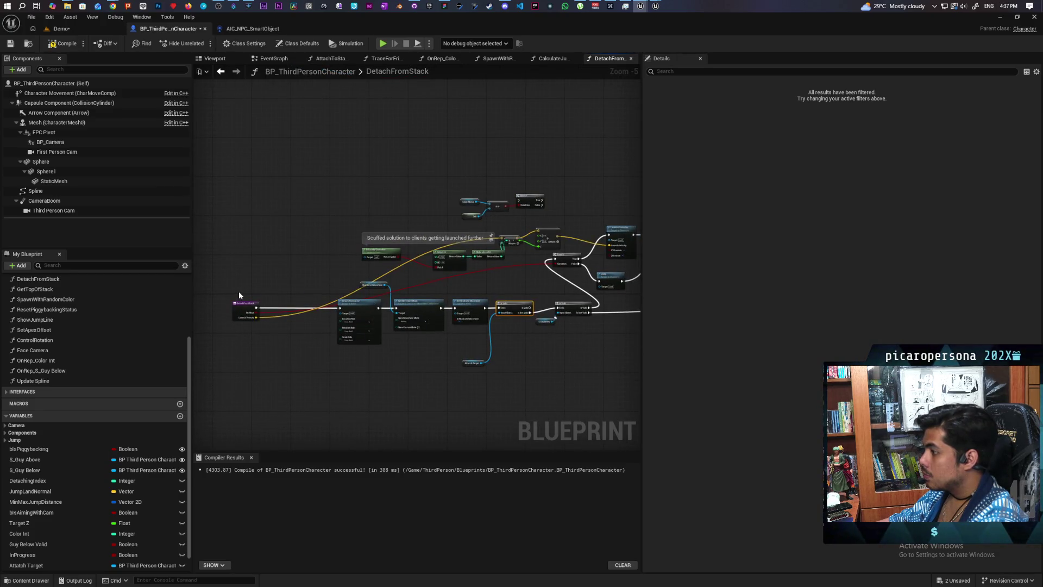
{"action": "left_click", "coordinate": [244, 304]}
{"action": "left_click", "coordinate": [329, 292]}
{"action": "mouse_move", "coordinate": [329, 284]}
{"action": "left_mouse_down"}
{"action": "mouse_move", "coordinate": [467, 339]}
{"action": "mouse_move", "coordinate": [509, 369]}
{"action": "left_mouse_up"}
{"action": "left_click_drag", "start_coordinate": [512, 308], "coordinate": [454, 310]}
{"action": "scroll", "coordinate": [469, 334], "scroll_direction": "up", "scroll_amount": 3}
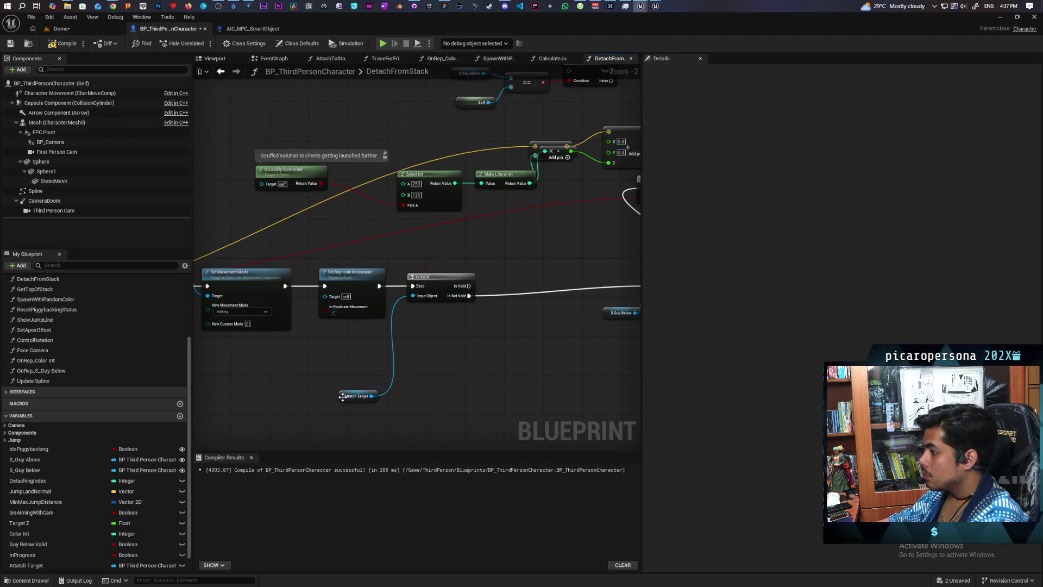
{"action": "left_click", "coordinate": [387, 342]}
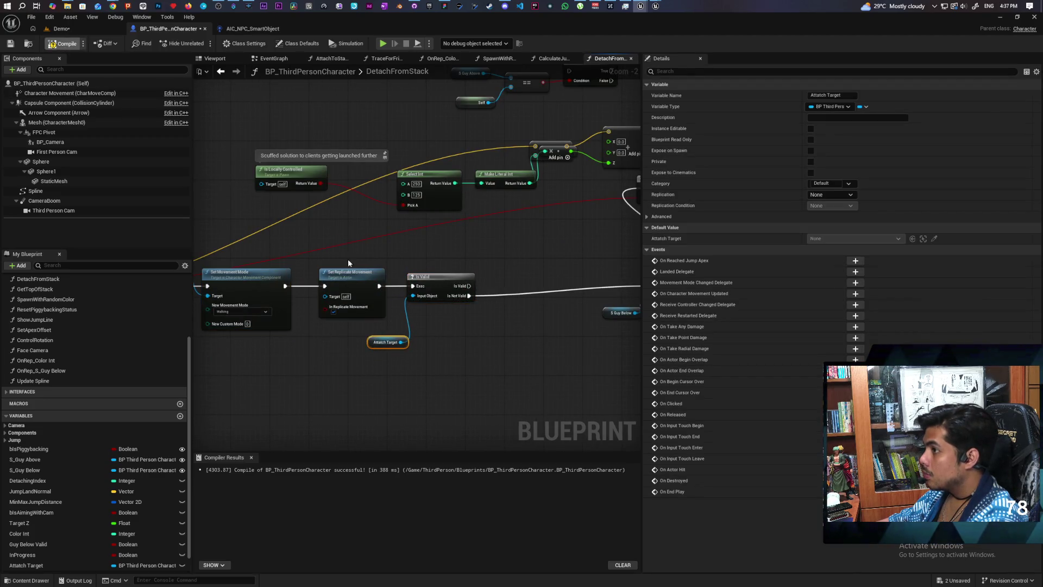
{"action": "key", "text": "F7"}
{"action": "key", "text": "ctrl+s"}
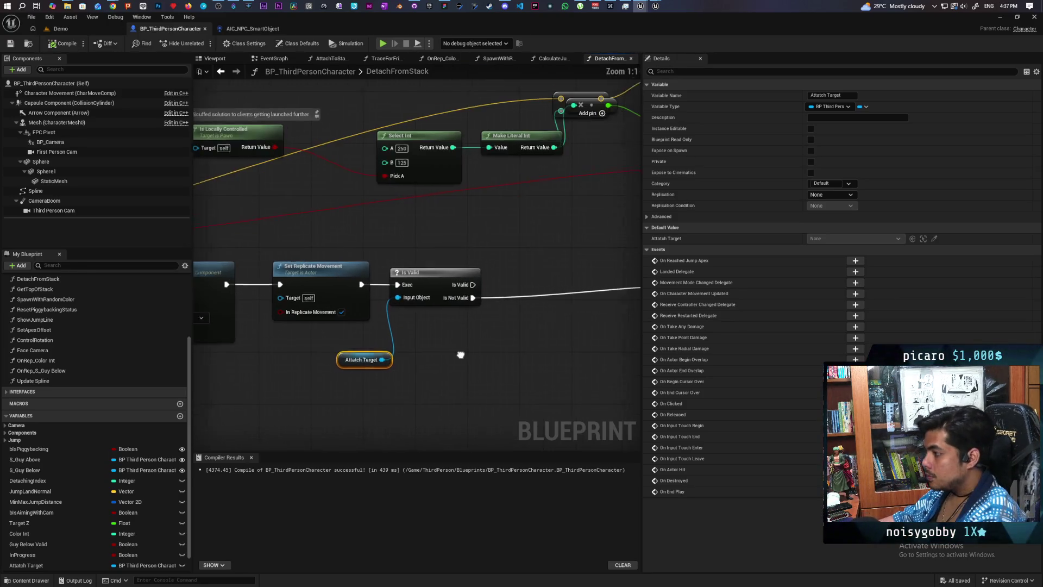
Return to the AttachToStack graph, placing its tab after CalculateJump, at the Stop Lag nodes
{"action": "scroll", "coordinate": [293, 375], "scroll_direction": "up", "scroll_amount": 2}
{"action": "left_click", "coordinate": [347, 353]}
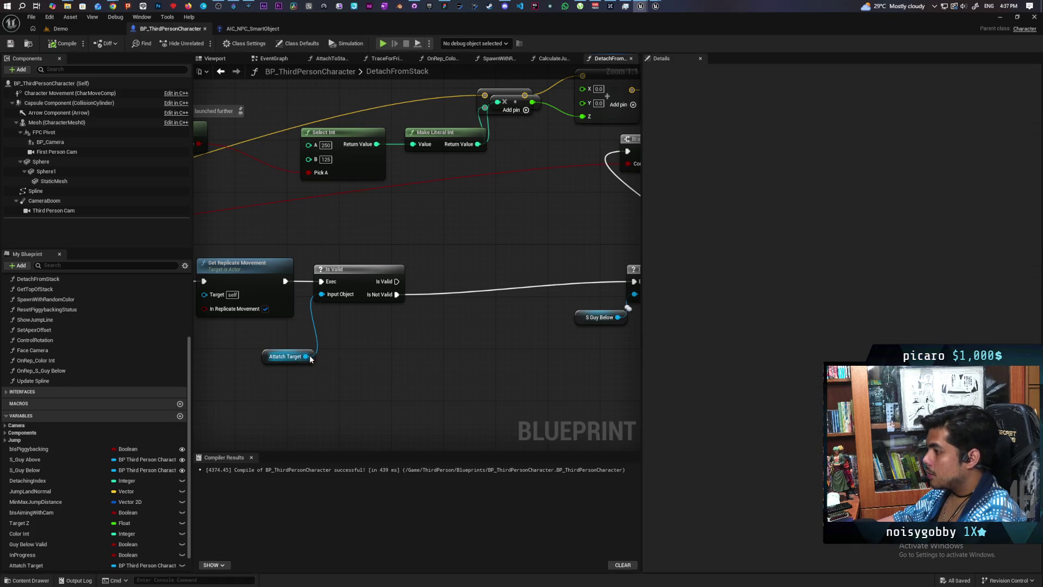
{"action": "left_click_drag", "start_coordinate": [310, 358], "coordinate": [373, 337]}
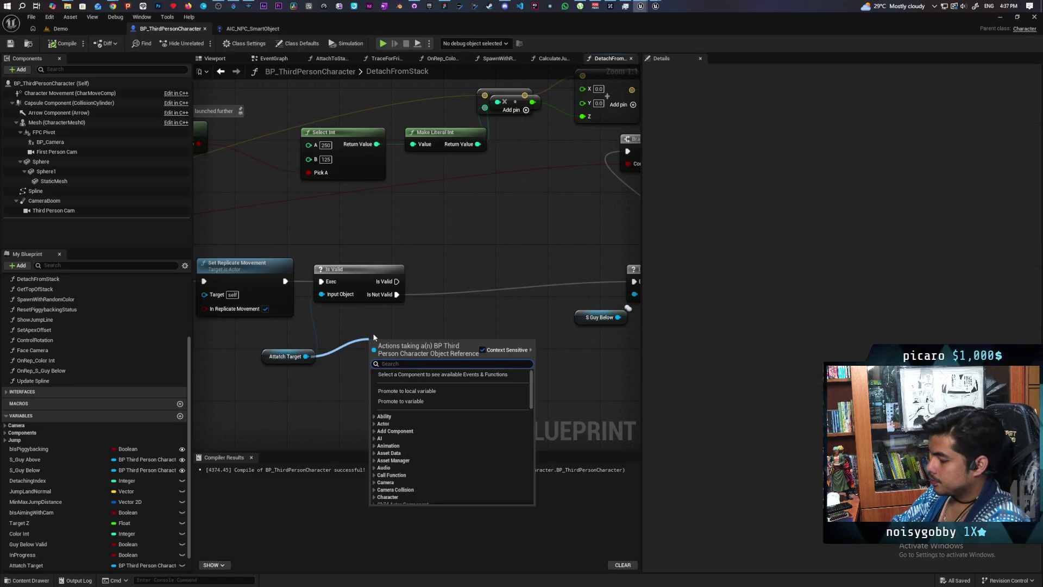
{"action": "left_click", "coordinate": [432, 202]}
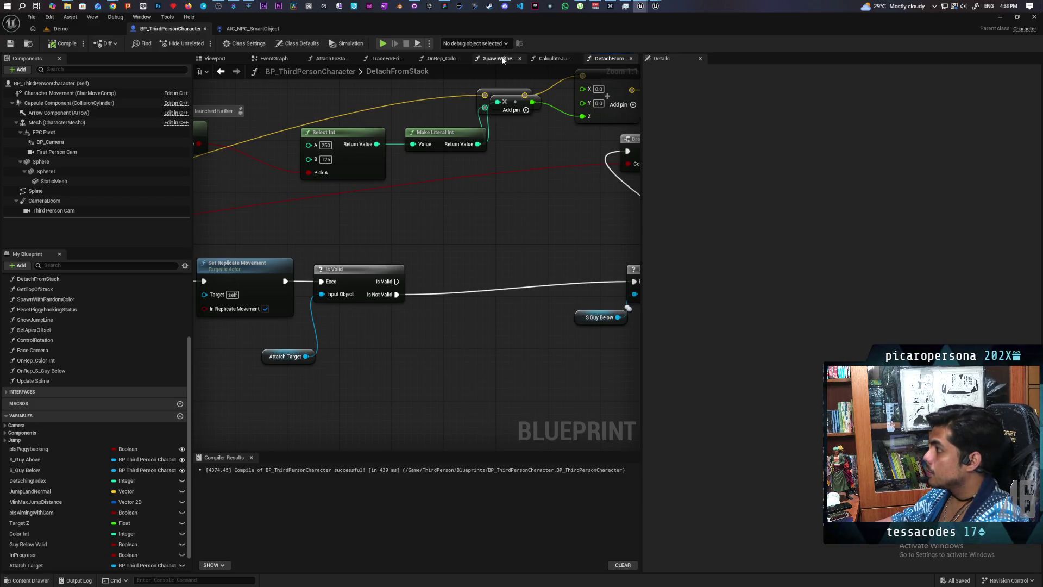
{"action": "left_click", "coordinate": [330, 59]}
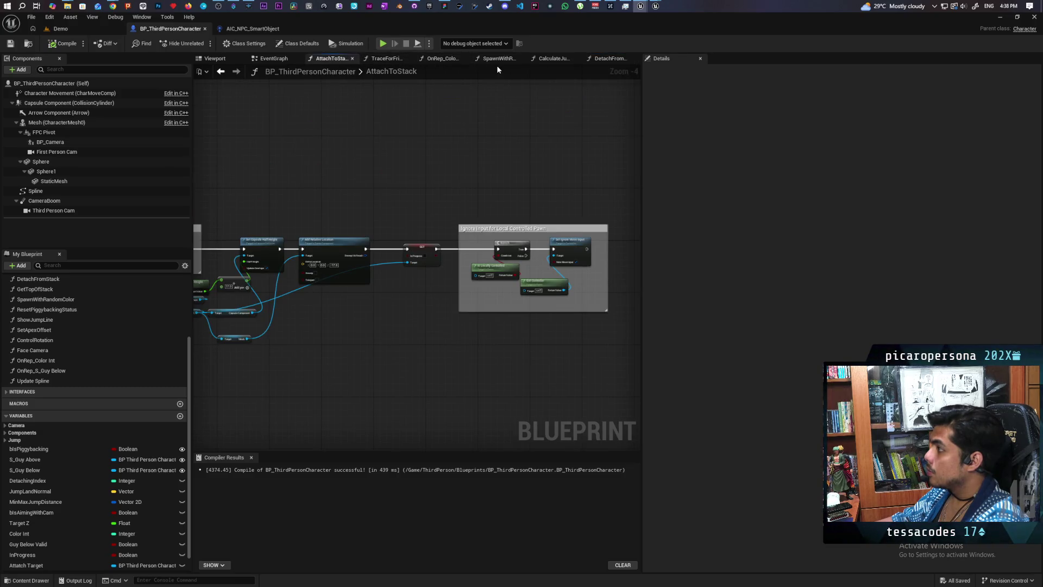
{"action": "left_click_drag", "start_coordinate": [329, 59], "coordinate": [514, 60]}
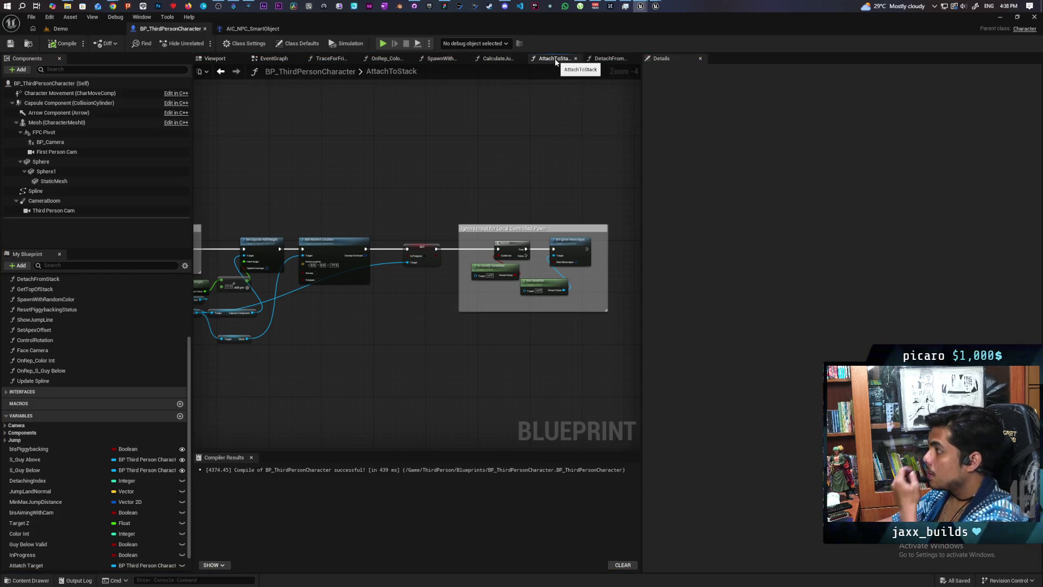
{"action": "left_click_drag", "start_coordinate": [361, 295], "coordinate": [415, 299]}
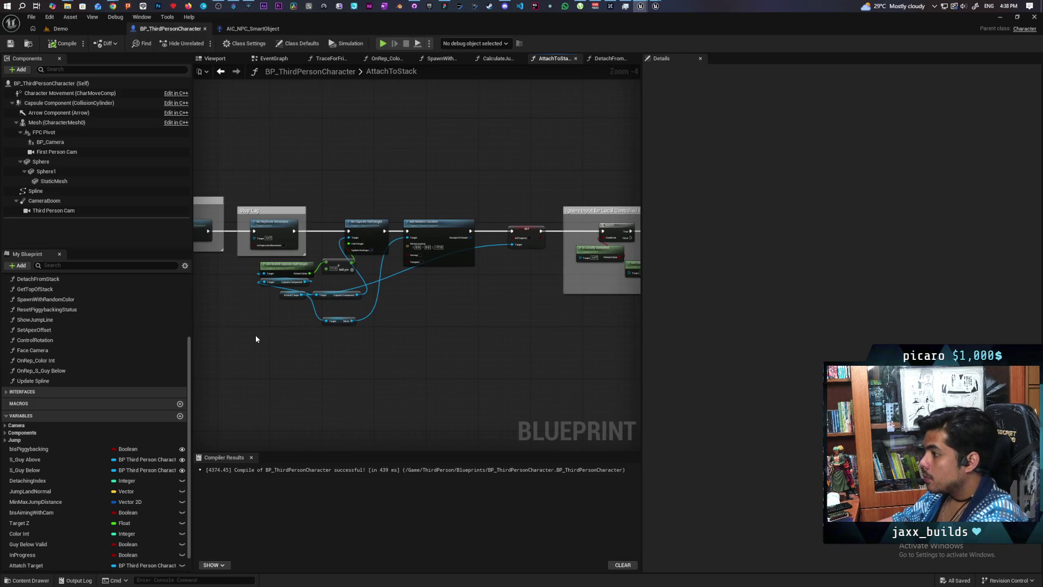
Paste the capsule height and mesh offset nodes into DetachFromStack and wire them after Is Valid
{"action": "left_click_drag", "start_coordinate": [256, 339], "coordinate": [408, 267]}
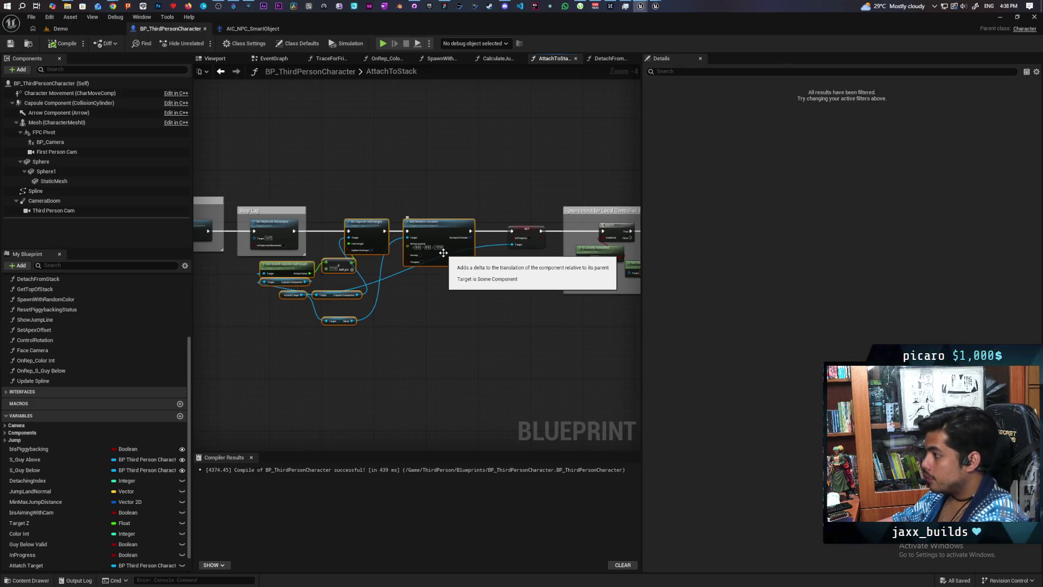
{"action": "left_click", "coordinate": [607, 59]}
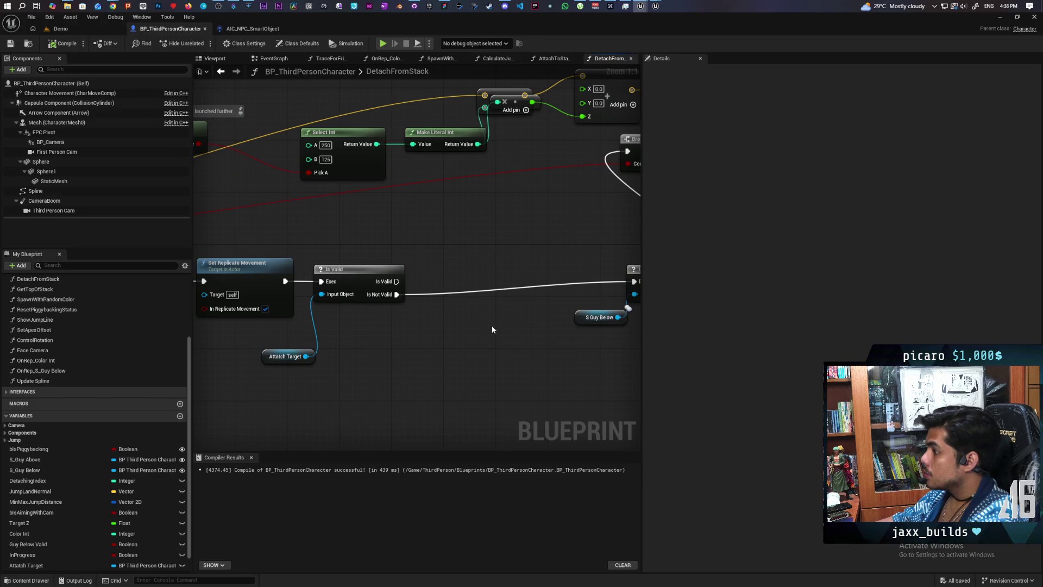
{"action": "scroll", "coordinate": [492, 330], "scroll_direction": "down", "scroll_amount": 1}
{"action": "key", "text": "ctrl+v"}
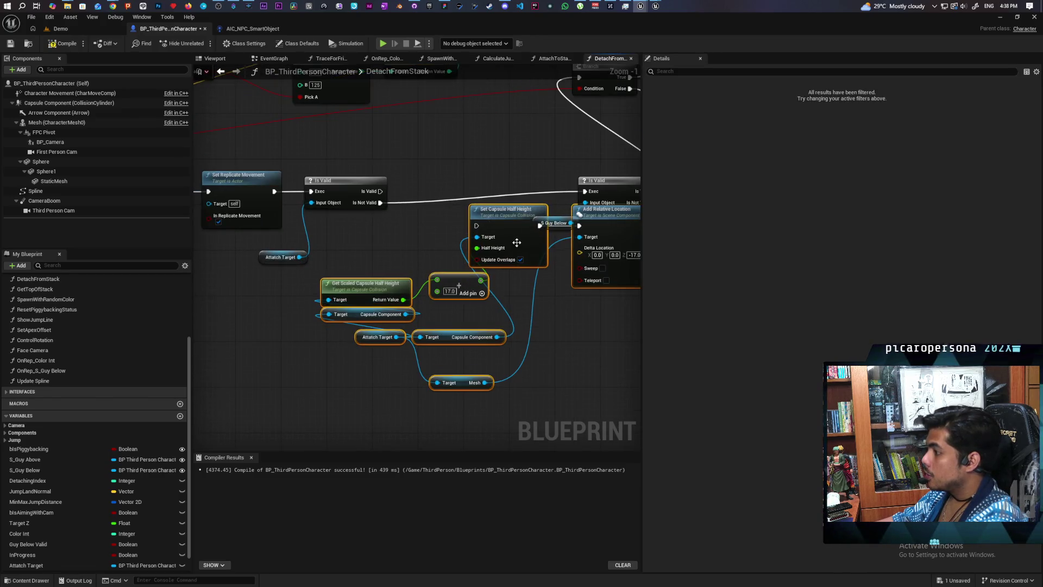
{"action": "left_click_drag", "start_coordinate": [516, 242], "coordinate": [420, 282]}
{"action": "left_click_drag", "start_coordinate": [381, 192], "coordinate": [380, 266]}
{"action": "left_click_drag", "start_coordinate": [595, 265], "coordinate": [585, 195]}
{"action": "left_click_drag", "start_coordinate": [483, 372], "coordinate": [524, 337]}
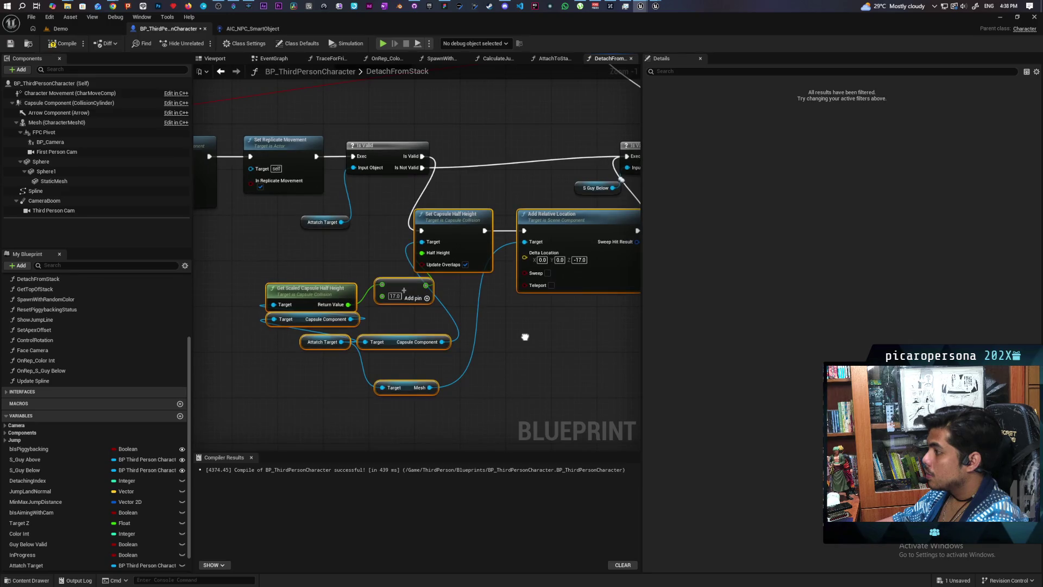
Make the Add node's 17.0 value -17.0 and save the blueprint
{"action": "left_click", "coordinate": [580, 260]}
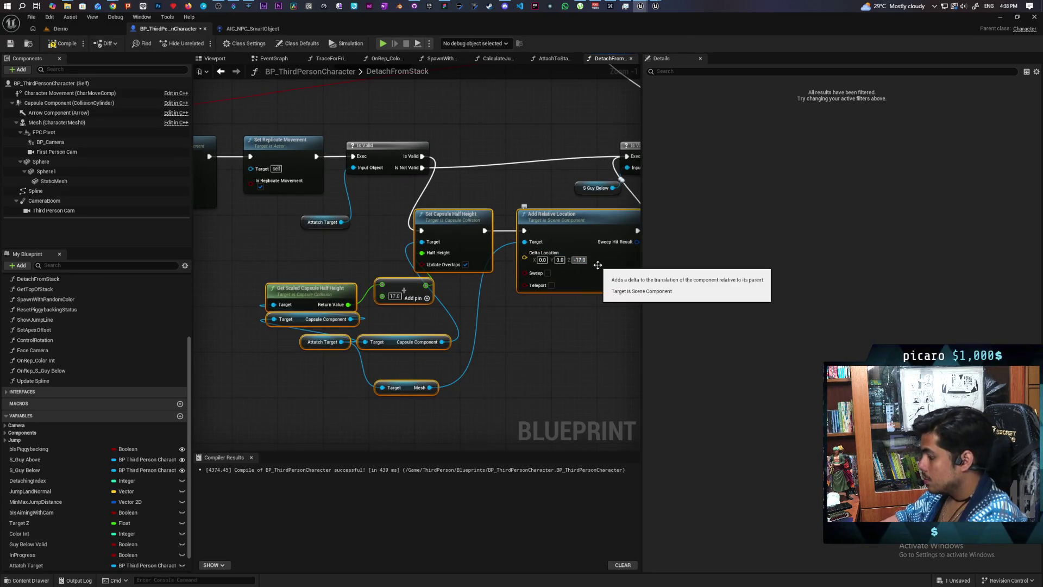
{"action": "left_click", "coordinate": [471, 322]}
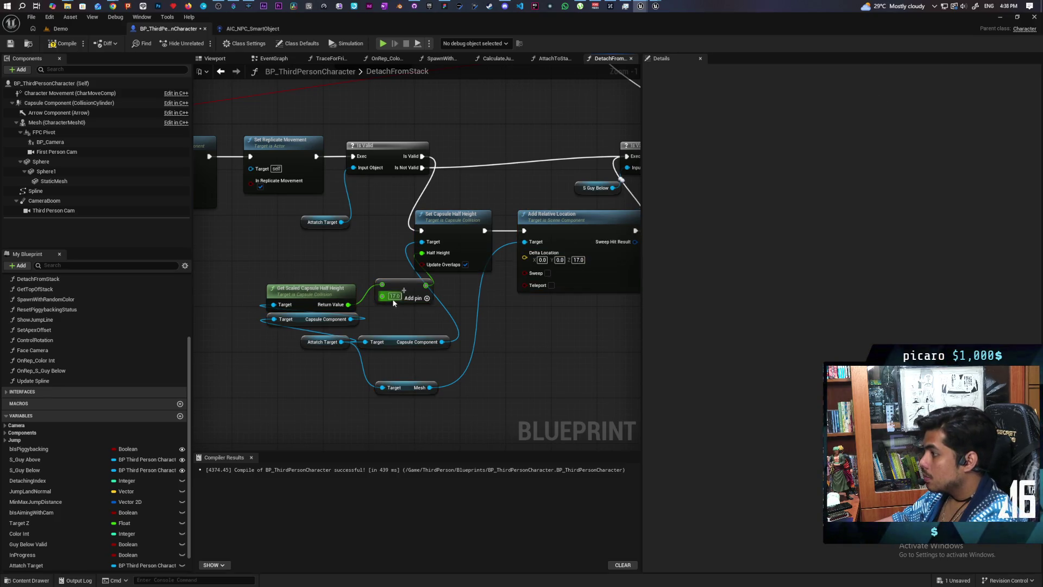
{"action": "key", "text": "Return"}
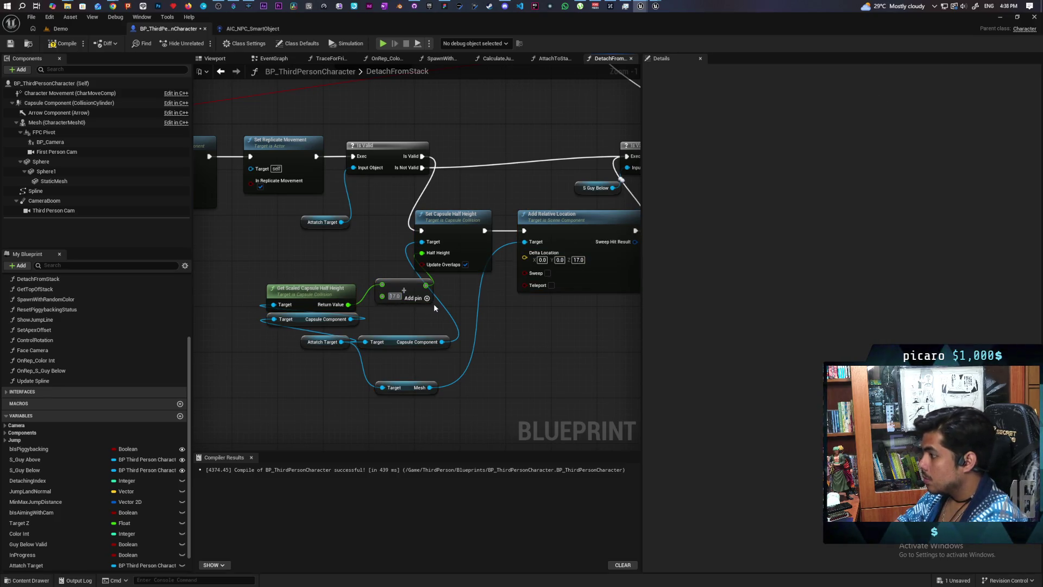
{"action": "type", "text": "-"}
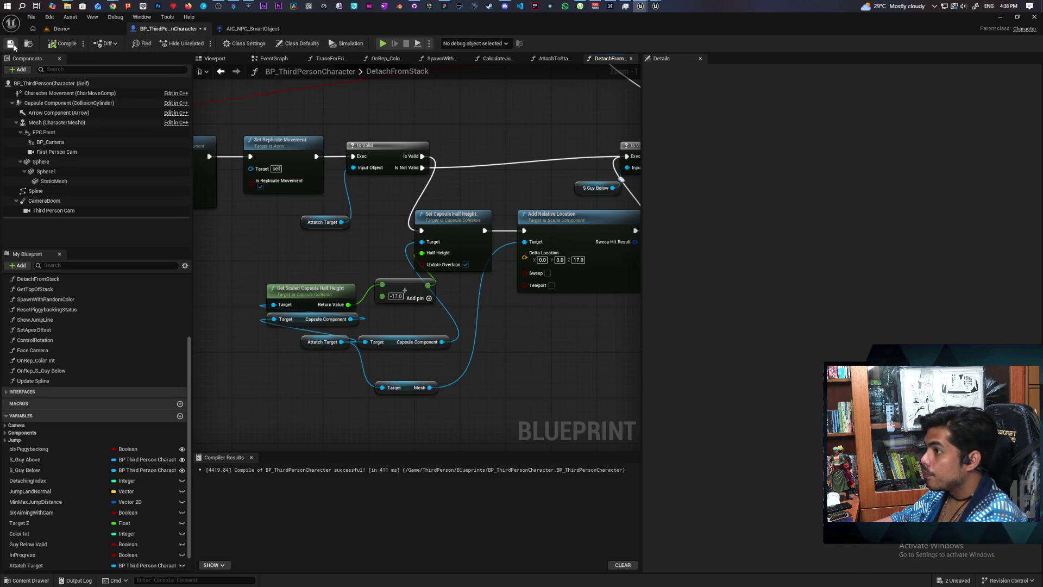
{"action": "key", "text": "ctrl+s"}
{"action": "scroll", "coordinate": [419, 195], "scroll_direction": "down", "scroll_amount": 2}
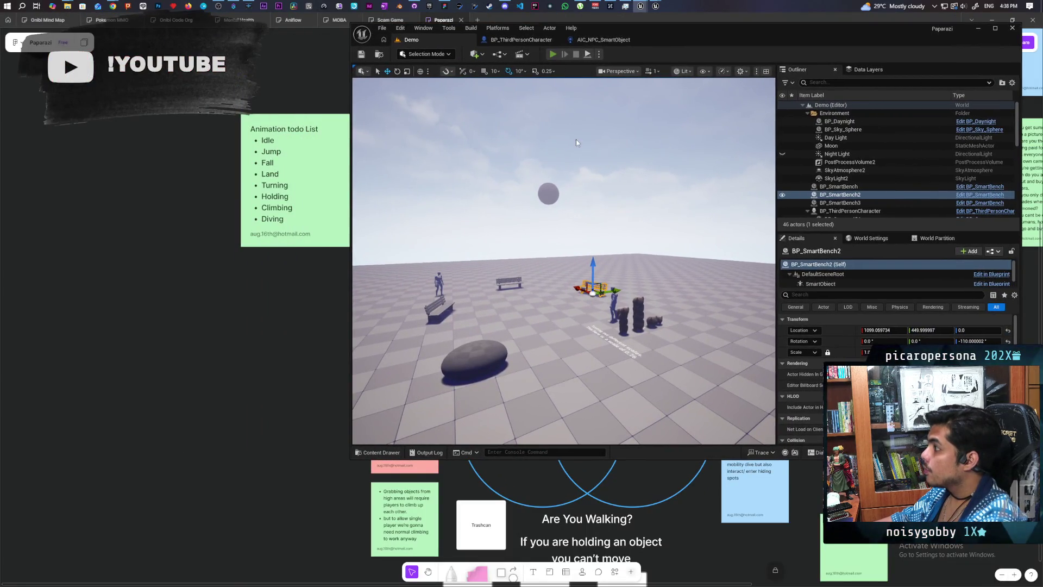
Launch multiplayer PIE, take control in the main game window, and open the console
{"action": "key", "text": "alt+p"}
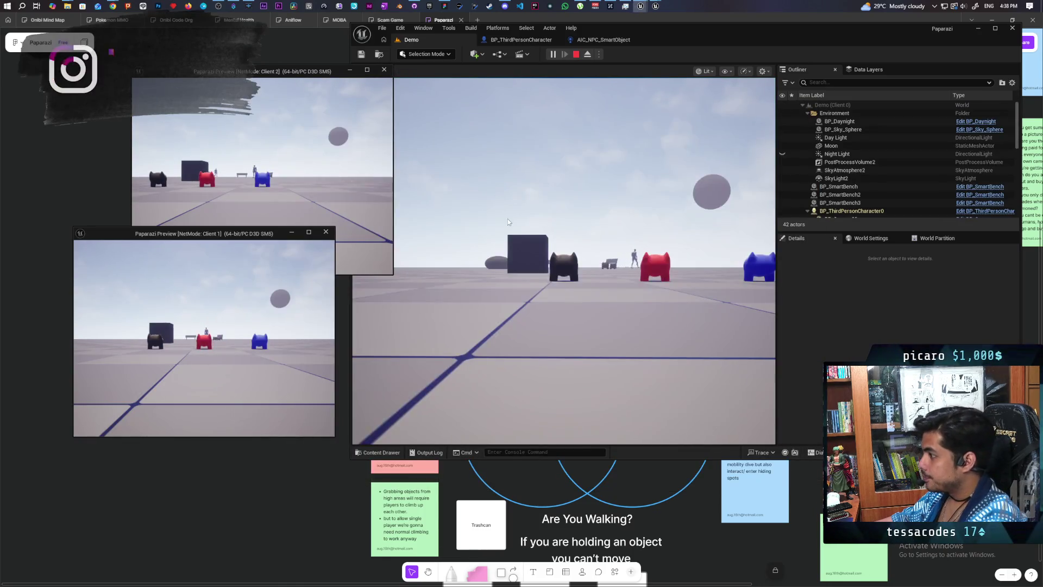
{"action": "left_click", "coordinate": [507, 218]}
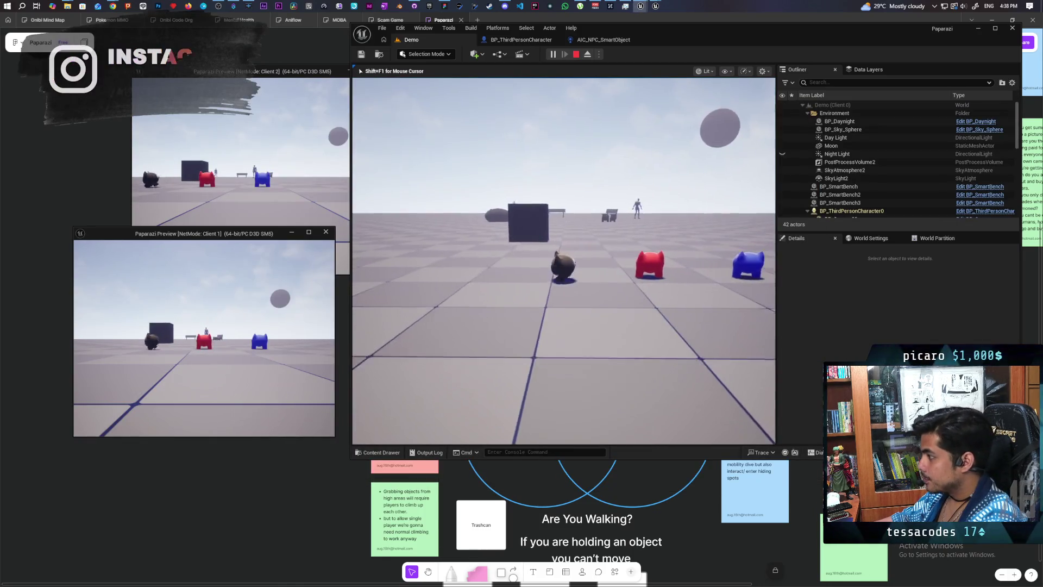
{"action": "key", "text": "shift+F1"}
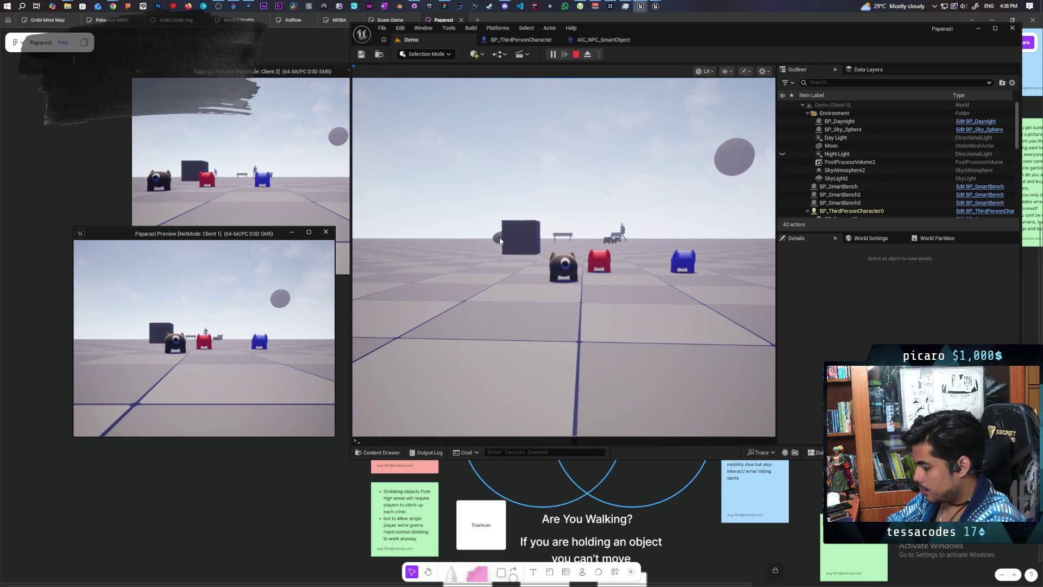
Run 'show Collision' in the console and walk the character right up to the creatures
{"action": "type", "text": "show collision"}
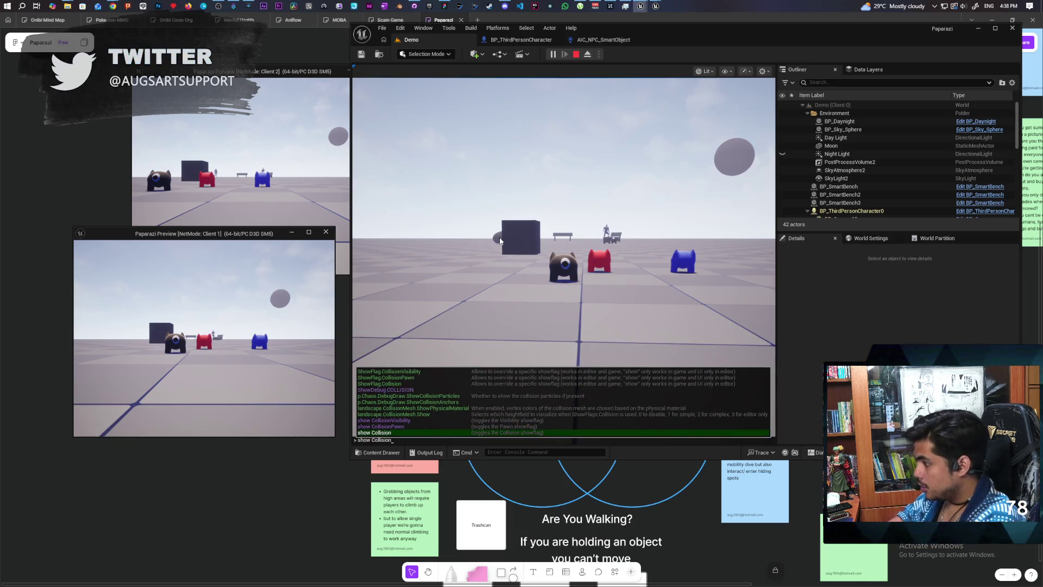
{"action": "key", "text": "Return"}
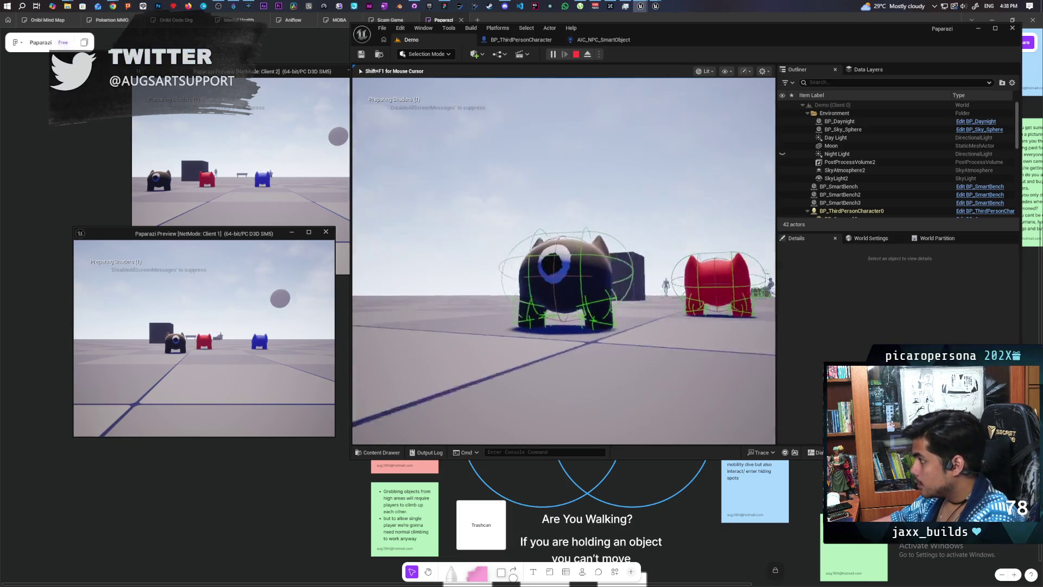
{"action": "key", "text": "w"}
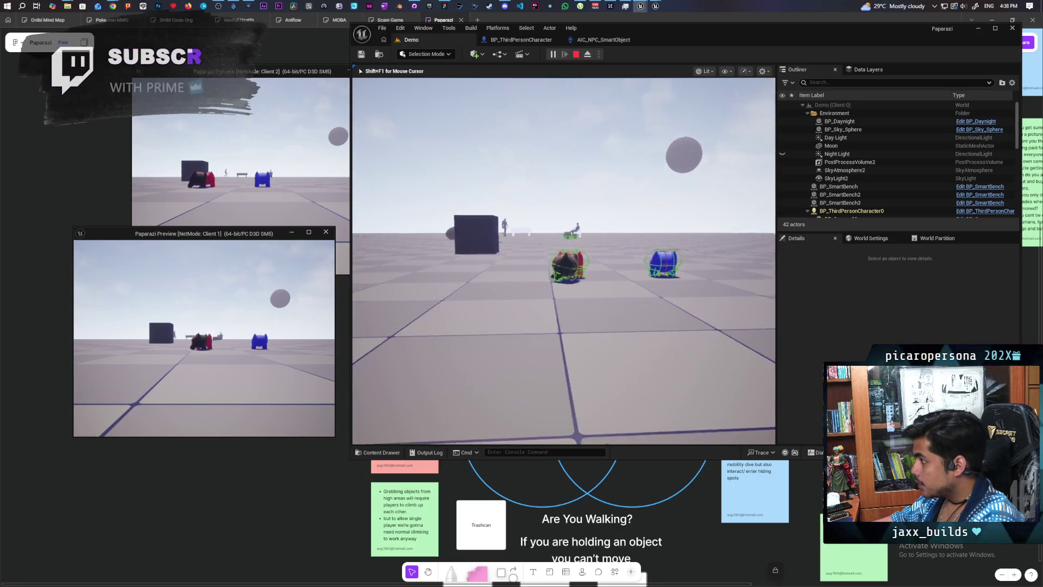
{"action": "key", "text": "e"}
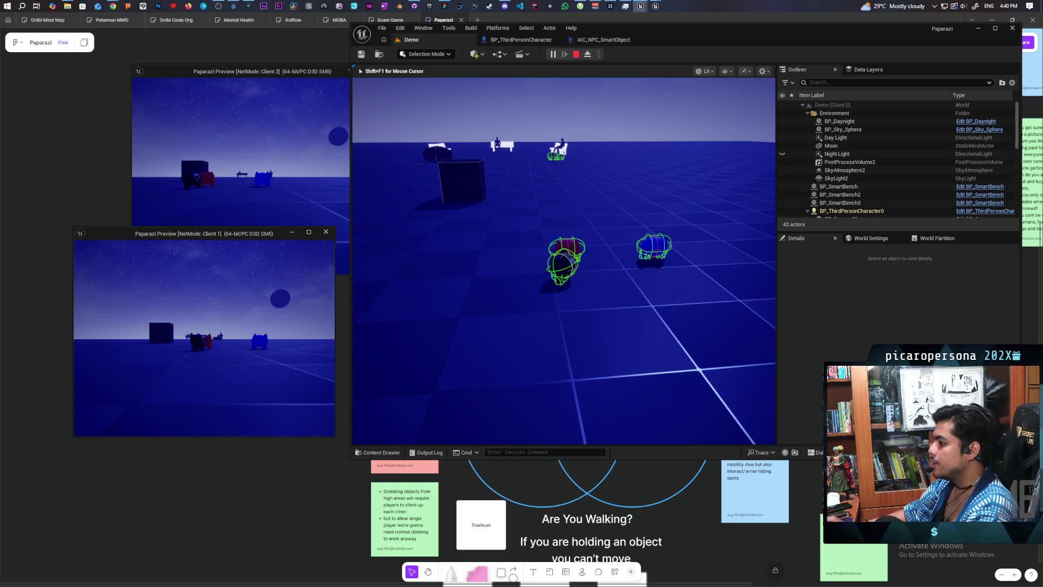
{"action": "key", "text": "w"}
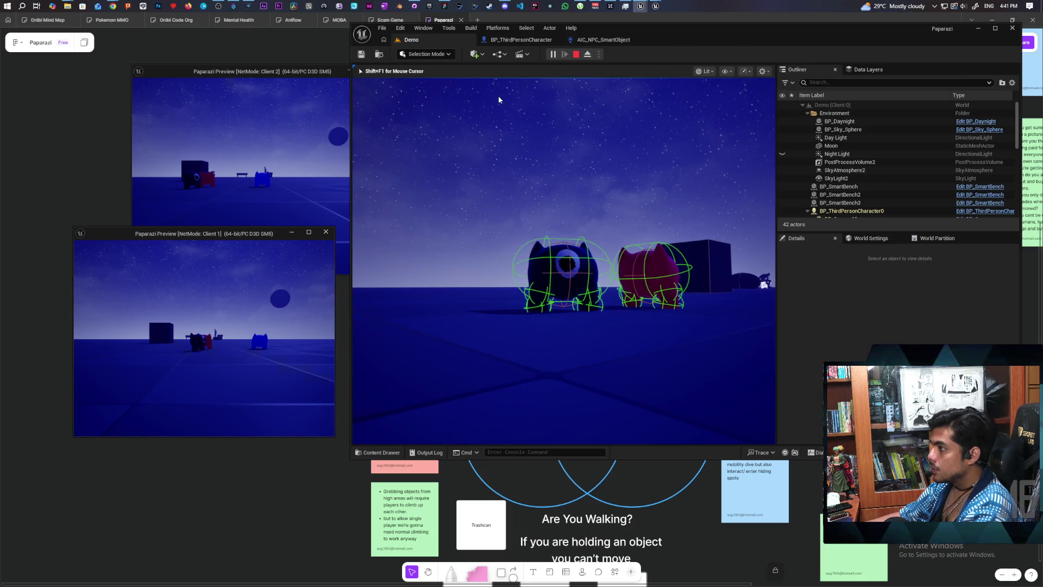
Stop the Play-In-Editor session and close the client windows
{"action": "key", "text": "Escape"}
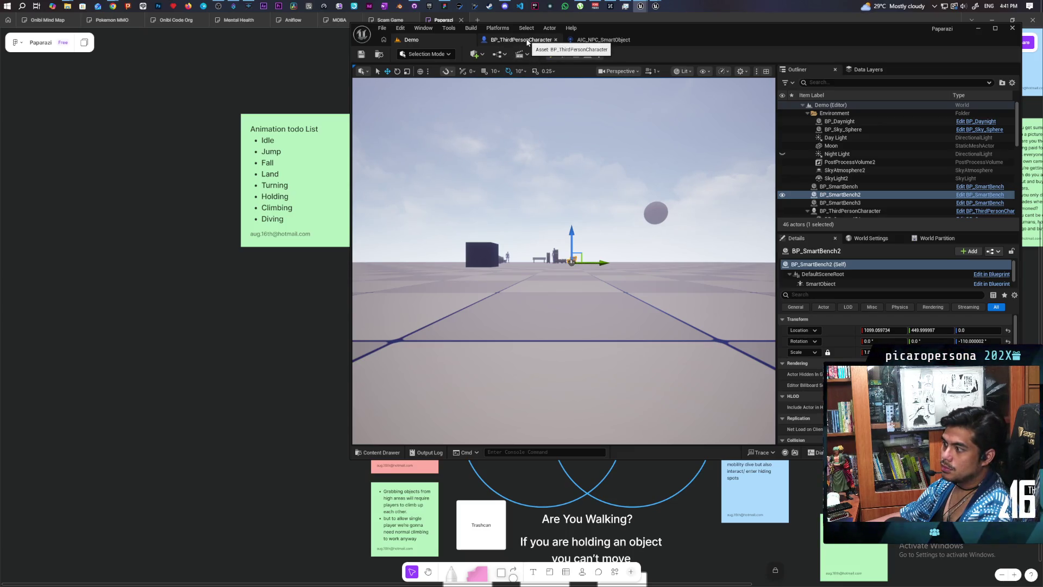
Switch to BP_ThirdPersonCharacter and show its Viewport preview of the creature mesh
{"action": "left_click", "coordinate": [527, 41]}
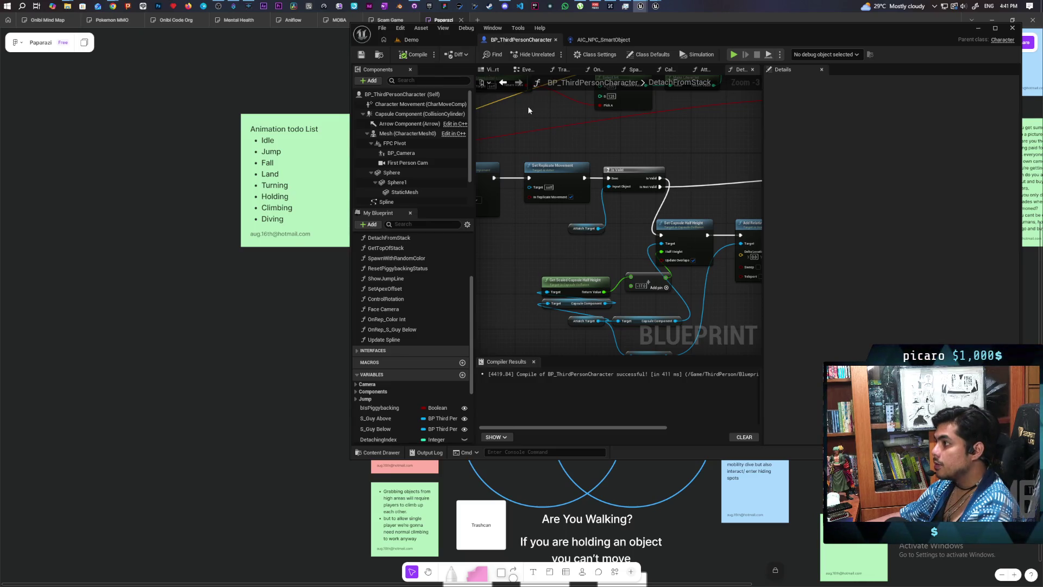
{"action": "scroll", "coordinate": [527, 120], "scroll_direction": "down", "scroll_amount": 3}
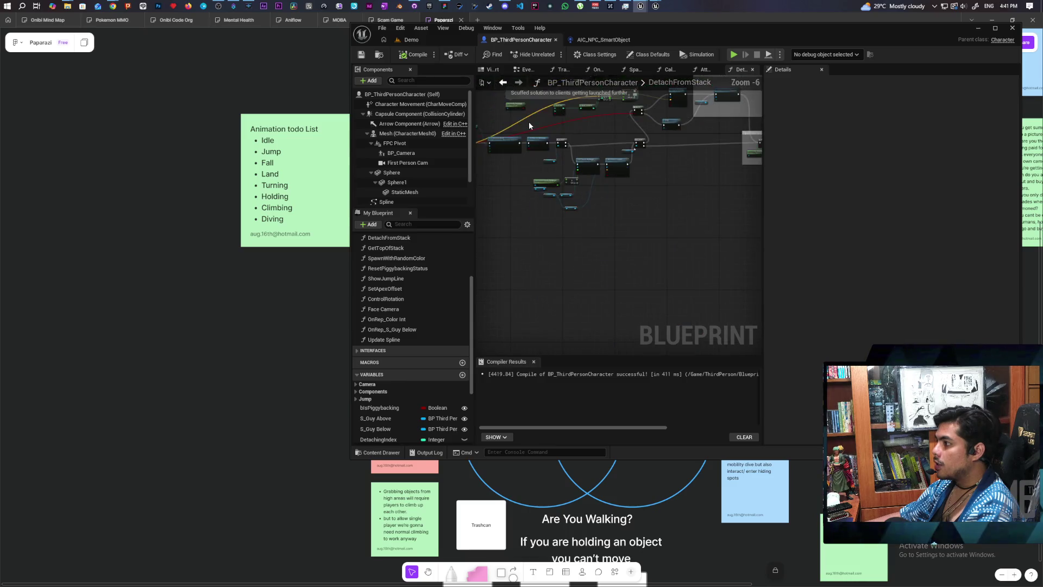
{"action": "scroll", "coordinate": [619, 219], "scroll_direction": "up", "scroll_amount": 2}
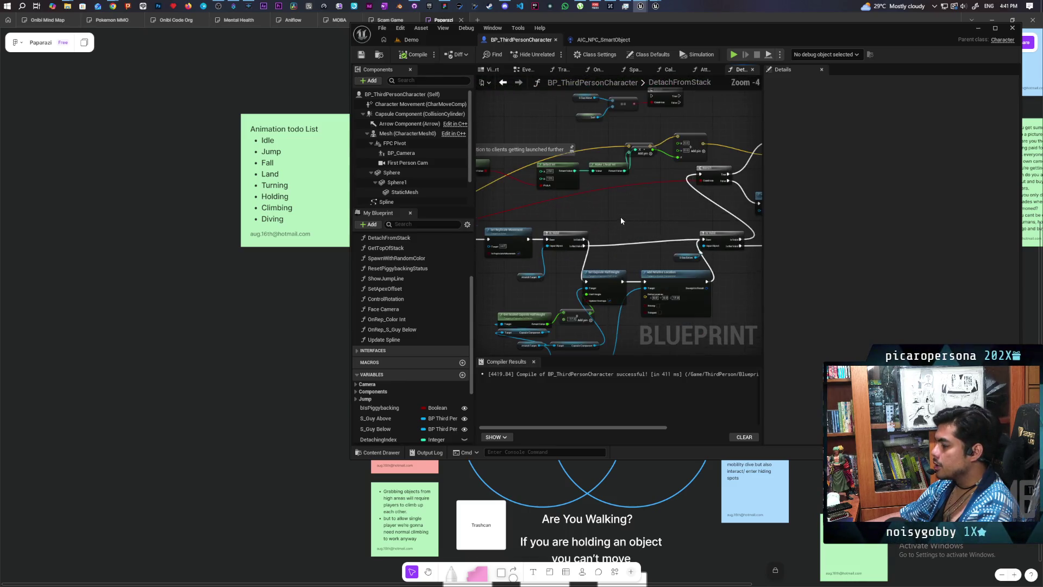
{"action": "left_click", "coordinate": [490, 70]}
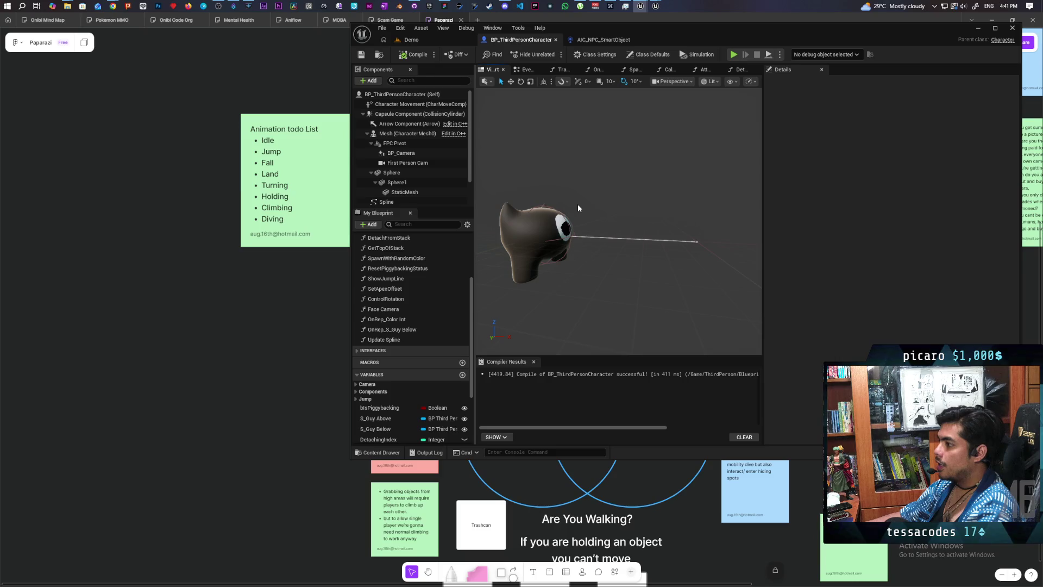
Preview Capsule Half Height at 38 (21+17), revert it to 21, and recompile the blueprint
{"action": "left_click", "coordinate": [532, 208]}
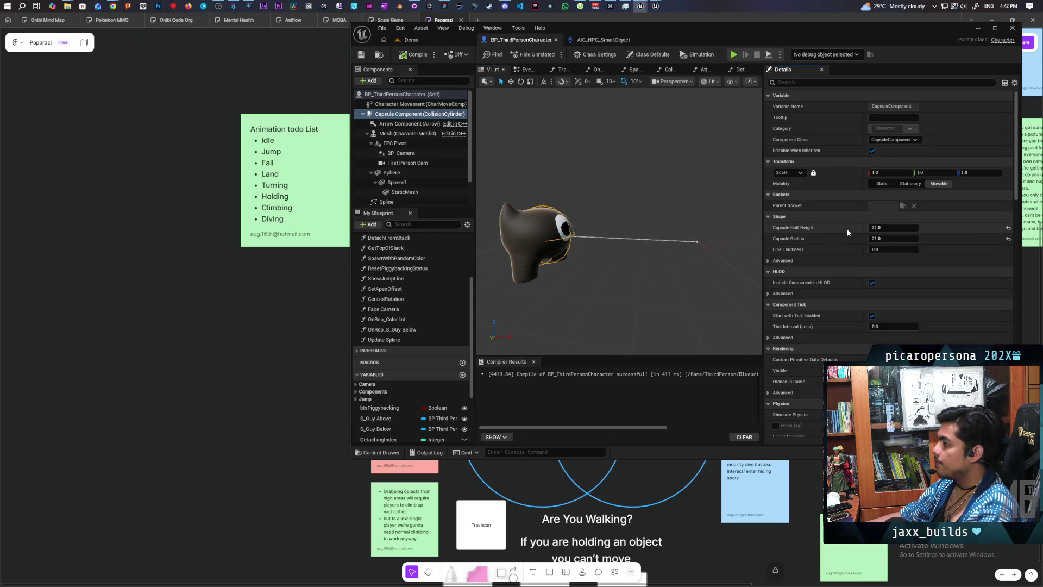
{"action": "left_click", "coordinate": [899, 228]}
{"action": "type", "text": "+17"}
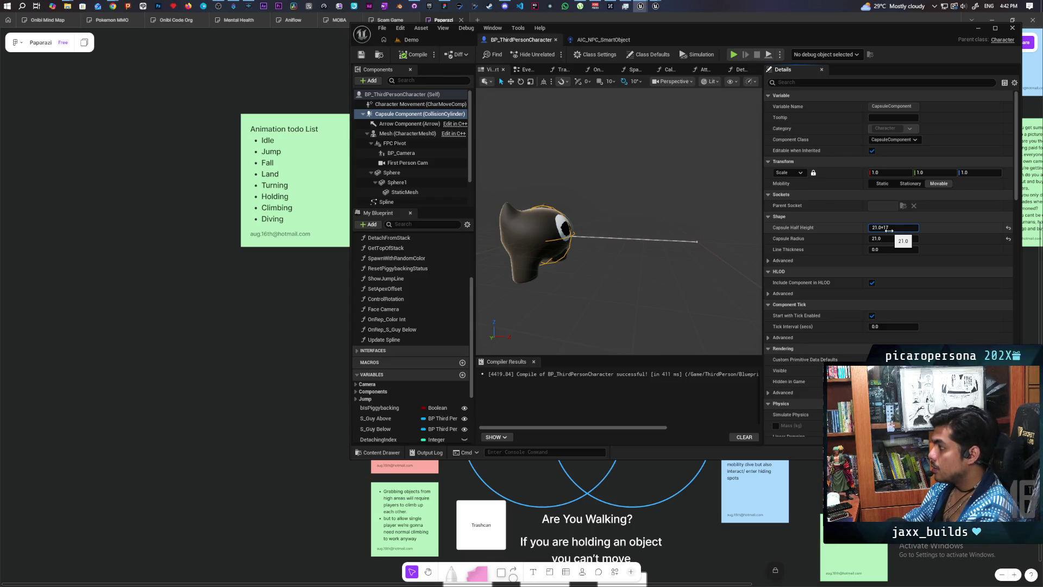
{"action": "key", "text": "Return"}
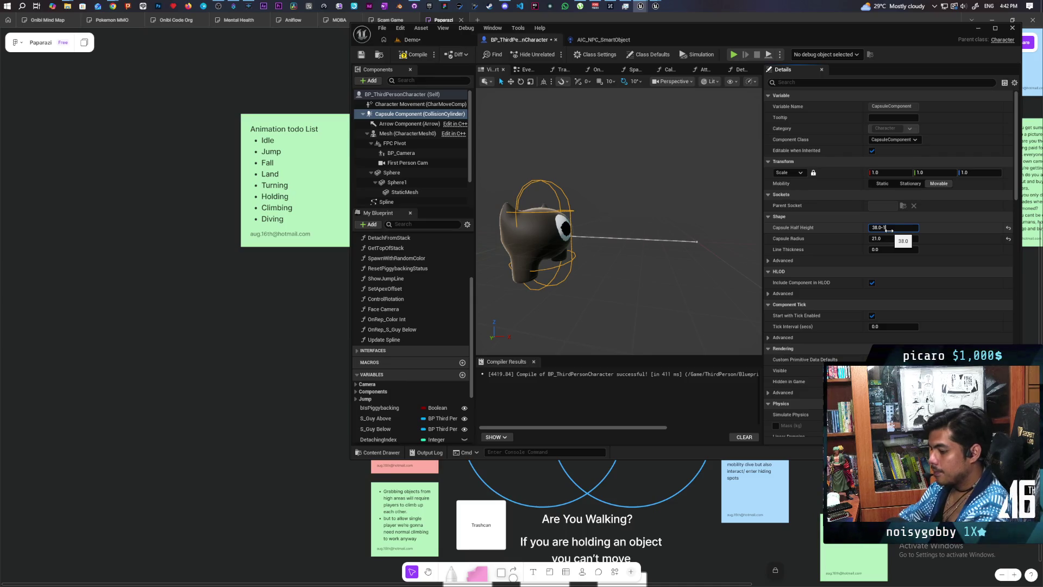
{"action": "key", "text": "Return"}
{"action": "left_click", "coordinate": [417, 55]}
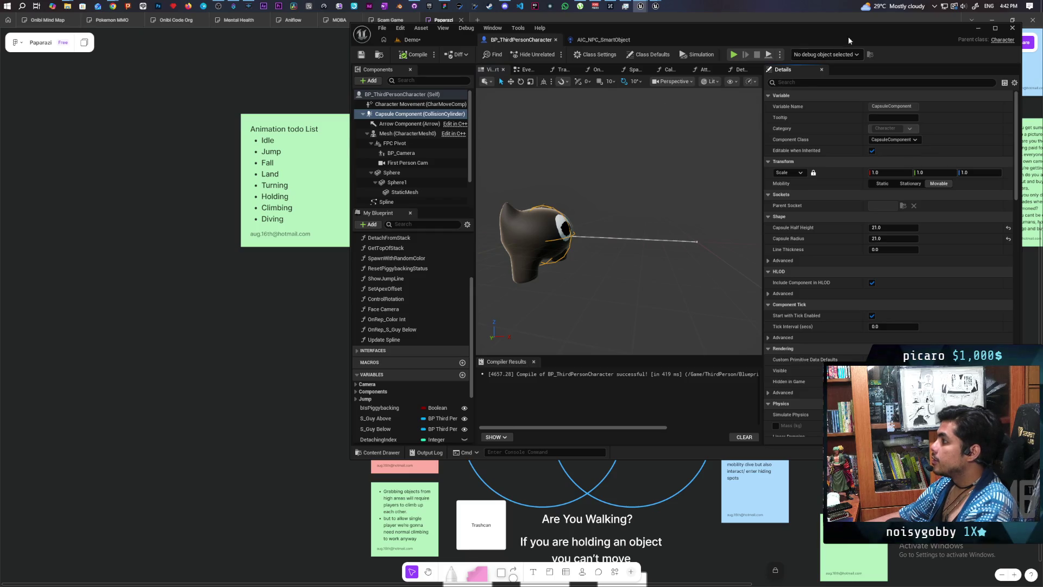
{"action": "left_click", "coordinate": [705, 70]}
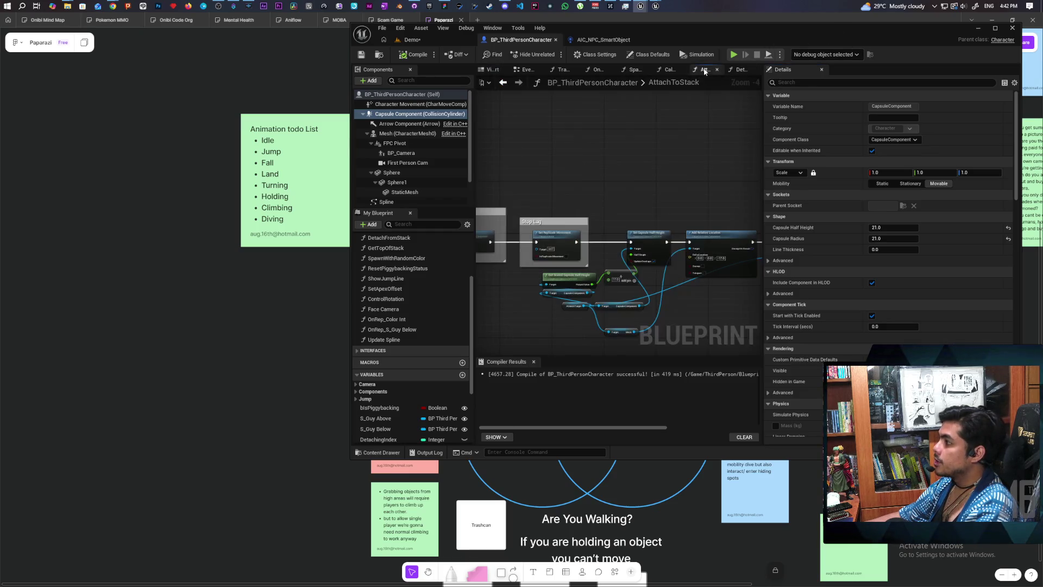
Frame the capsule nodes in AttachToStack and select Get Scaled Capsule Half Height
{"action": "scroll", "coordinate": [585, 252], "scroll_direction": "up", "scroll_amount": 3}
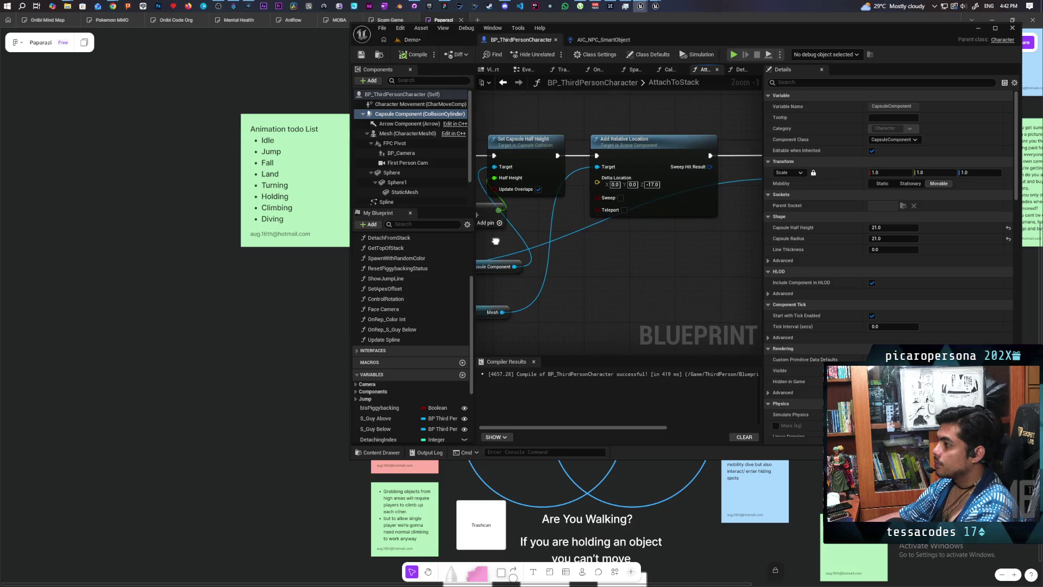
{"action": "mouse_move", "coordinate": [589, 240]}
{"action": "left_mouse_down"}
{"action": "mouse_move", "coordinate": [617, 286]}
{"action": "mouse_move", "coordinate": [681, 242]}
{"action": "mouse_move", "coordinate": [718, 183]}
{"action": "left_mouse_up"}
{"action": "left_click_drag", "start_coordinate": [598, 271], "coordinate": [570, 275]}
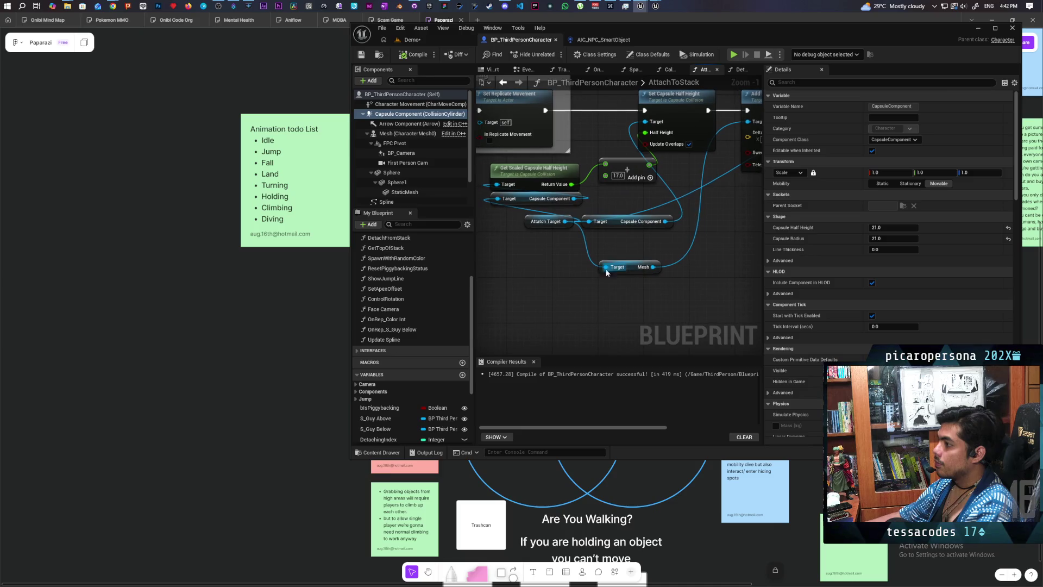
{"action": "scroll", "coordinate": [588, 282], "scroll_direction": "down", "scroll_amount": 1}
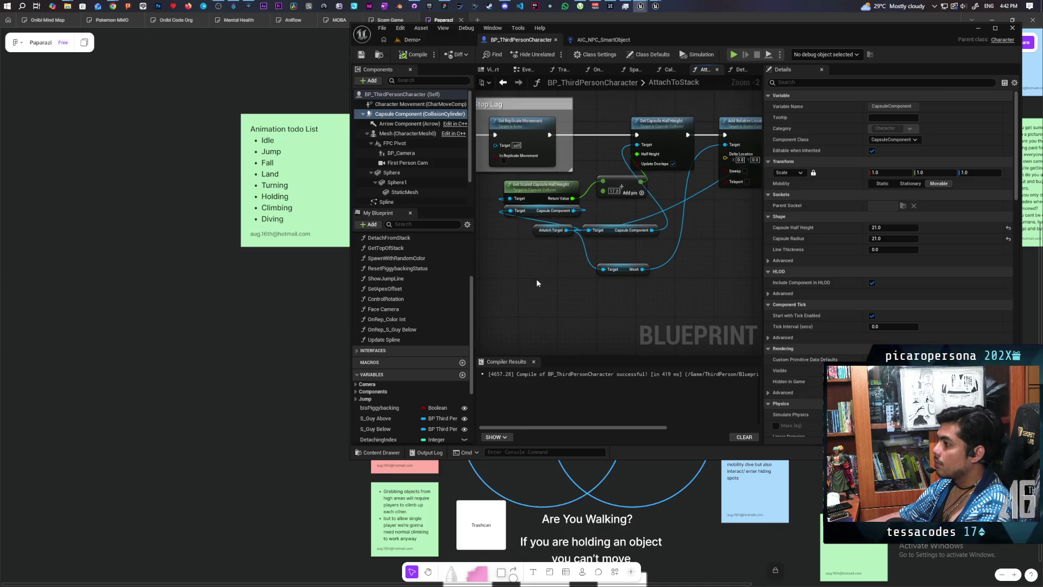
{"action": "scroll", "coordinate": [543, 242], "scroll_direction": "up", "scroll_amount": 2}
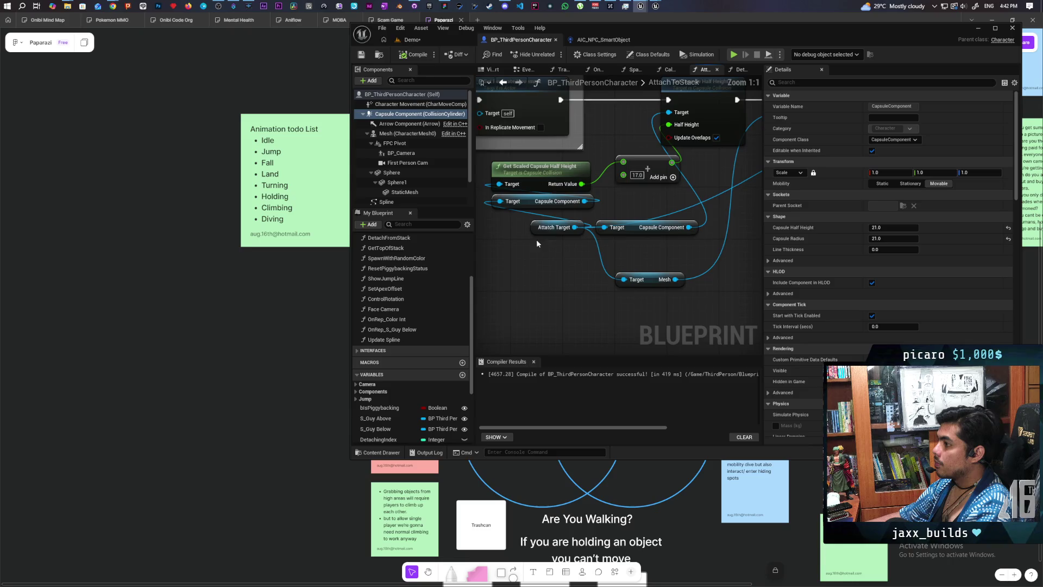
{"action": "left_click_drag", "start_coordinate": [537, 239], "coordinate": [530, 290]}
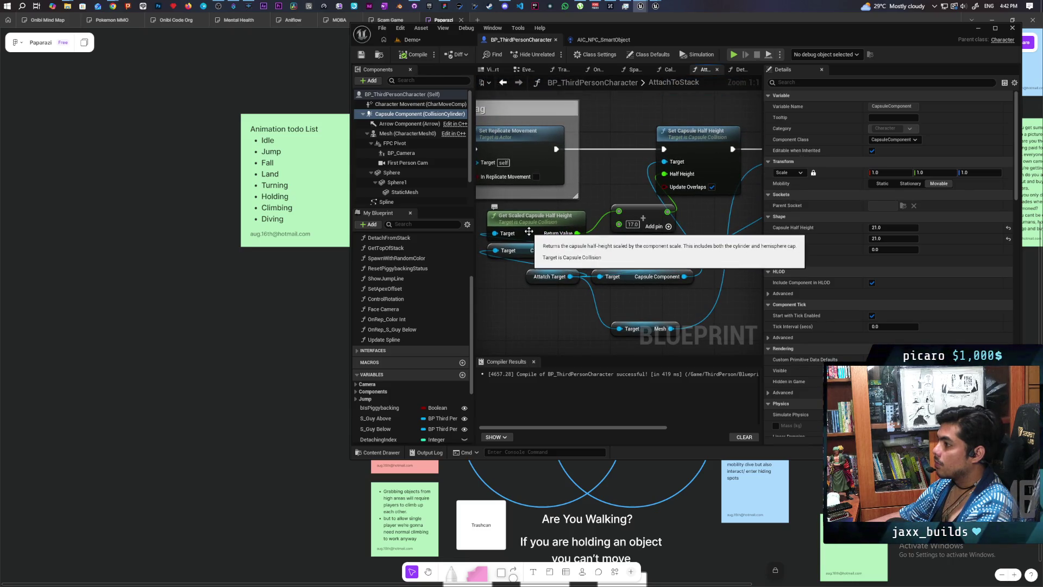
{"action": "left_click", "coordinate": [529, 232]}
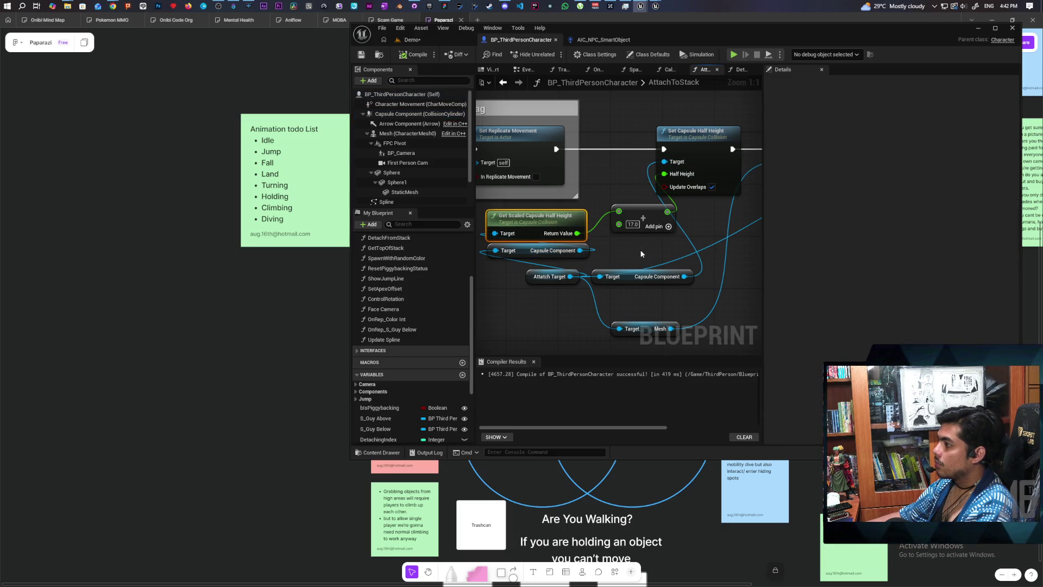
{"action": "left_click_drag", "start_coordinate": [641, 254], "coordinate": [680, 210]}
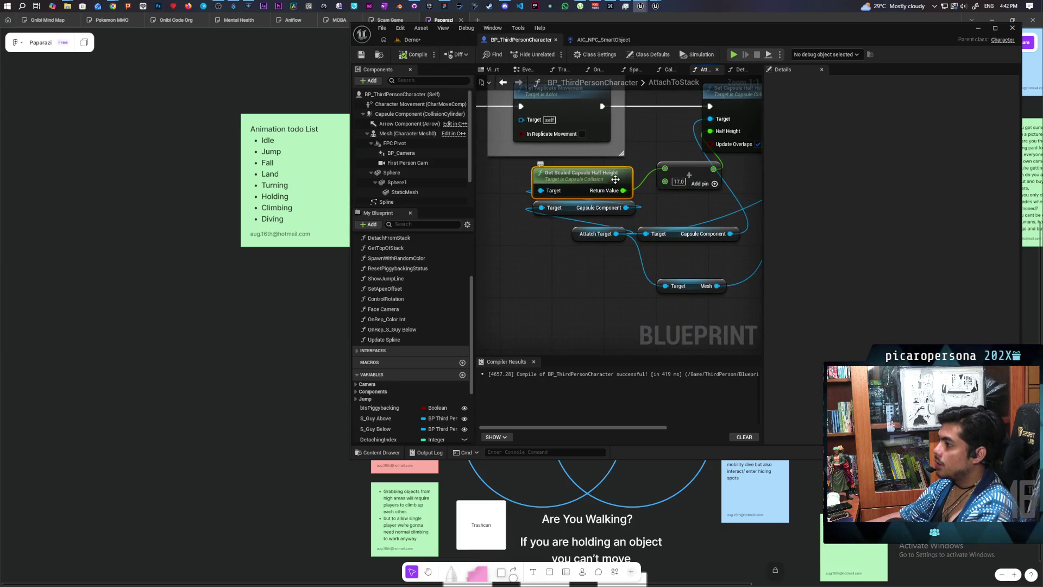
Swap Get Scaled Capsule Half Height for a plain Capsule Half Height getter and save
{"action": "left_click_drag", "start_coordinate": [626, 207], "coordinate": [592, 287]}
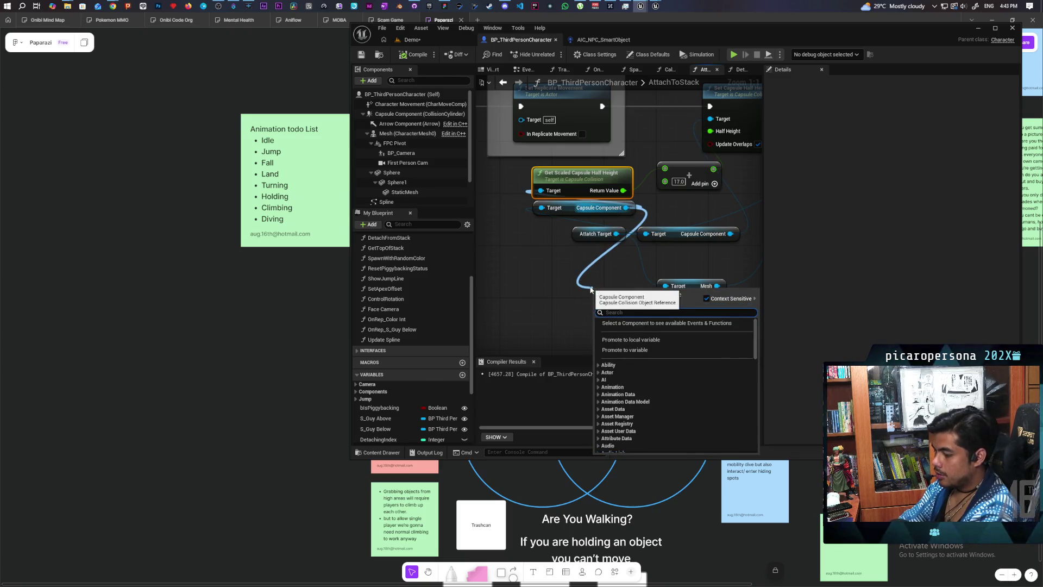
{"action": "type", "text": "ge"}
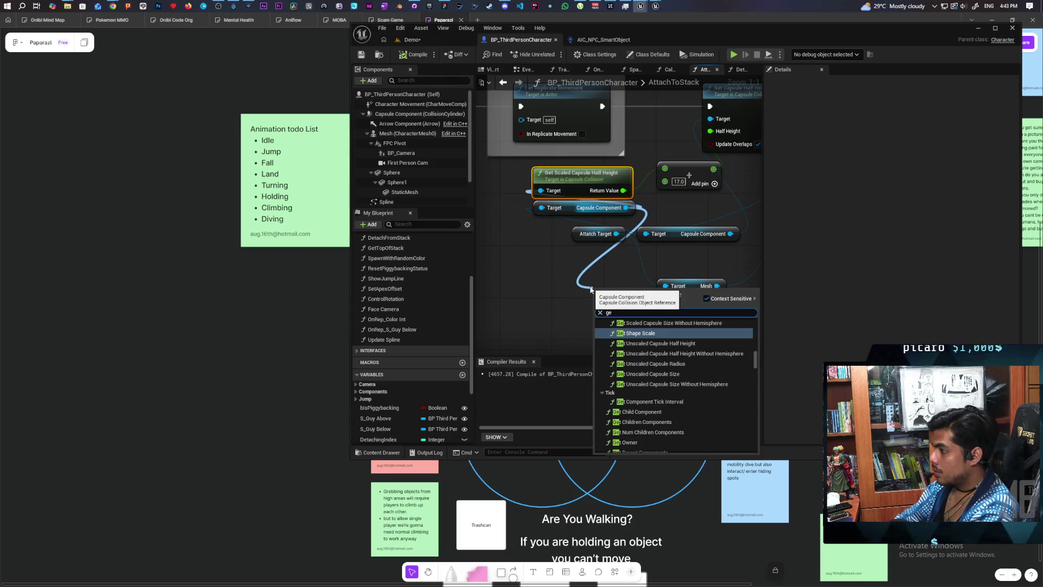
{"action": "type", "text": "t half heig"}
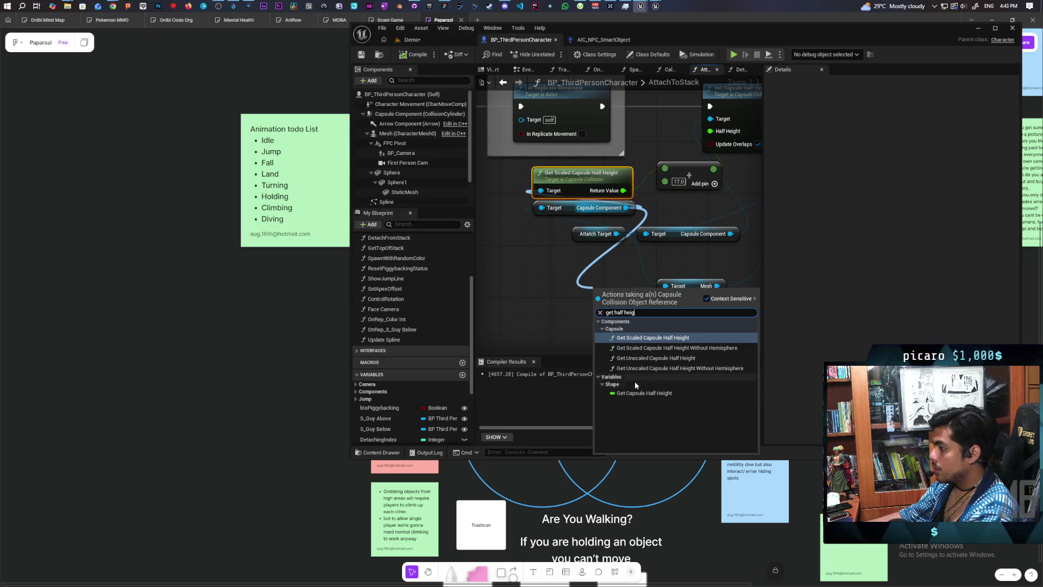
{"action": "left_click", "coordinate": [633, 392]}
{"action": "mouse_move", "coordinate": [627, 296]}
{"action": "left_mouse_down"}
{"action": "mouse_move", "coordinate": [522, 256]}
{"action": "mouse_move", "coordinate": [492, 284]}
{"action": "mouse_move", "coordinate": [573, 325]}
{"action": "mouse_move", "coordinate": [575, 304]}
{"action": "mouse_move", "coordinate": [643, 213]}
{"action": "mouse_move", "coordinate": [656, 216]}
{"action": "left_mouse_up"}
{"action": "left_click", "coordinate": [574, 219]}
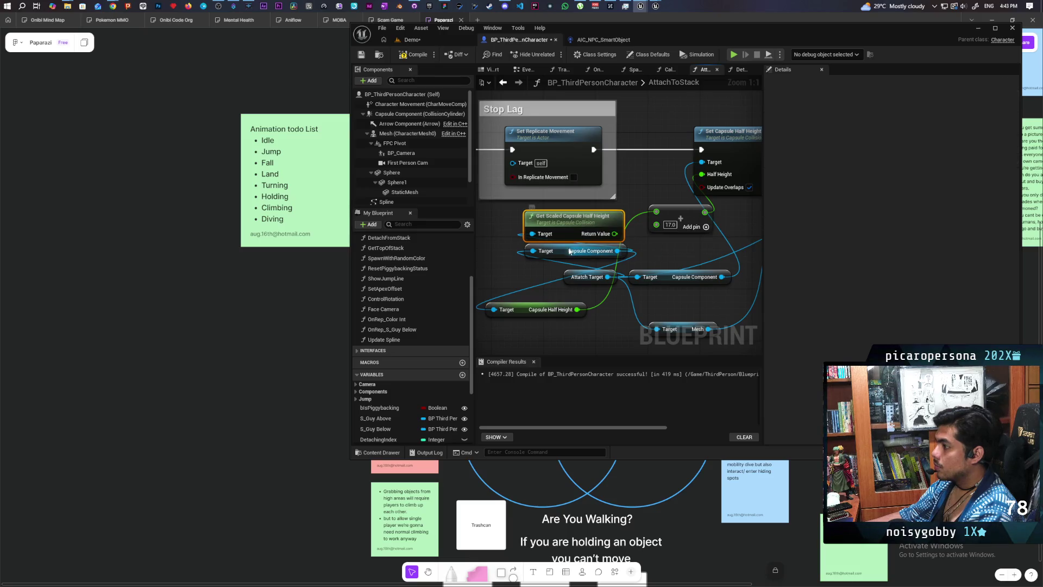
{"action": "key", "text": "Delete"}
{"action": "mouse_move", "coordinate": [526, 310]}
{"action": "left_mouse_down"}
{"action": "mouse_move", "coordinate": [541, 220]}
{"action": "mouse_move", "coordinate": [569, 222]}
{"action": "left_mouse_up"}
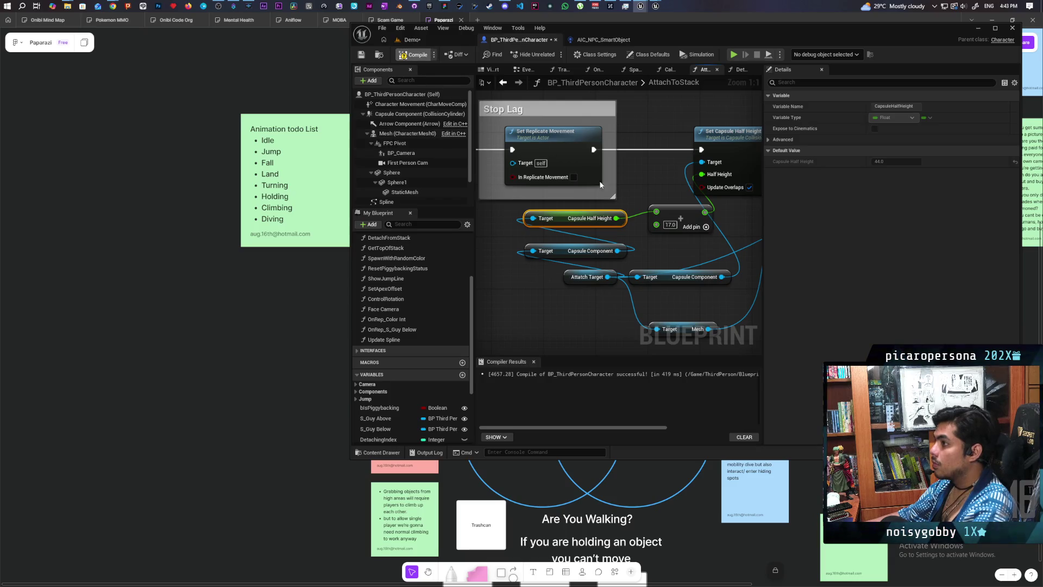
{"action": "key", "text": "ctrl+s"}
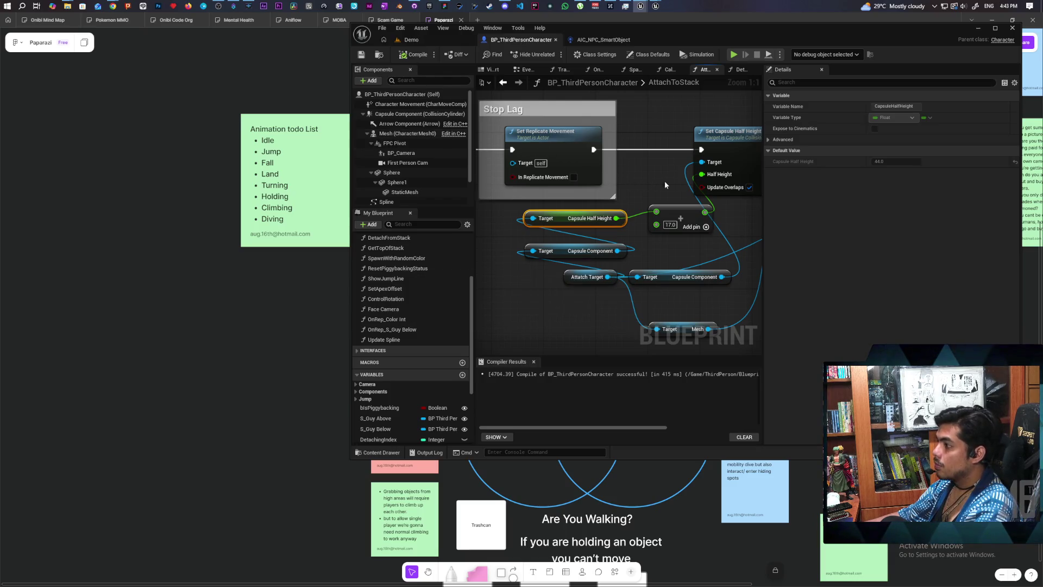
Start a new multiplayer play session of the Demo level
{"action": "scroll", "coordinate": [663, 181], "scroll_direction": "down", "scroll_amount": 1}
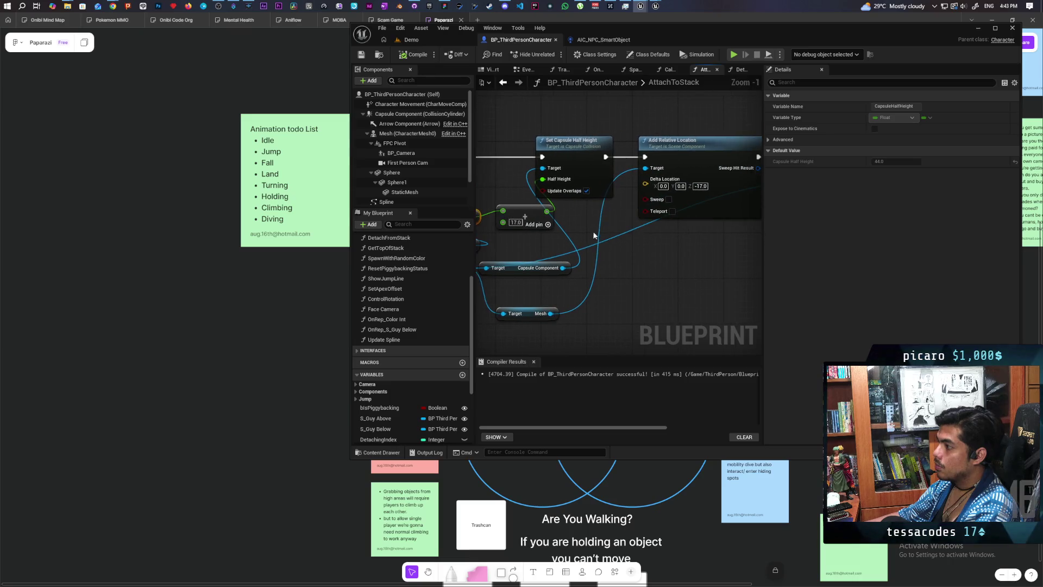
{"action": "scroll", "coordinate": [612, 276], "scroll_direction": "up", "scroll_amount": 1}
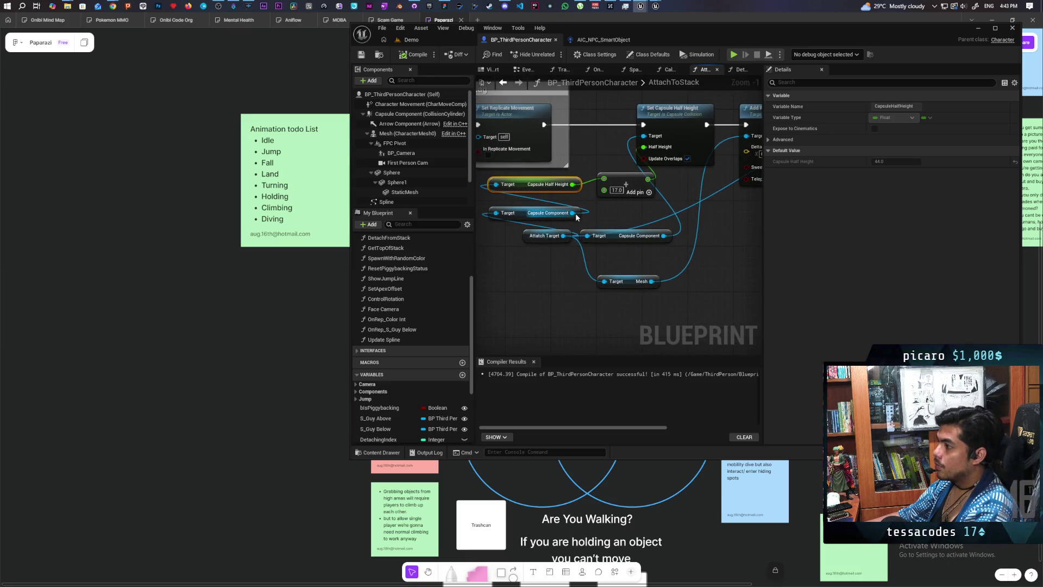
{"action": "left_click", "coordinate": [662, 187]}
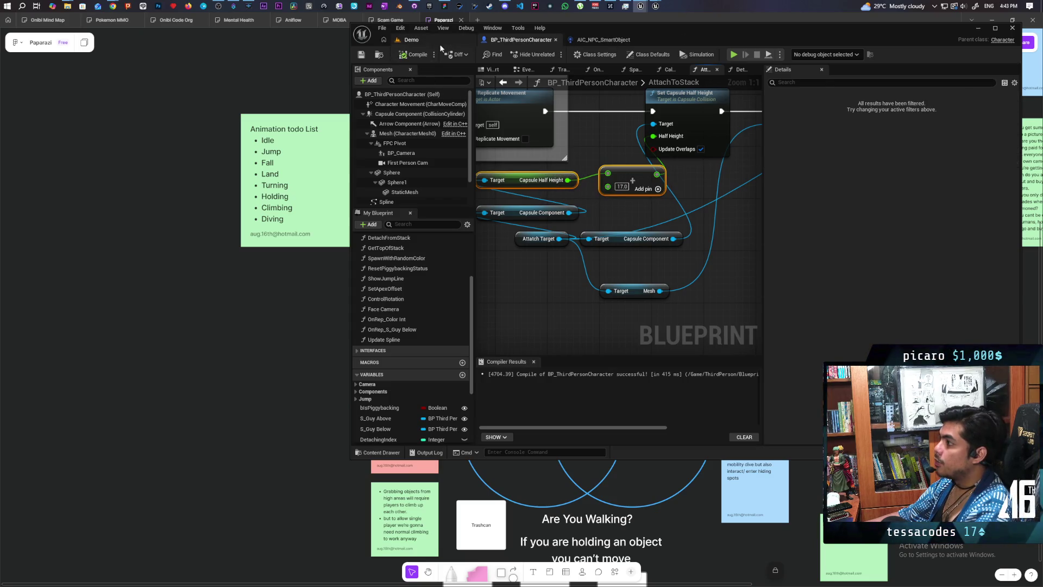
{"action": "left_click", "coordinate": [413, 40]}
{"action": "left_click", "coordinate": [552, 53]}
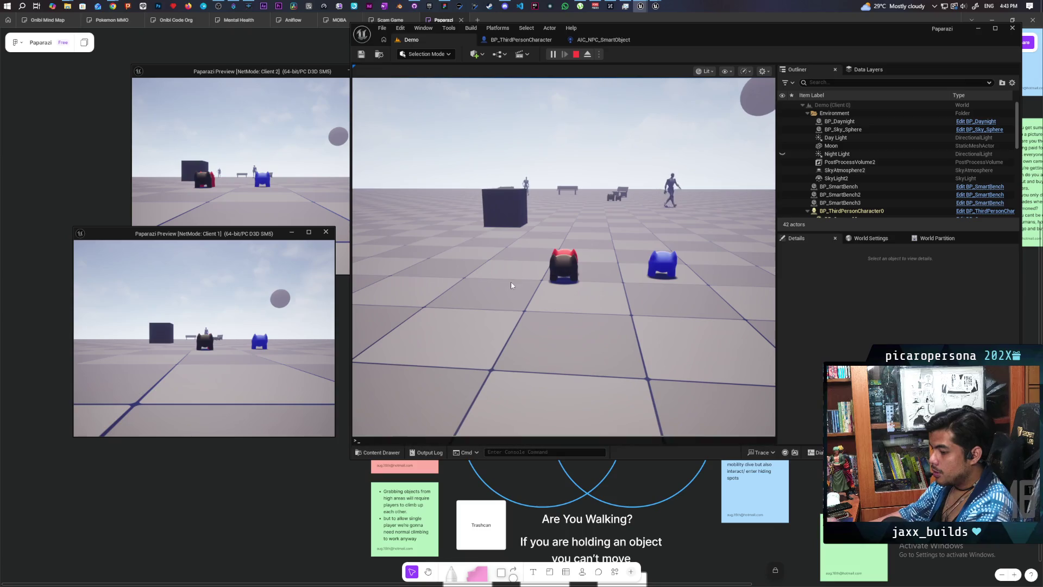
Rerun show Collision in game, stop PIE, and return to AttachToStack's Add Relative Location node
{"action": "key", "text": "grave"}
{"action": "key", "text": "Up"}
{"action": "key", "text": "Return"}
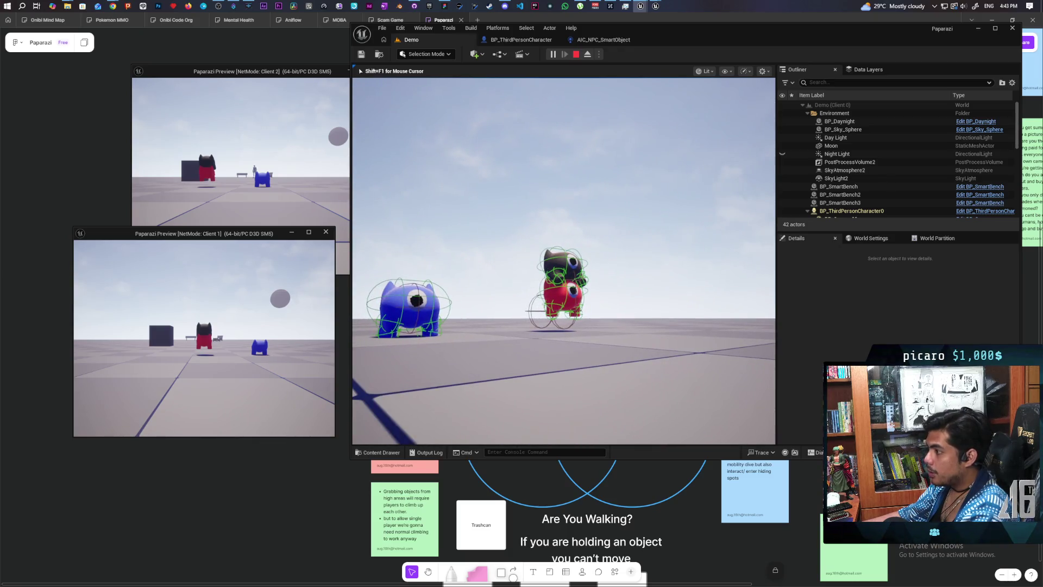
{"action": "key", "text": "Escape"}
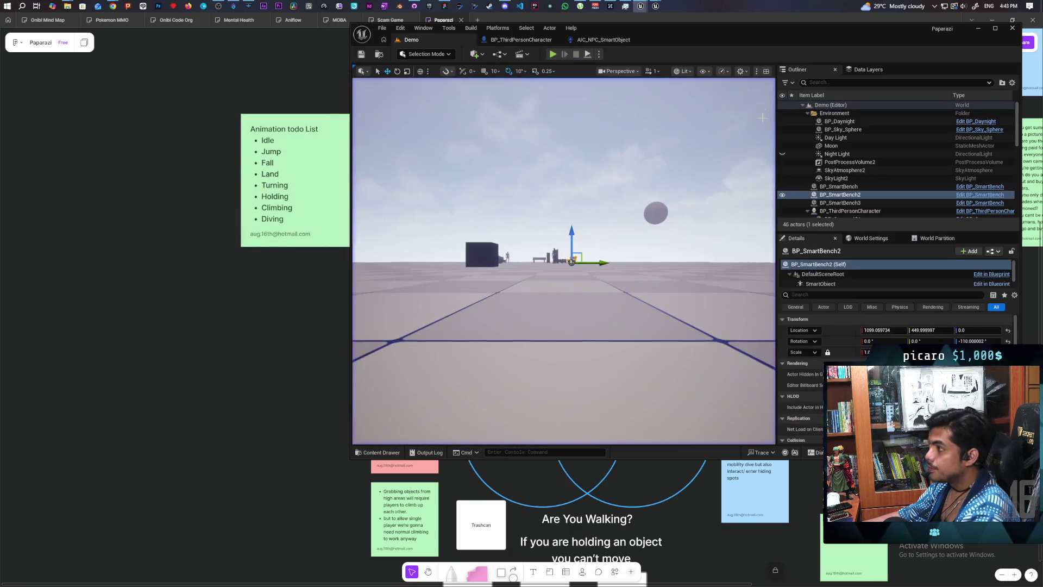
{"action": "left_click", "coordinate": [502, 40]}
{"action": "mouse_move", "coordinate": [661, 219]}
{"action": "left_mouse_down"}
{"action": "mouse_move", "coordinate": [578, 246]}
{"action": "mouse_move", "coordinate": [654, 249]}
{"action": "mouse_move", "coordinate": [638, 250]}
{"action": "left_mouse_up"}
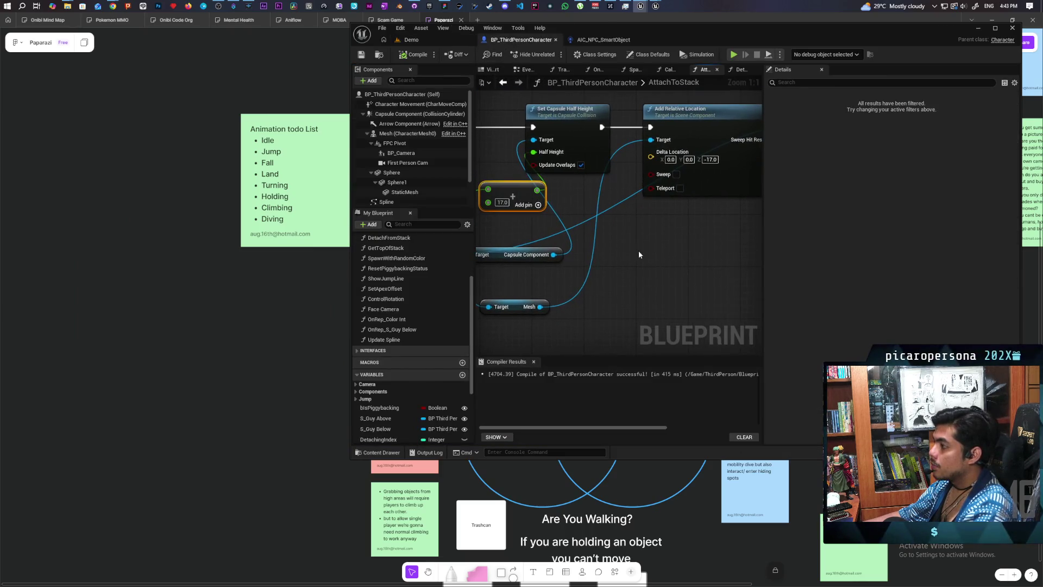
Split the Delta Location pin and add a Get World Scale node on the Capsule Component
{"action": "right_click", "coordinate": [650, 157]}
{"action": "left_click", "coordinate": [674, 203]}
{"action": "mouse_move", "coordinate": [652, 244]}
{"action": "left_mouse_down"}
{"action": "mouse_move", "coordinate": [692, 254]}
{"action": "mouse_move", "coordinate": [682, 235]}
{"action": "mouse_move", "coordinate": [664, 256]}
{"action": "mouse_move", "coordinate": [671, 261]}
{"action": "mouse_move", "coordinate": [601, 249]}
{"action": "mouse_move", "coordinate": [583, 268]}
{"action": "mouse_move", "coordinate": [590, 275]}
{"action": "left_mouse_up"}
{"action": "type", "text": "get w"}
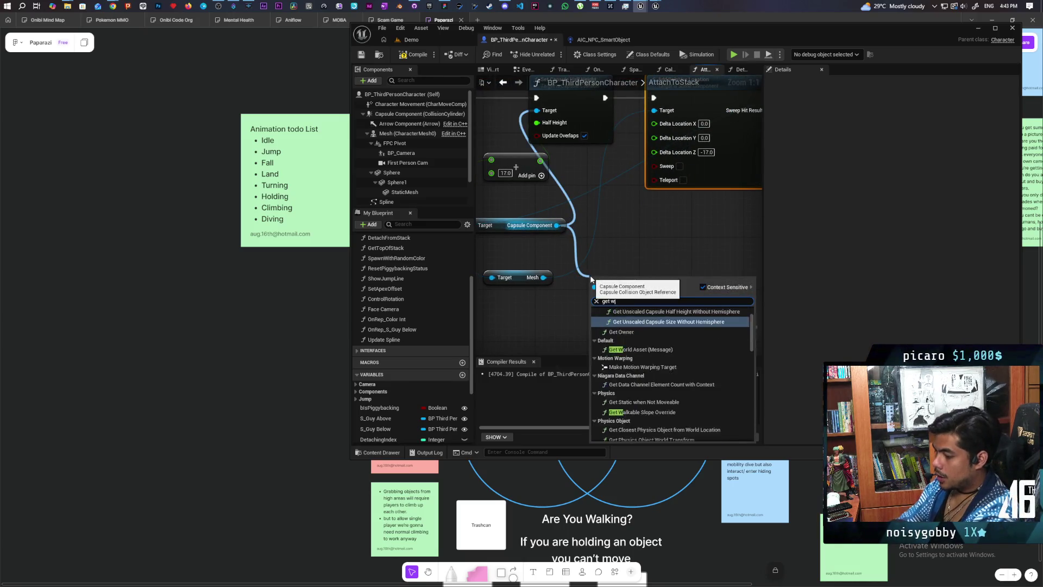
{"action": "type", "text": "rold"}
{"action": "key", "text": "BackSpace"}
{"action": "key", "text": "BackSpace"}
{"action": "key", "text": "BackSpace"}
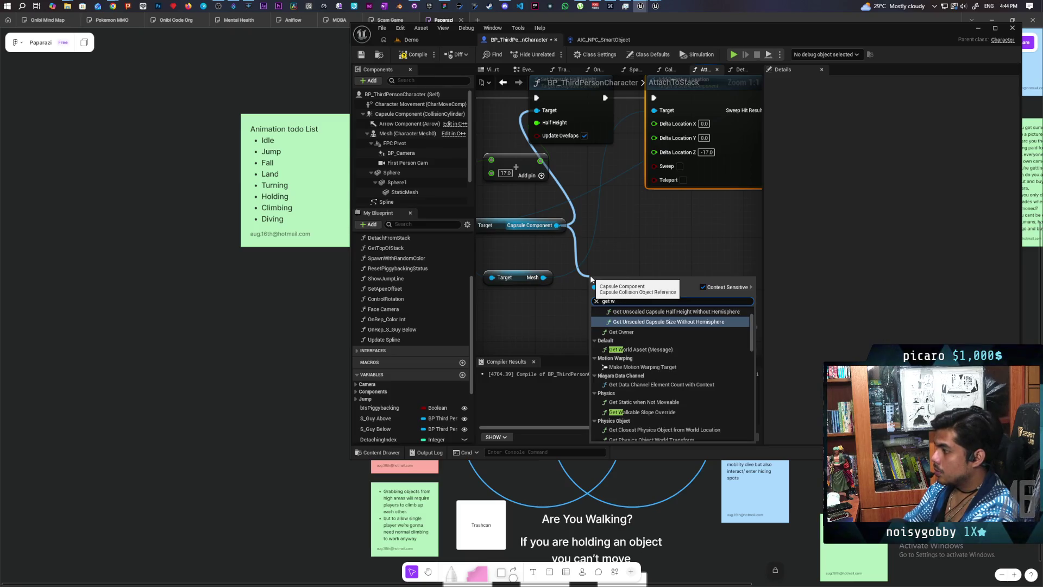
{"action": "type", "text": "orld sca"}
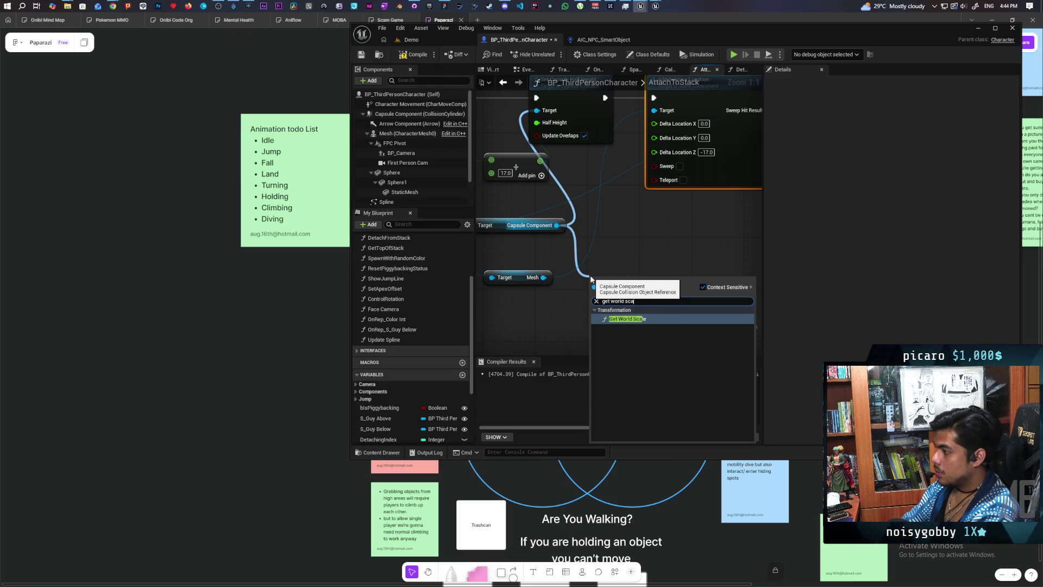
{"action": "key", "text": "Return"}
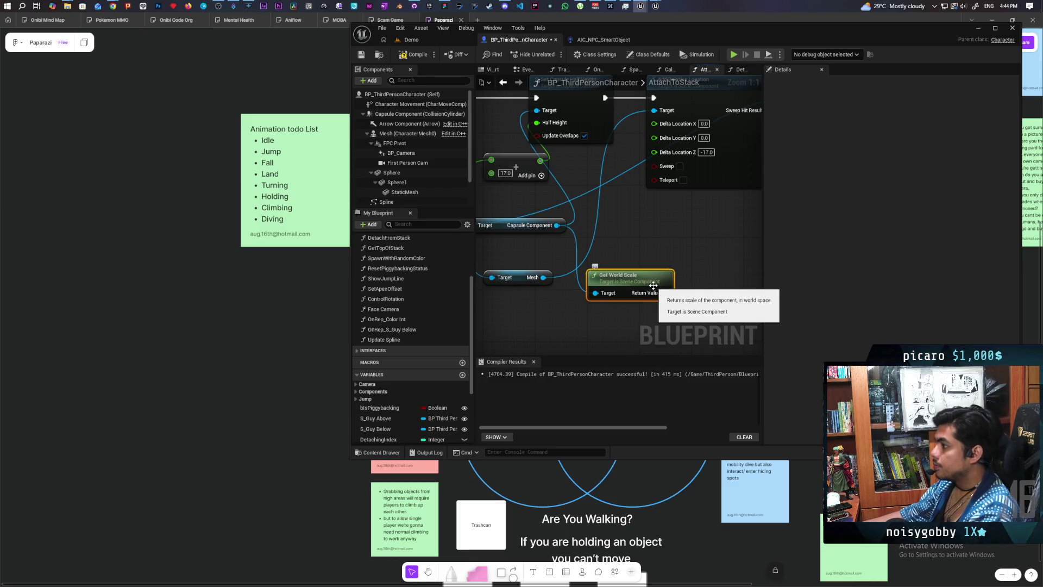
Split the world scale output and feed its Z through a Multiply node into Delta Location Z
{"action": "right_click", "coordinate": [659, 296]}
{"action": "left_click", "coordinate": [676, 333]}
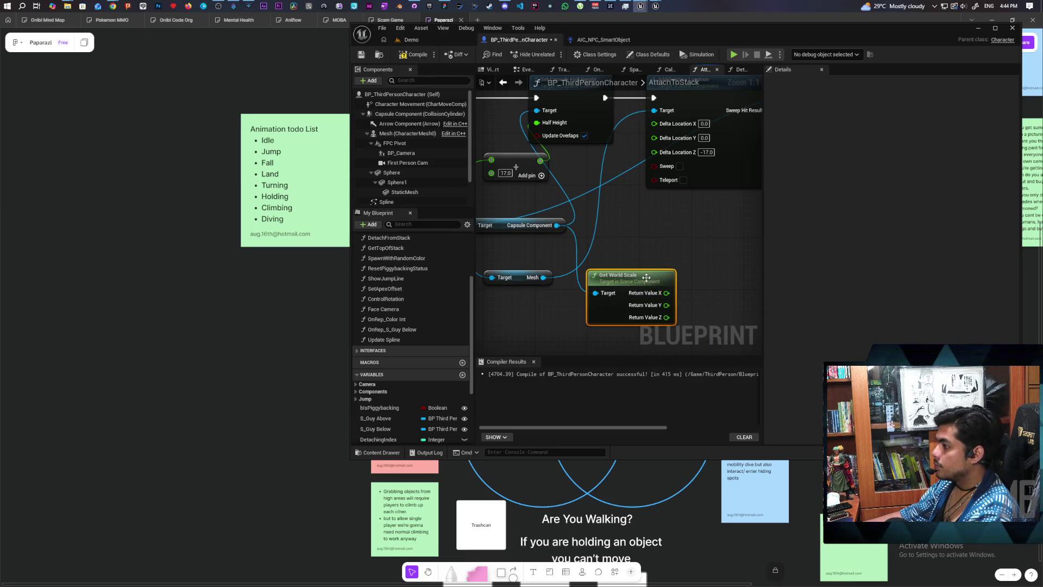
{"action": "left_click_drag", "start_coordinate": [644, 273], "coordinate": [611, 292]}
{"action": "left_click_drag", "start_coordinate": [712, 227], "coordinate": [670, 217]}
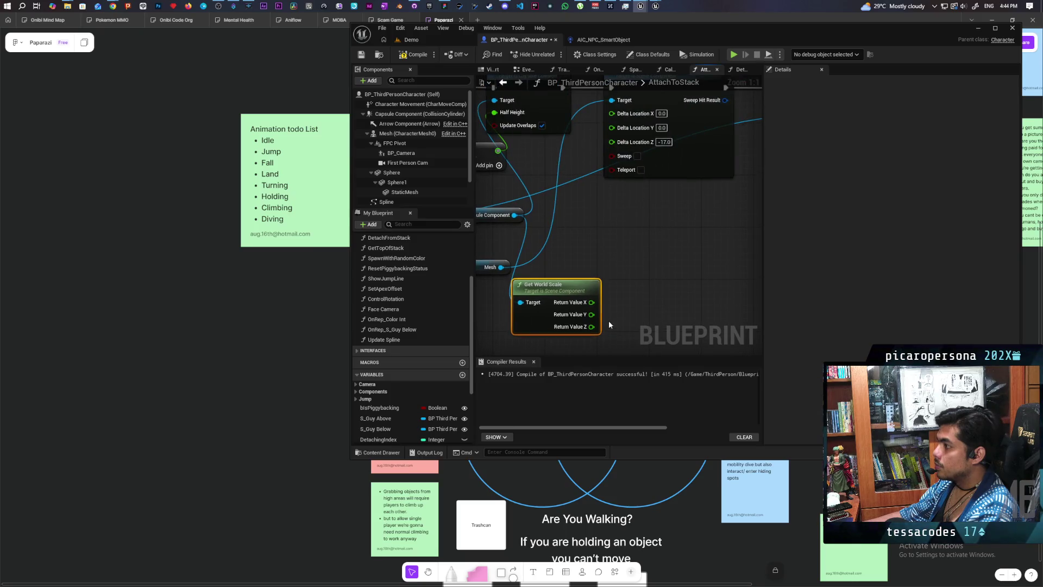
{"action": "left_click_drag", "start_coordinate": [593, 332], "coordinate": [607, 312]}
{"action": "type", "text": "multiply"}
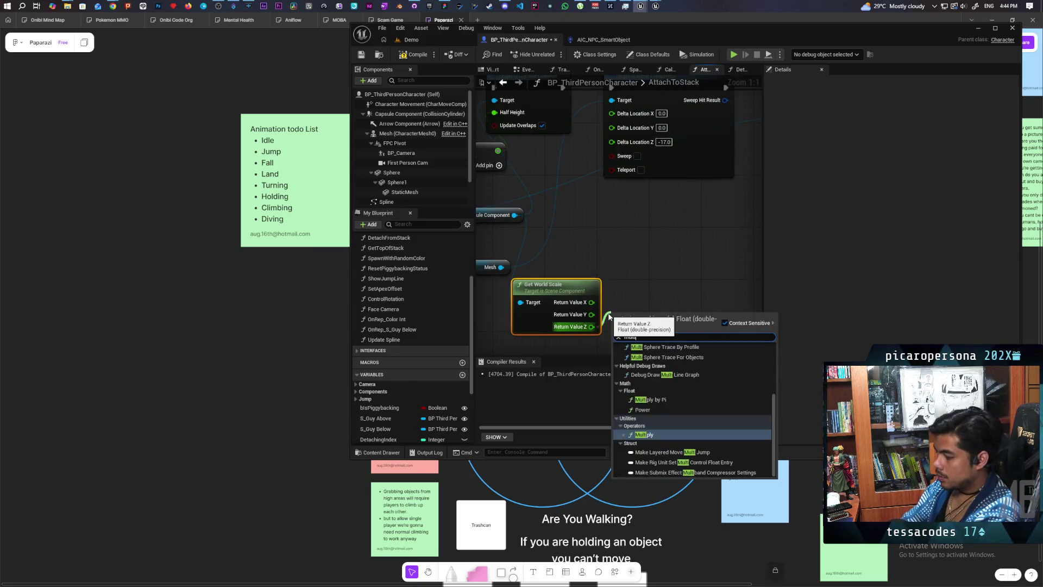
{"action": "key", "text": "Return"}
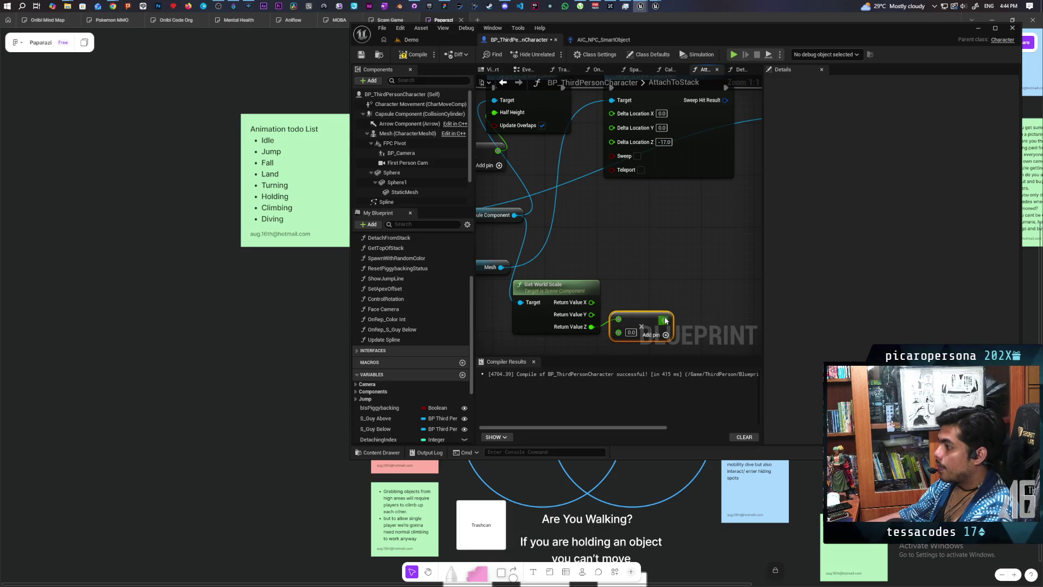
{"action": "left_click_drag", "start_coordinate": [664, 320], "coordinate": [612, 142]}
Set the Multiply node's second value to -17.0, then compile and save
{"action": "left_click_drag", "start_coordinate": [641, 332], "coordinate": [661, 264]}
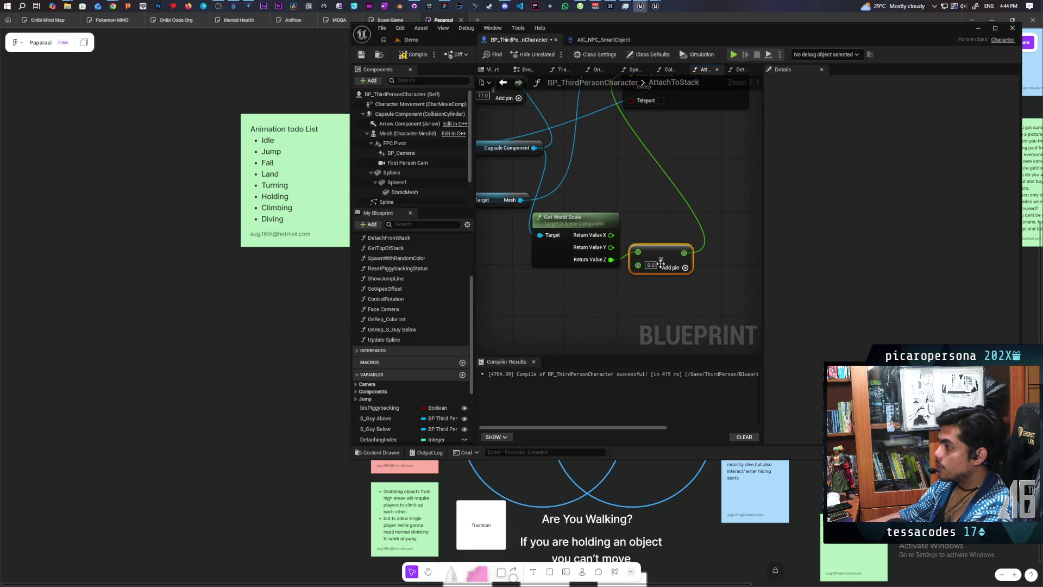
{"action": "left_click", "coordinate": [650, 265]}
{"action": "type", "text": "-17"}
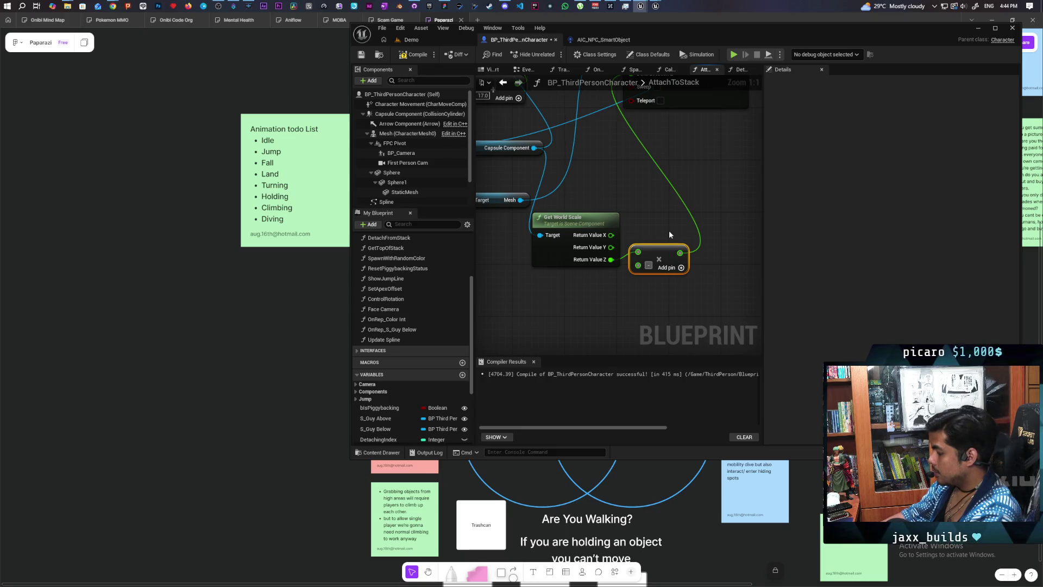
{"action": "key", "text": "Return"}
{"action": "key", "text": "F7"}
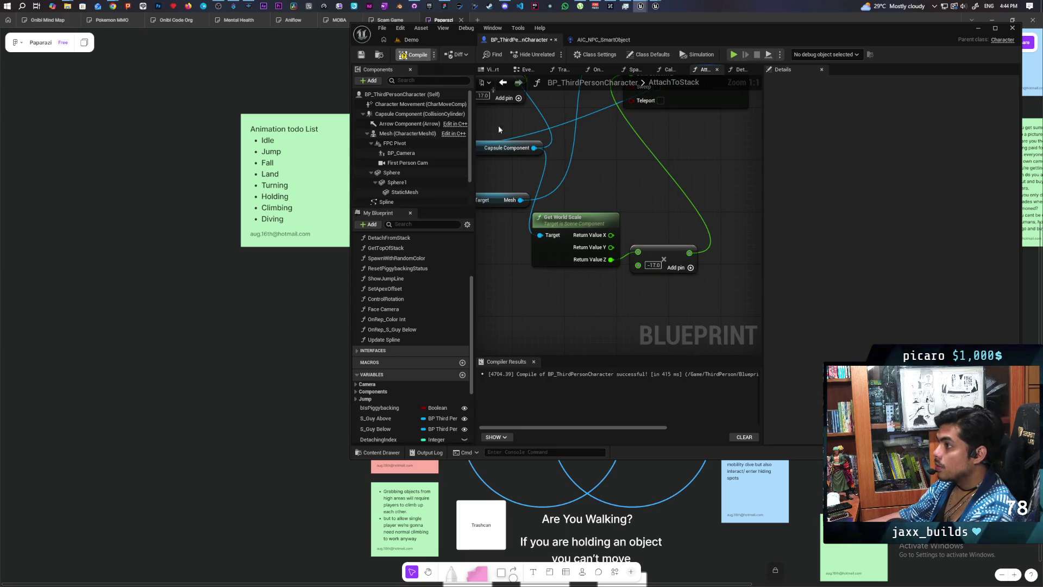
{"action": "key", "text": "ctrl+s"}
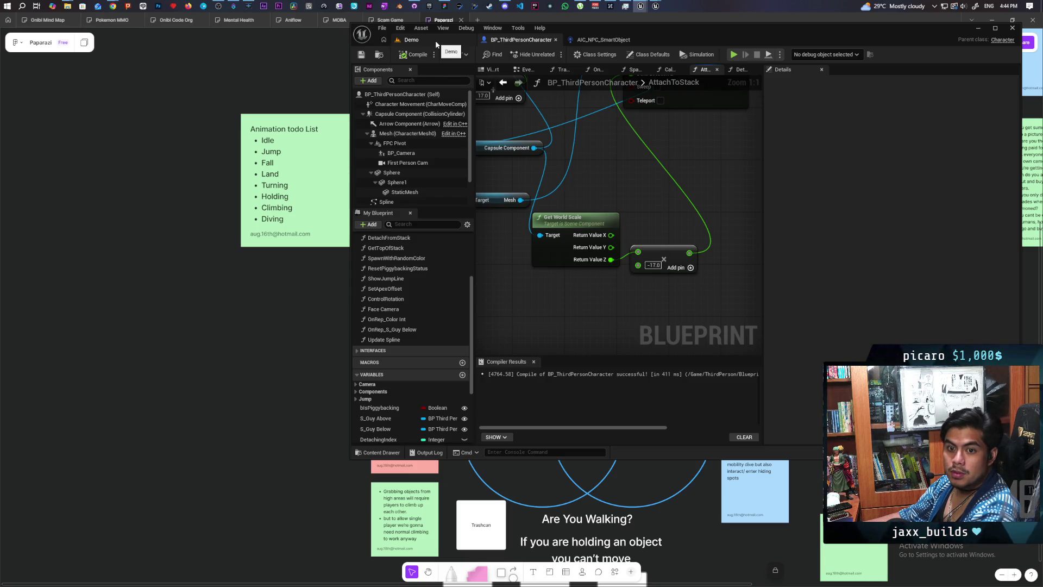
Play the Demo level in multiplayer, stack the dark character on the red one, and walk forward
{"action": "left_click", "coordinate": [429, 41]}
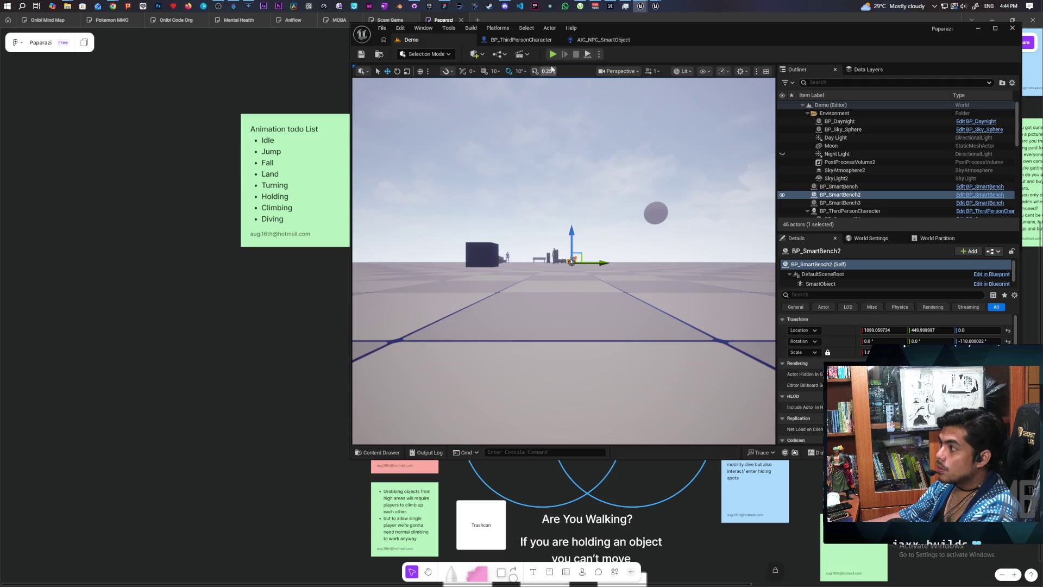
{"action": "left_click", "coordinate": [553, 53]}
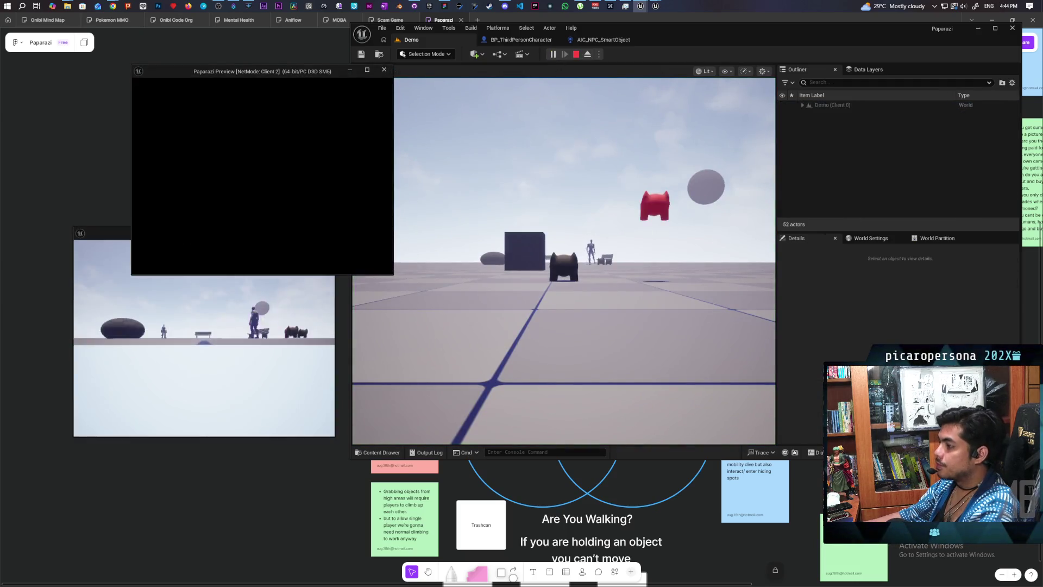
{"action": "key", "text": "w"}
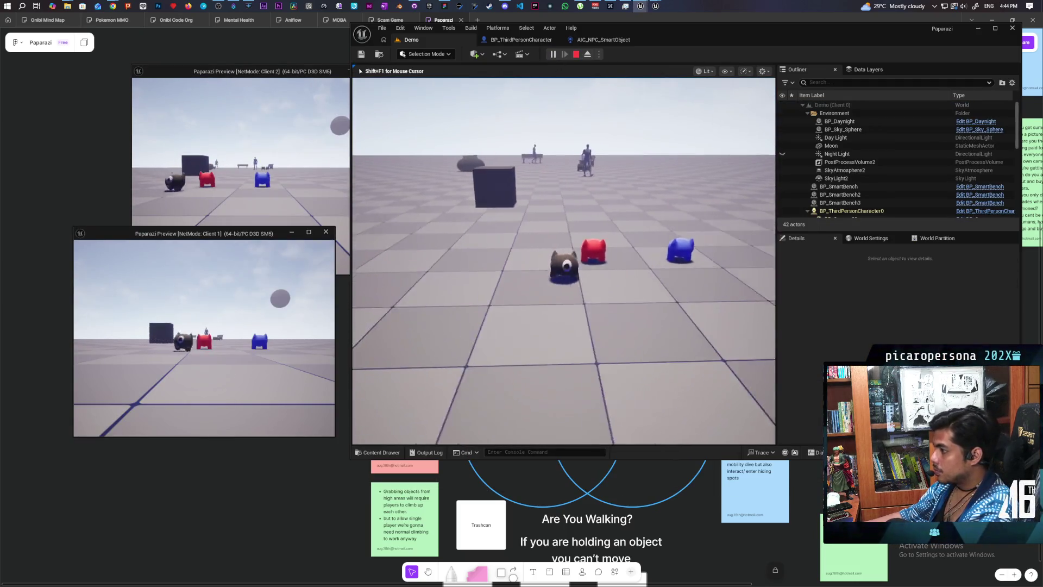
{"action": "key", "text": "e"}
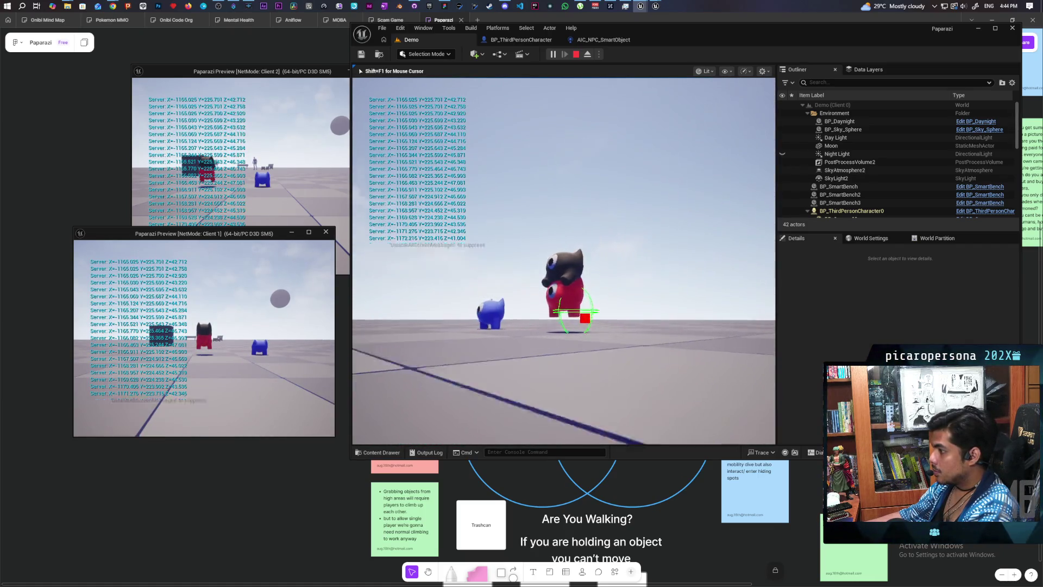
{"action": "key", "text": "w"}
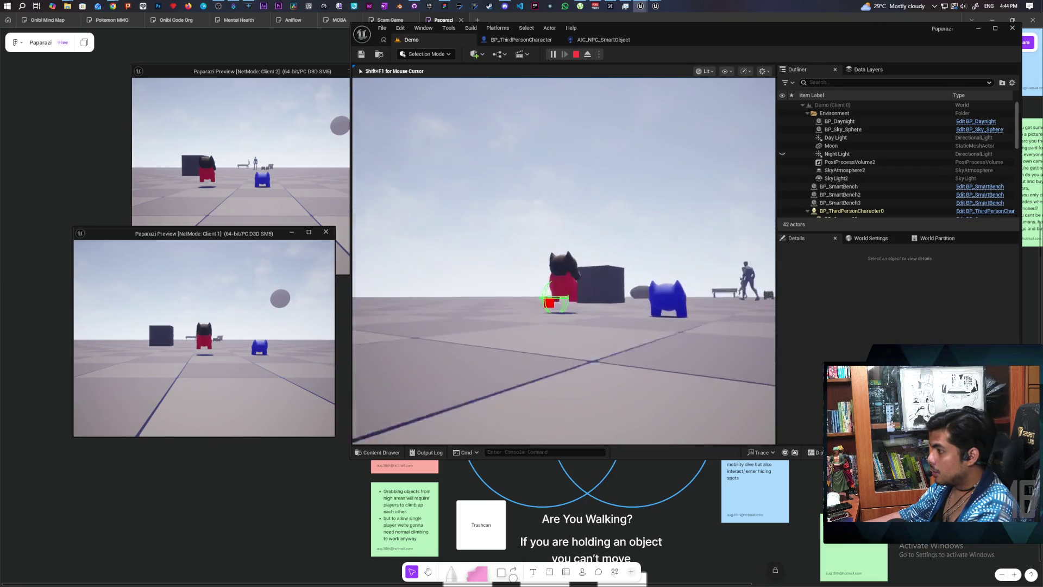
Rerun show Collision, stop the play session, and return to BP_ThirdPersonCharacter
{"action": "key", "text": "grave"}
{"action": "key", "text": "Up"}
{"action": "key", "text": "Return"}
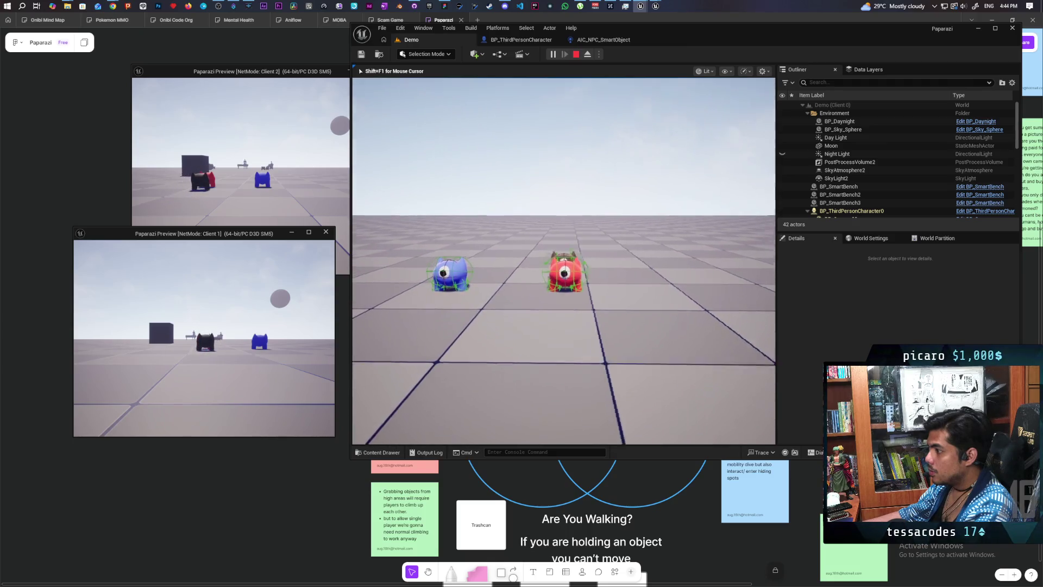
{"action": "key", "text": "Escape"}
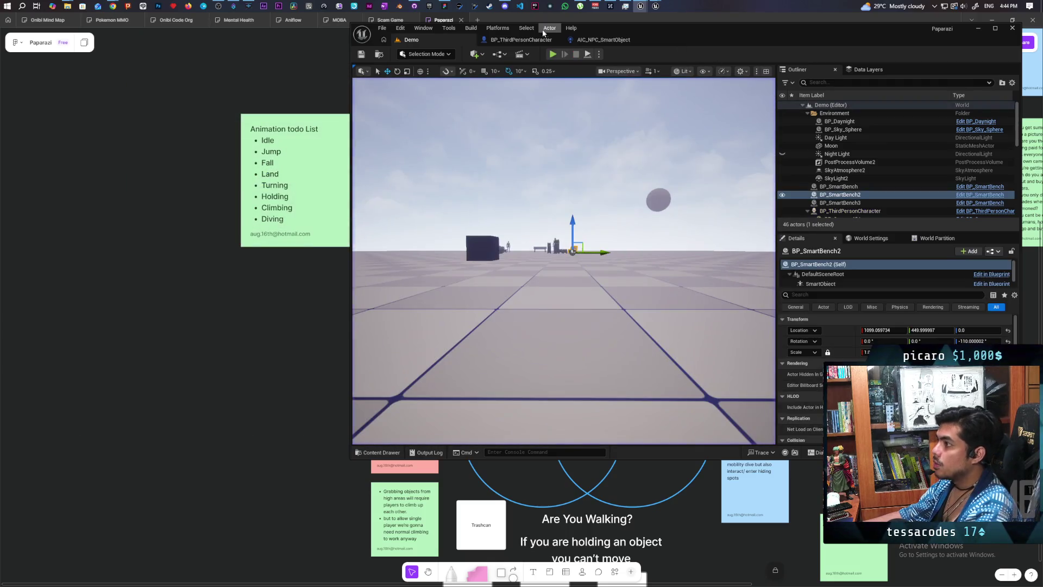
{"action": "left_click", "coordinate": [524, 40]}
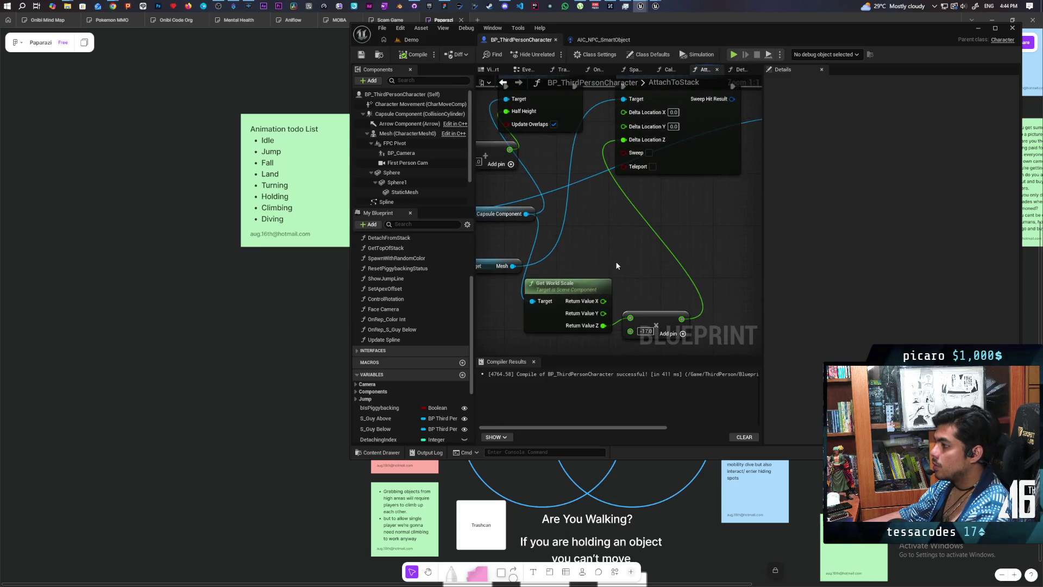
Shift the right-hand group of nodes and its comment to rearrange the AttachToStack graph
{"action": "scroll", "coordinate": [617, 266], "scroll_direction": "down", "scroll_amount": 1}
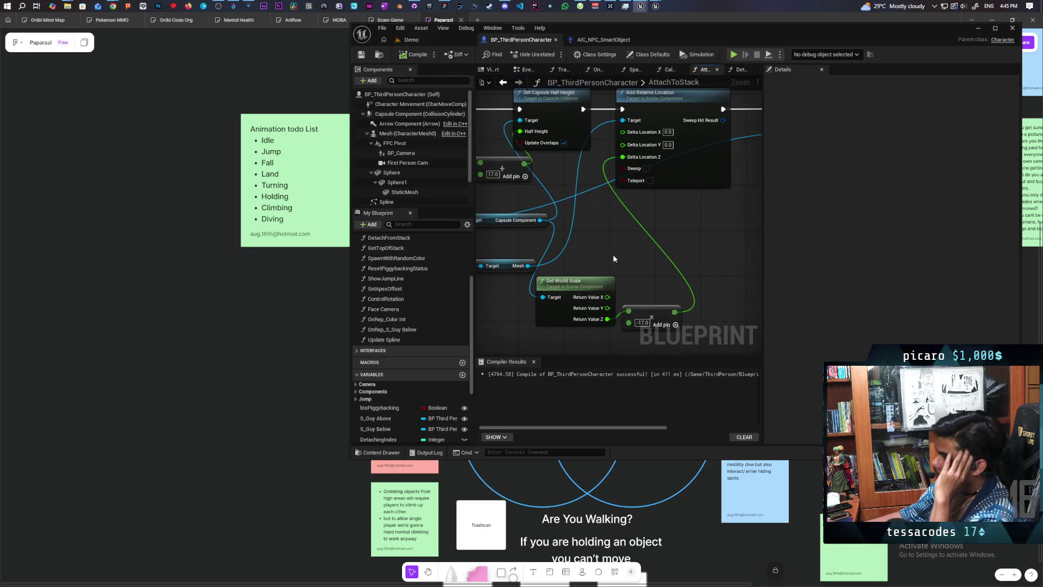
{"action": "mouse_move", "coordinate": [612, 259]}
{"action": "left_mouse_down"}
{"action": "mouse_move", "coordinate": [594, 299]}
{"action": "mouse_move", "coordinate": [638, 274]}
{"action": "left_mouse_up"}
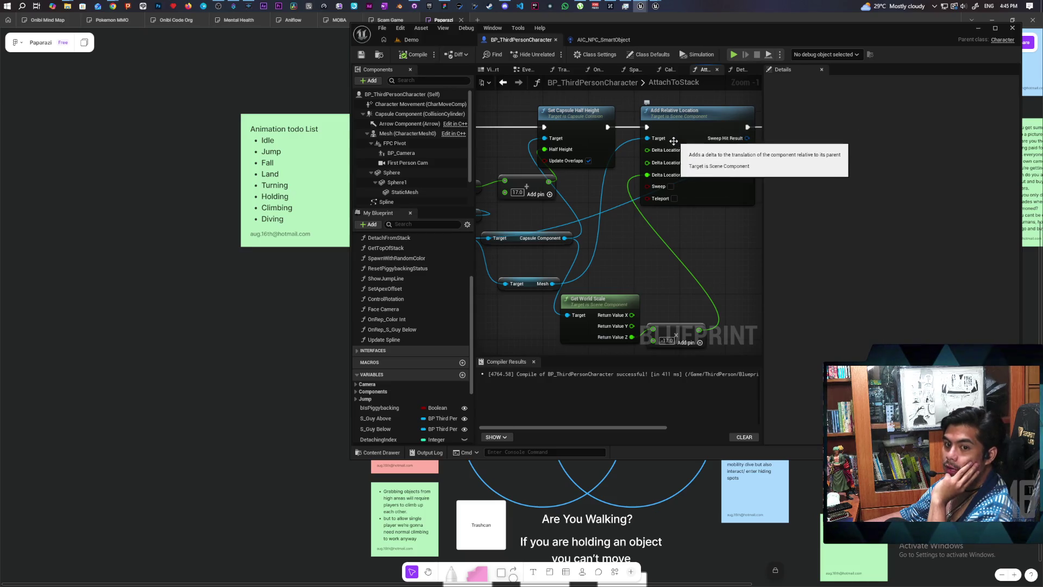
{"action": "scroll", "coordinate": [644, 247], "scroll_direction": "down", "scroll_amount": 2}
{"action": "scroll", "coordinate": [601, 258], "scroll_direction": "down", "scroll_amount": 3}
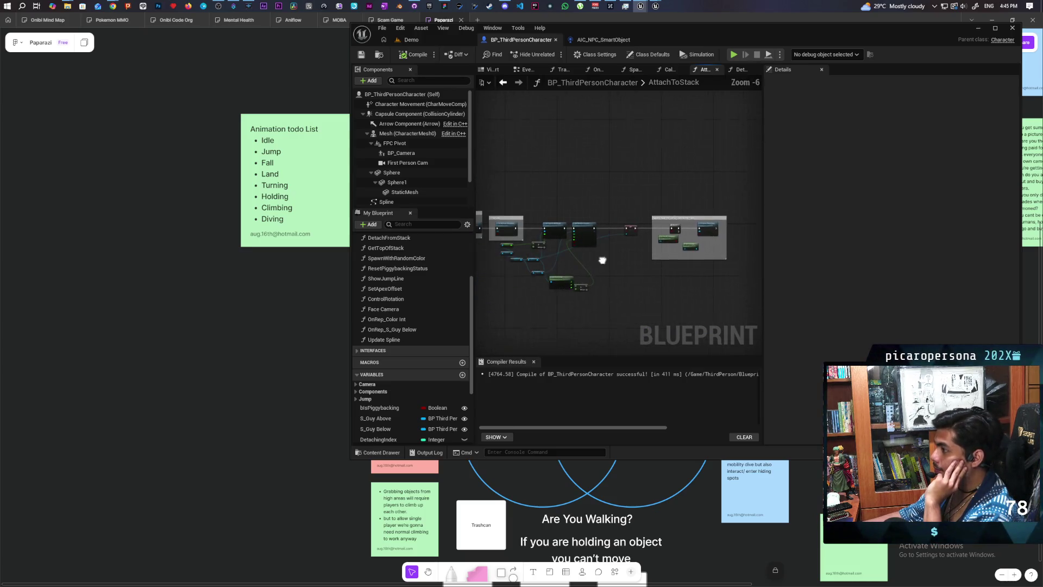
{"action": "mouse_move", "coordinate": [741, 192]}
{"action": "left_mouse_down"}
{"action": "mouse_move", "coordinate": [605, 305]}
{"action": "mouse_move", "coordinate": [590, 280]}
{"action": "left_mouse_up"}
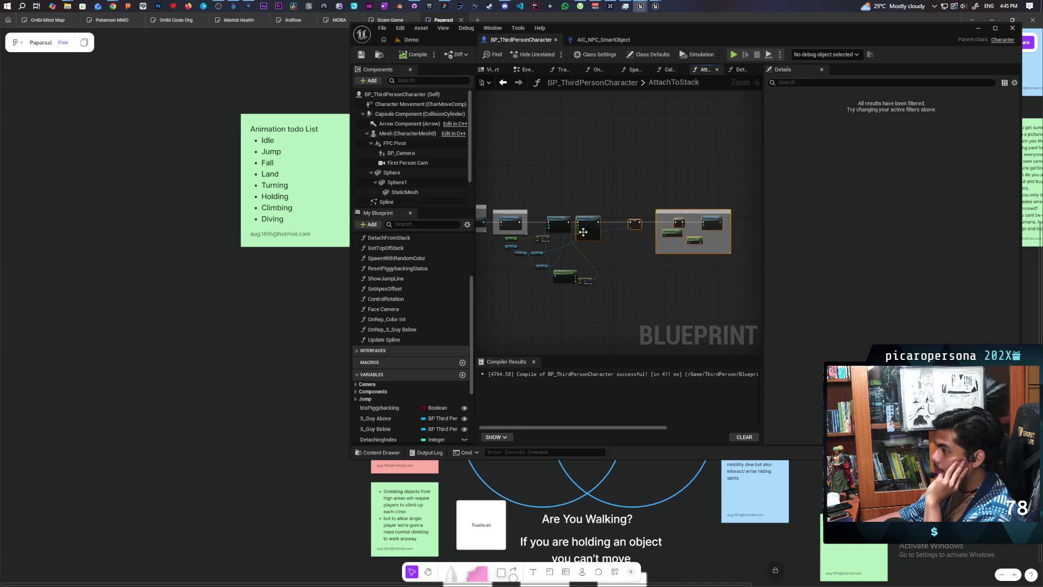
{"action": "left_click_drag", "start_coordinate": [581, 226], "coordinate": [625, 230]}
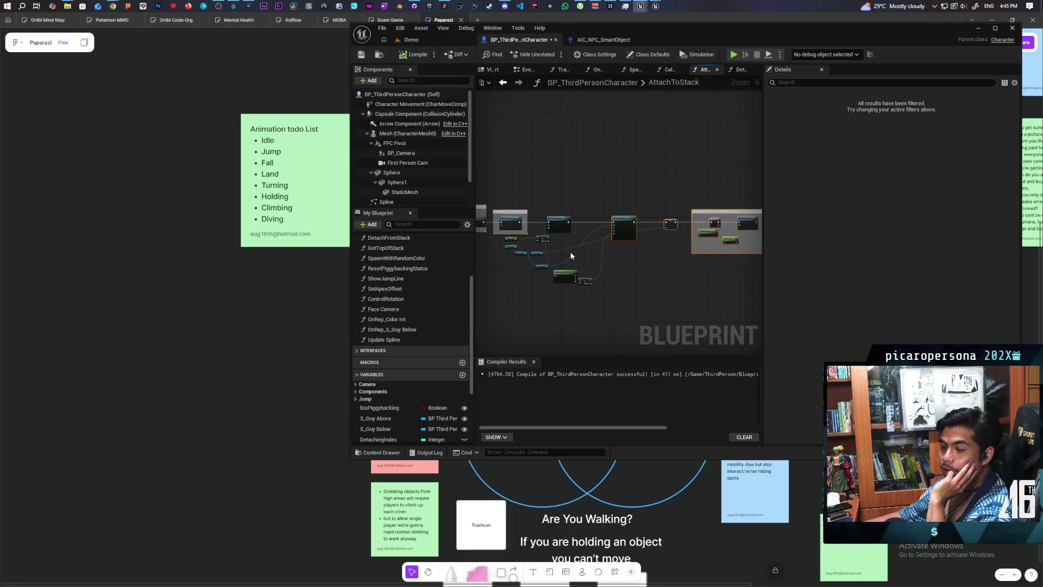
{"action": "scroll", "coordinate": [571, 256], "scroll_direction": "up", "scroll_amount": 3}
{"action": "scroll", "coordinate": [582, 253], "scroll_direction": "down", "scroll_amount": 2}
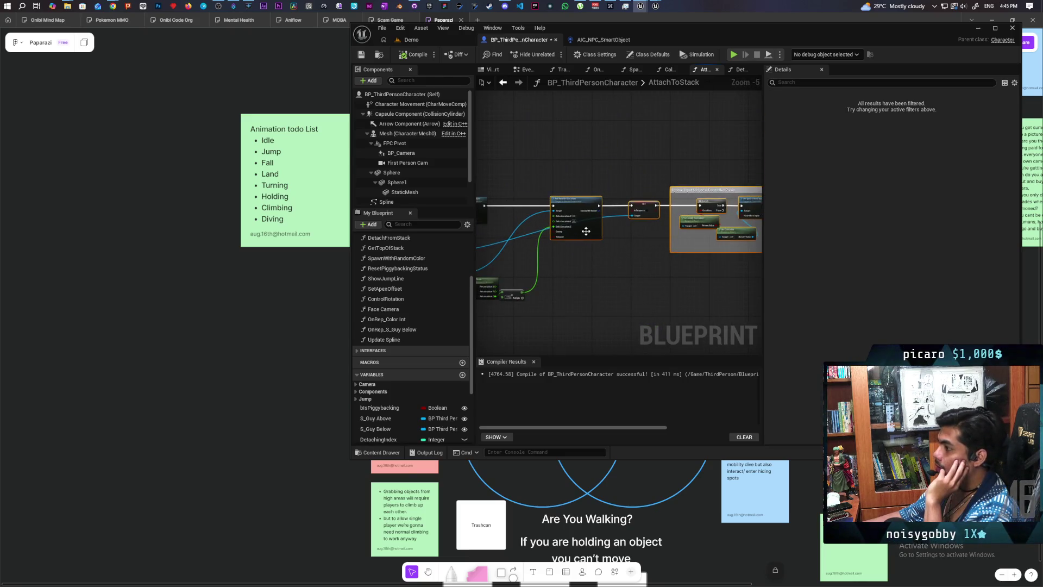
{"action": "left_click_drag", "start_coordinate": [586, 231], "coordinate": [555, 230]}
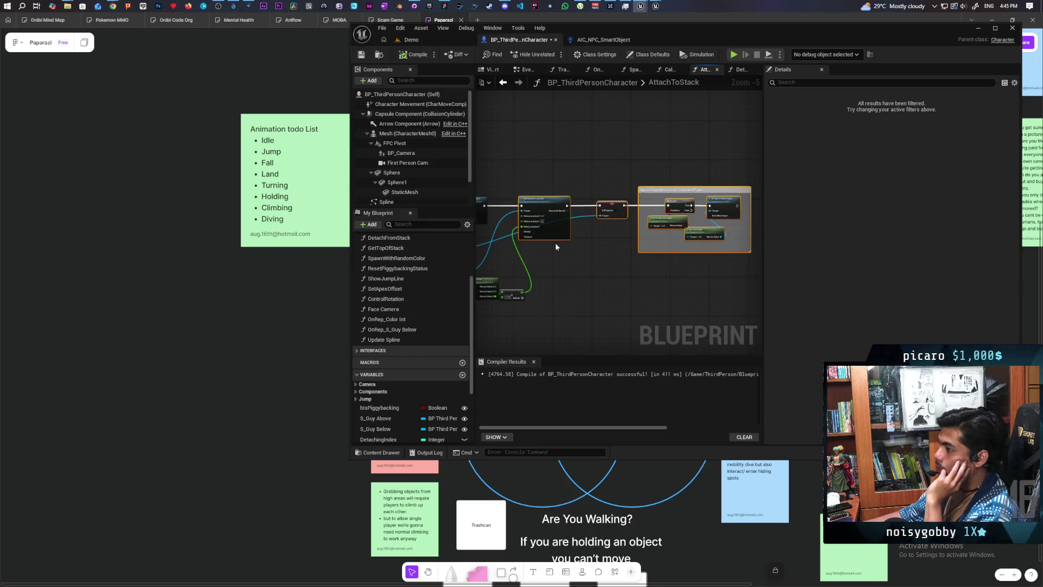
{"action": "left_click", "coordinate": [555, 242]}
Place Get World Scale beside its add node, then search for 'get relative'
{"action": "scroll", "coordinate": [598, 250], "scroll_direction": "up", "scroll_amount": 2}
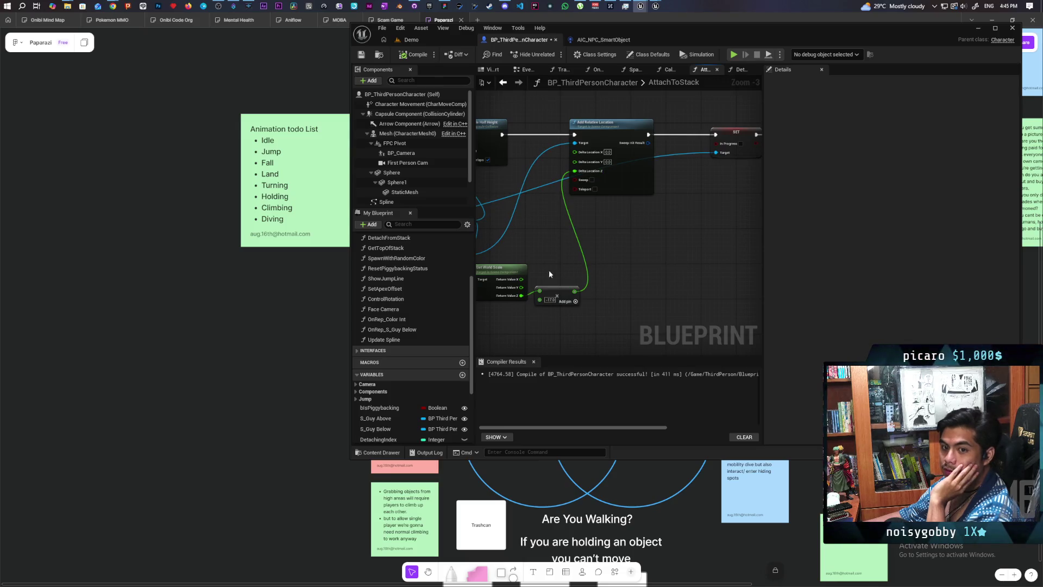
{"action": "scroll", "coordinate": [624, 240], "scroll_direction": "up", "scroll_amount": 2}
{"action": "mouse_move", "coordinate": [602, 258]}
{"action": "left_mouse_down"}
{"action": "mouse_move", "coordinate": [618, 242]}
{"action": "mouse_move", "coordinate": [615, 214]}
{"action": "left_mouse_up"}
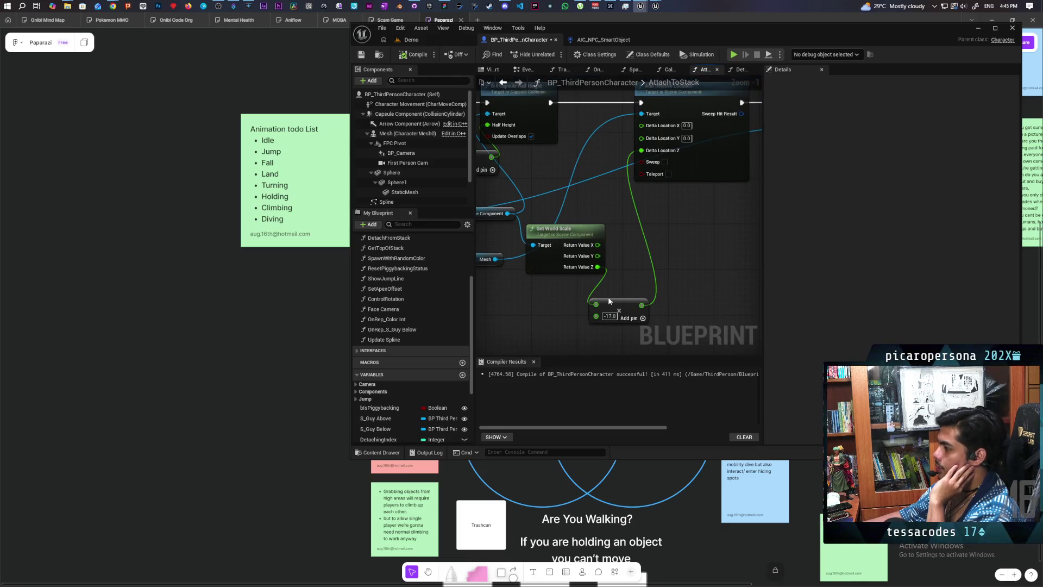
{"action": "left_click_drag", "start_coordinate": [609, 300], "coordinate": [631, 267]}
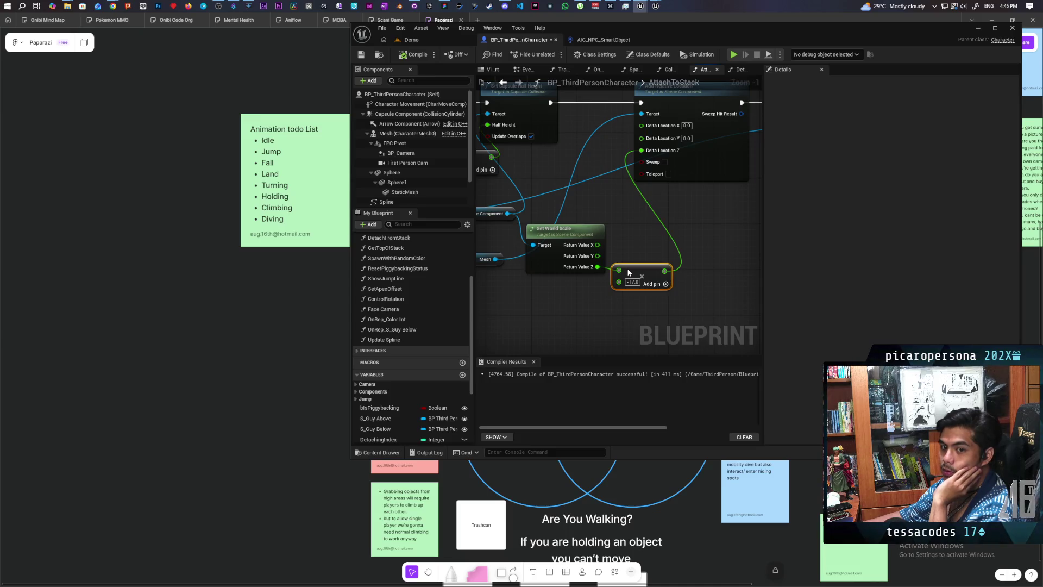
{"action": "mouse_move", "coordinate": [627, 269]}
{"action": "left_mouse_down"}
{"action": "mouse_move", "coordinate": [623, 295]}
{"action": "mouse_move", "coordinate": [659, 235]}
{"action": "mouse_move", "coordinate": [643, 264]}
{"action": "left_mouse_up"}
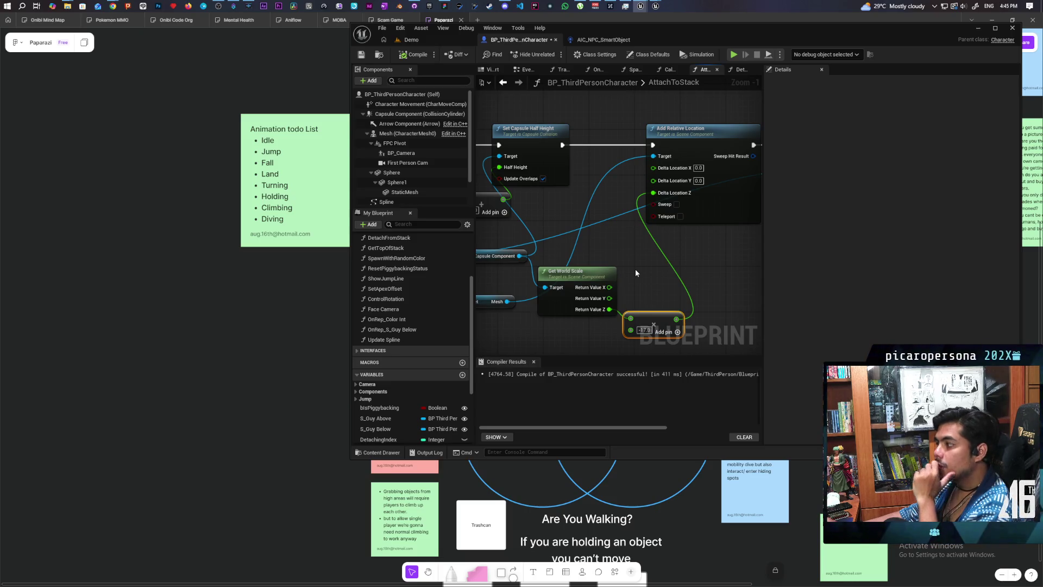
{"action": "mouse_move", "coordinate": [589, 272]}
{"action": "left_mouse_down"}
{"action": "mouse_move", "coordinate": [712, 260]}
{"action": "mouse_move", "coordinate": [569, 220]}
{"action": "mouse_move", "coordinate": [631, 261]}
{"action": "mouse_move", "coordinate": [580, 280]}
{"action": "left_mouse_up"}
{"action": "scroll", "coordinate": [608, 217], "scroll_direction": "down", "scroll_amount": 1}
{"action": "type", "text": "get relative"}
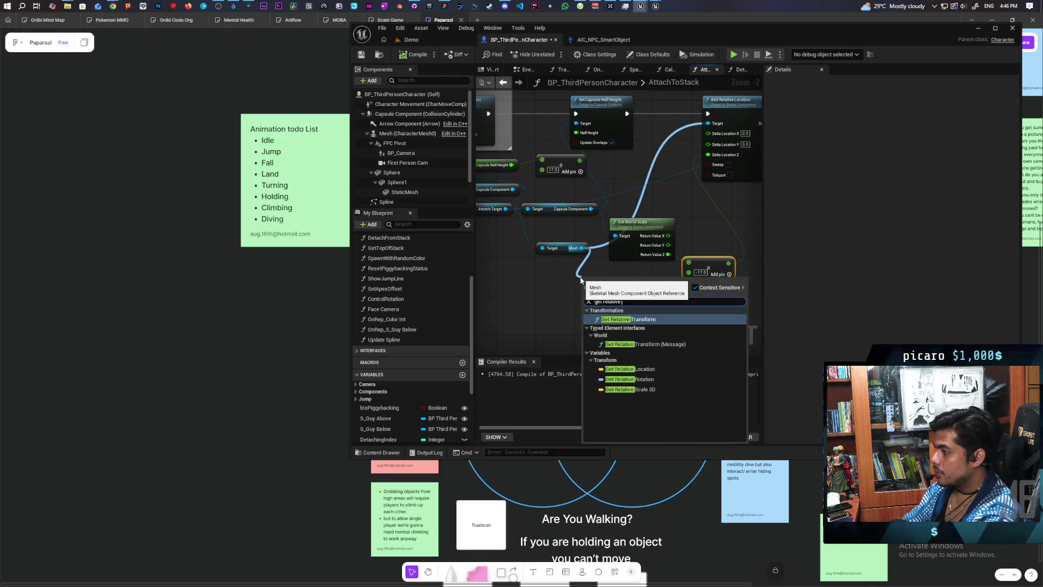
Insert the mesh's Get Relative Location node and delete the old Add and Get World Scale nodes
{"action": "key", "text": "Down"}
{"action": "key", "text": "Down"}
{"action": "key", "text": "Down"}
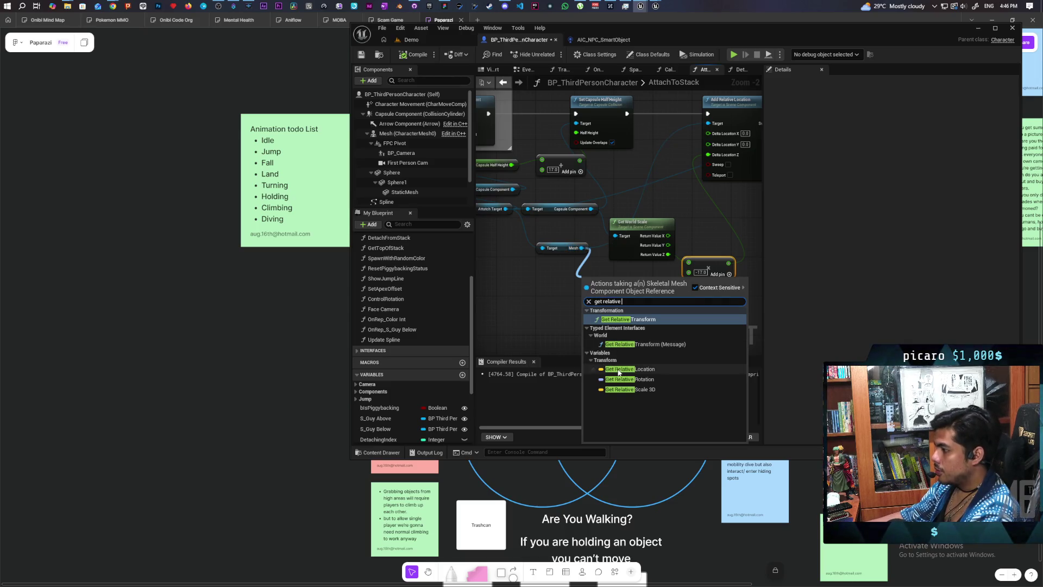
{"action": "key", "text": "Return"}
{"action": "scroll", "coordinate": [551, 309], "scroll_direction": "up", "scroll_amount": 2}
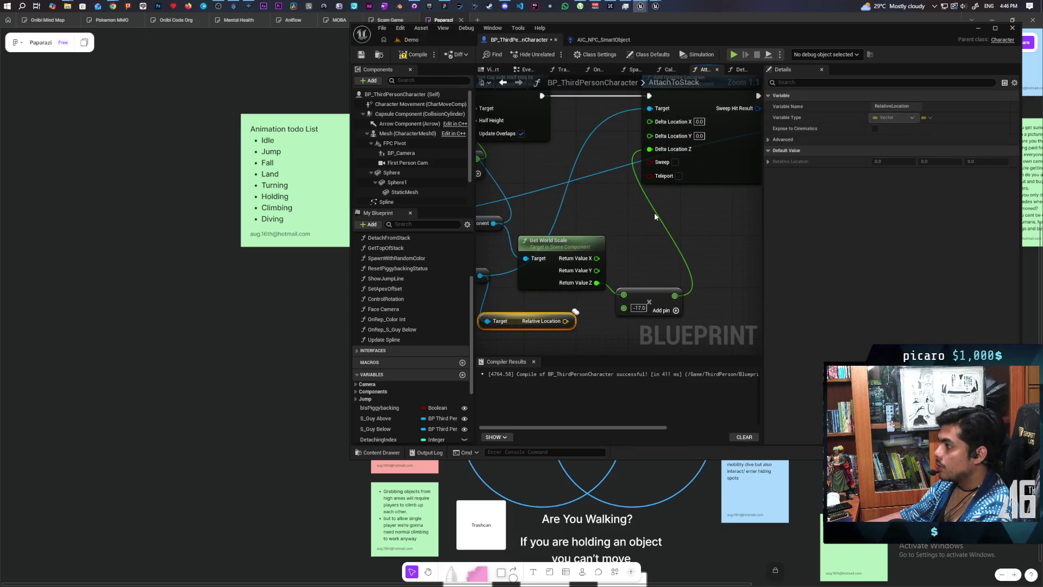
{"action": "left_click", "coordinate": [645, 314]}
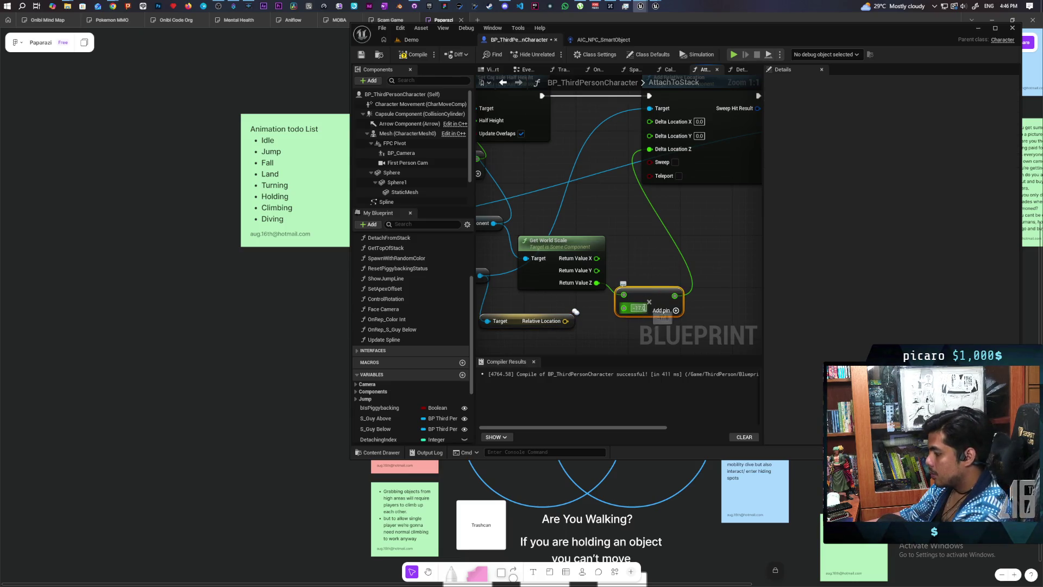
{"action": "key", "text": "Delete"}
{"action": "left_click", "coordinate": [598, 270]}
{"action": "key", "text": "Delete"}
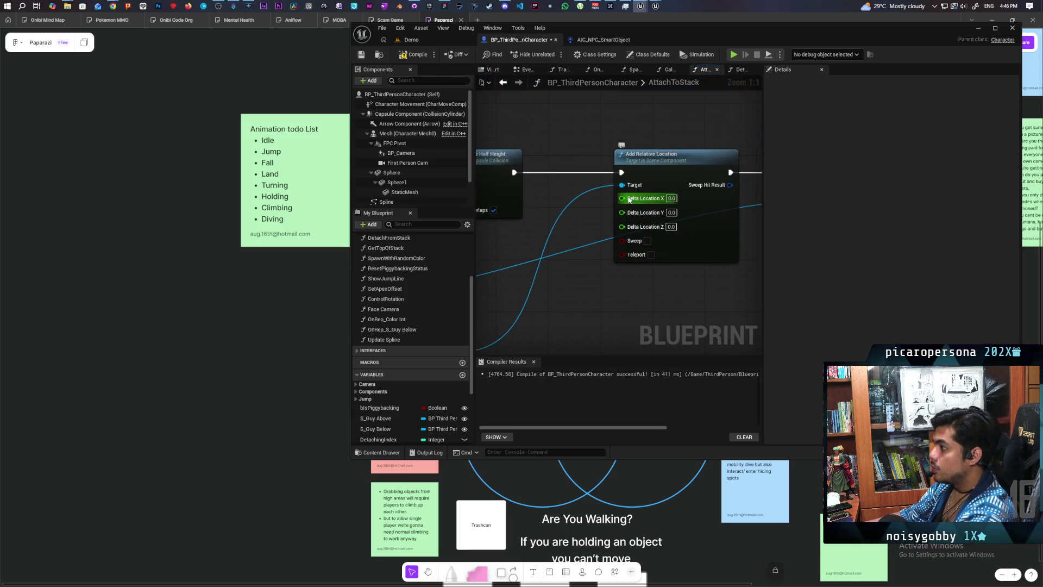
Recombine the Delta Location pin and create a vector + node from Relative Location
{"action": "right_click", "coordinate": [628, 199]}
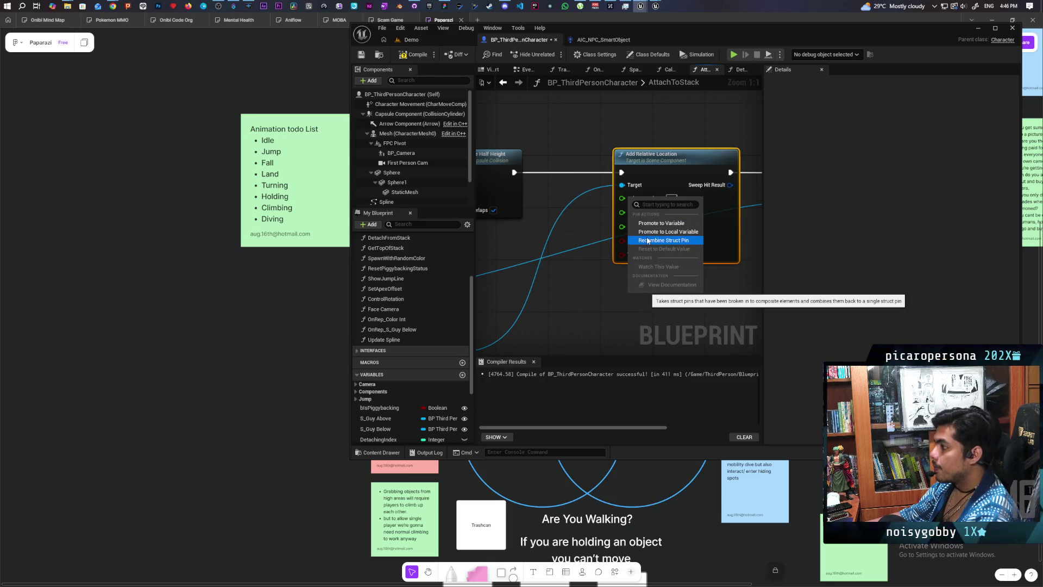
{"action": "left_click", "coordinate": [647, 241]}
{"action": "left_click", "coordinate": [580, 246]}
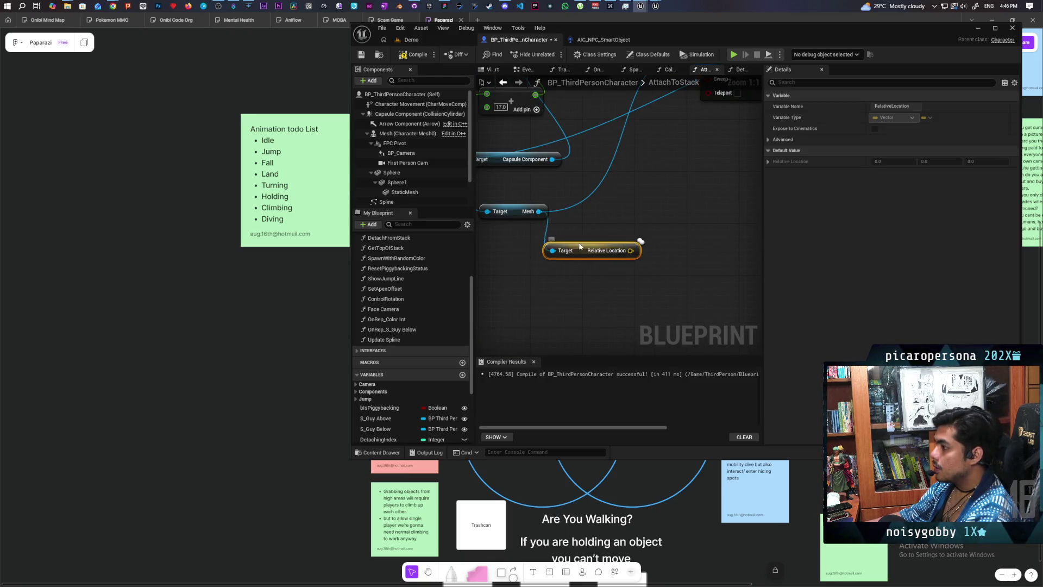
{"action": "mouse_move", "coordinate": [580, 246]}
{"action": "left_mouse_down"}
{"action": "mouse_move", "coordinate": [547, 233]}
{"action": "mouse_move", "coordinate": [609, 201]}
{"action": "left_mouse_up"}
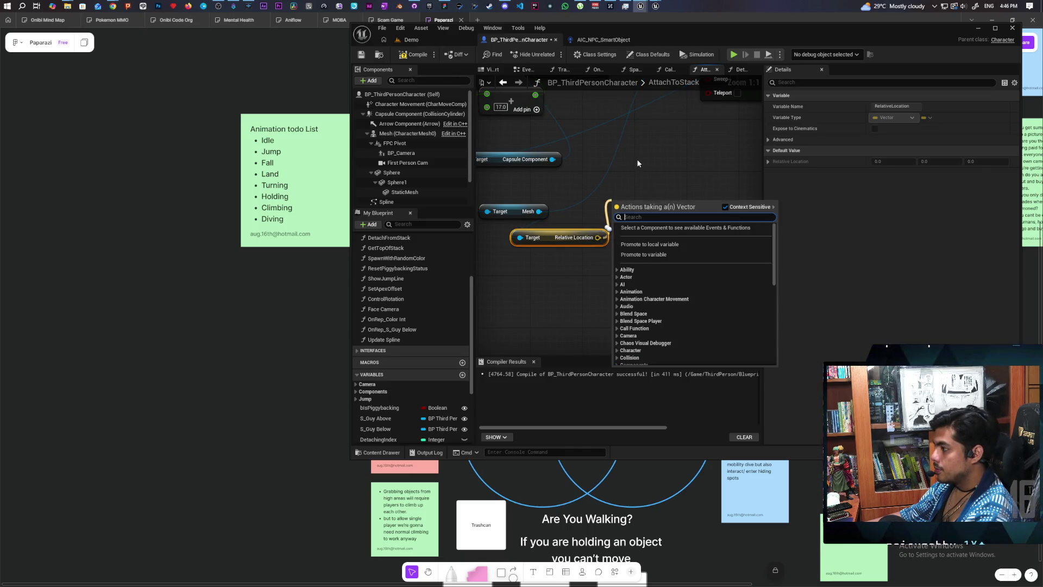
{"action": "type", "text": "+"}
{"action": "key", "text": "Return"}
Give the vector add node a Z offset of -17.0, then return to the Demo level
{"action": "mouse_move", "coordinate": [637, 159]}
{"action": "left_mouse_down"}
{"action": "mouse_move", "coordinate": [615, 276]}
{"action": "mouse_move", "coordinate": [587, 138]}
{"action": "left_mouse_up"}
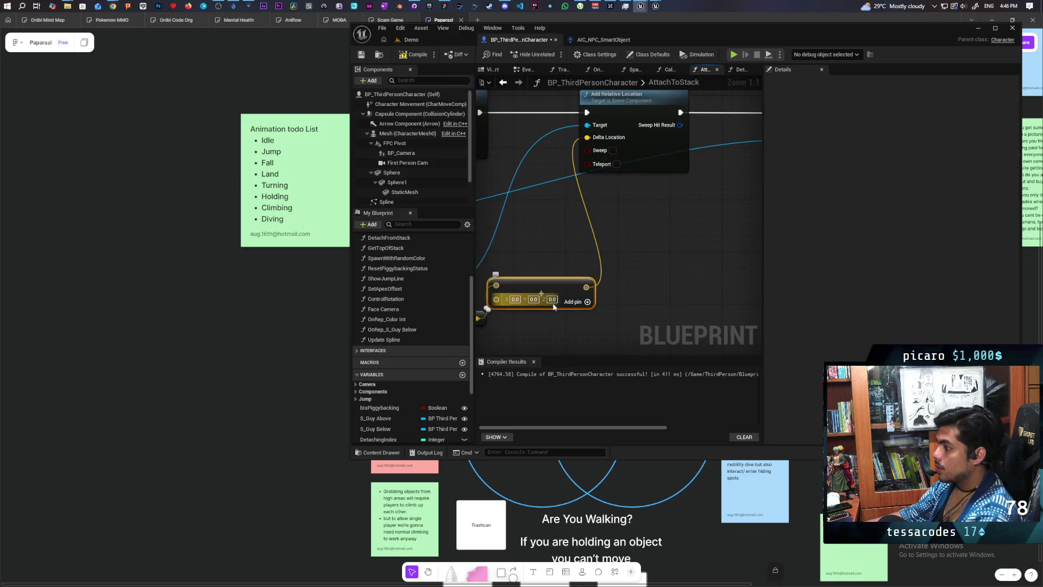
{"action": "left_click_drag", "start_coordinate": [538, 318], "coordinate": [595, 317]}
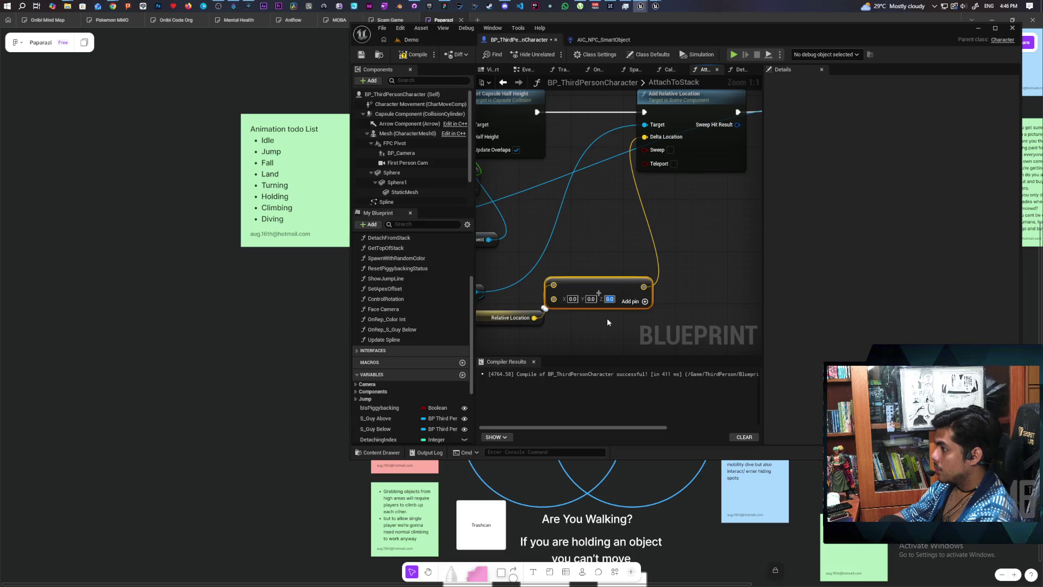
{"action": "type", "text": "-70"}
{"action": "key", "text": "BackSpace"}
{"action": "key", "text": "BackSpace"}
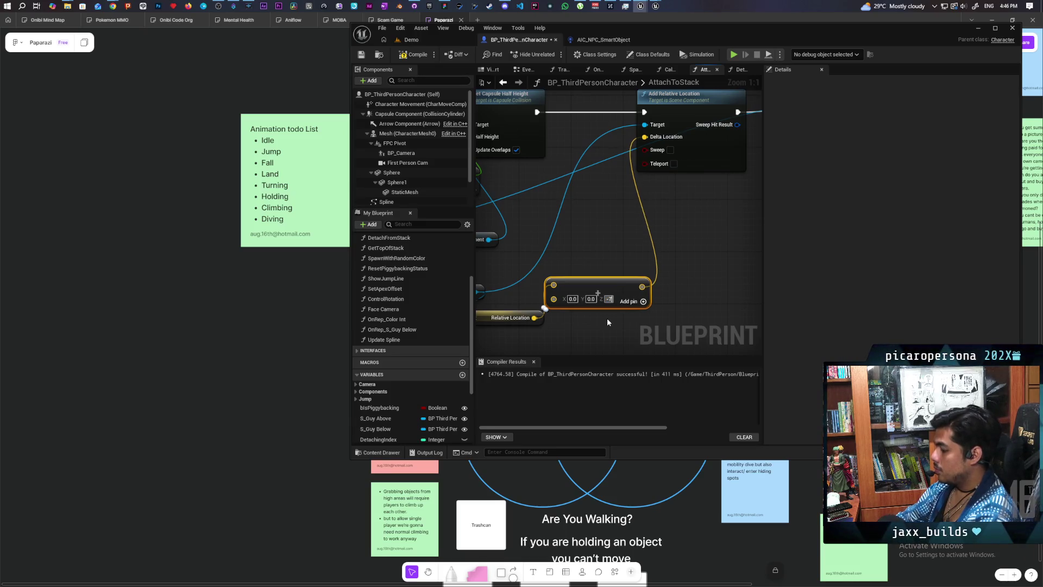
{"action": "type", "text": "17"}
{"action": "left_click", "coordinate": [580, 217]}
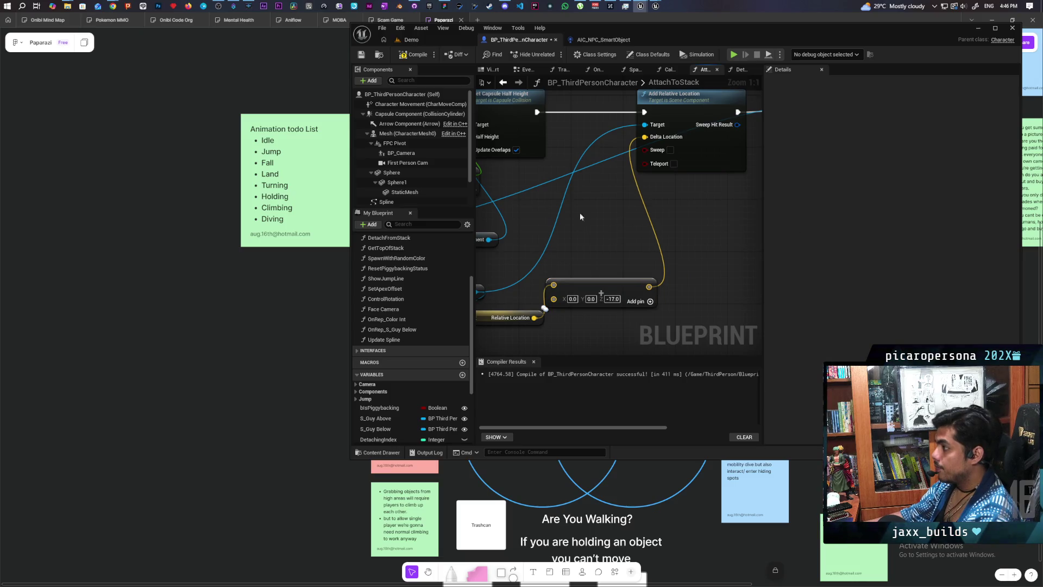
{"action": "left_click", "coordinate": [427, 41]}
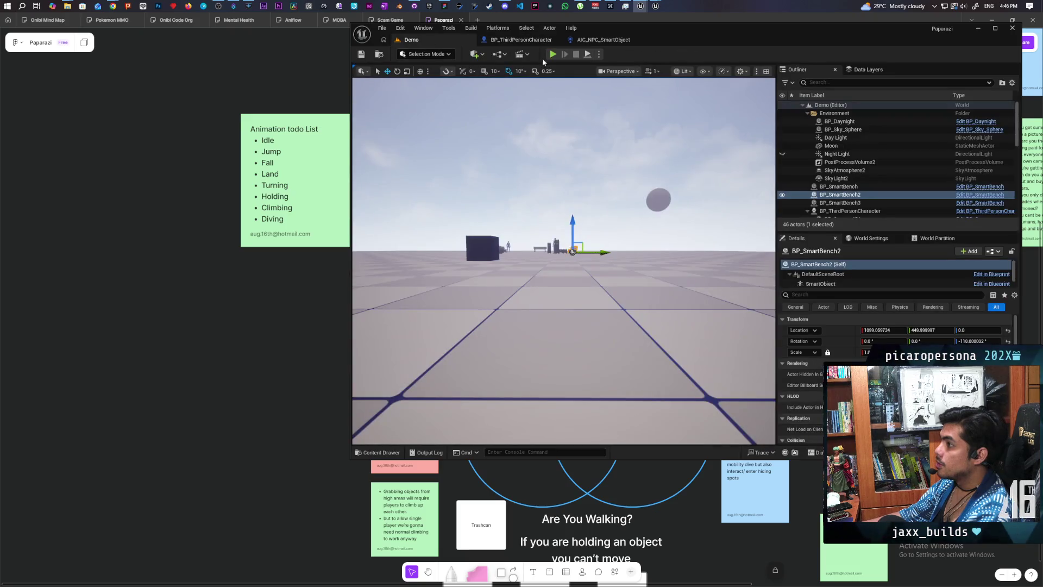
Run a multiplayer play test, walk the main client onto the red character, then stop it
{"action": "key", "text": "alt+p"}
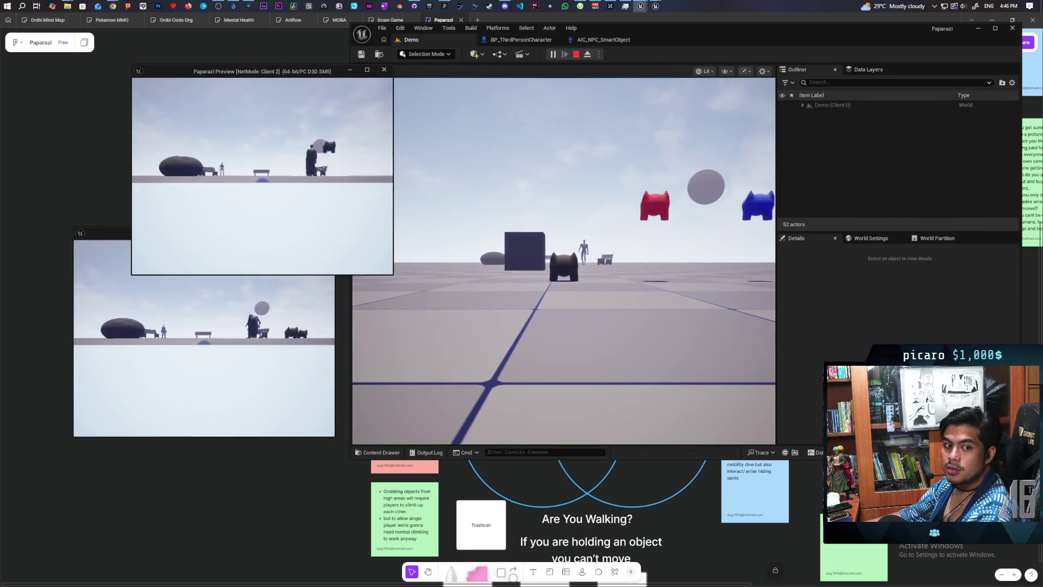
{"action": "key", "text": "alt+Tab"}
{"action": "left_click", "coordinate": [393, 133]}
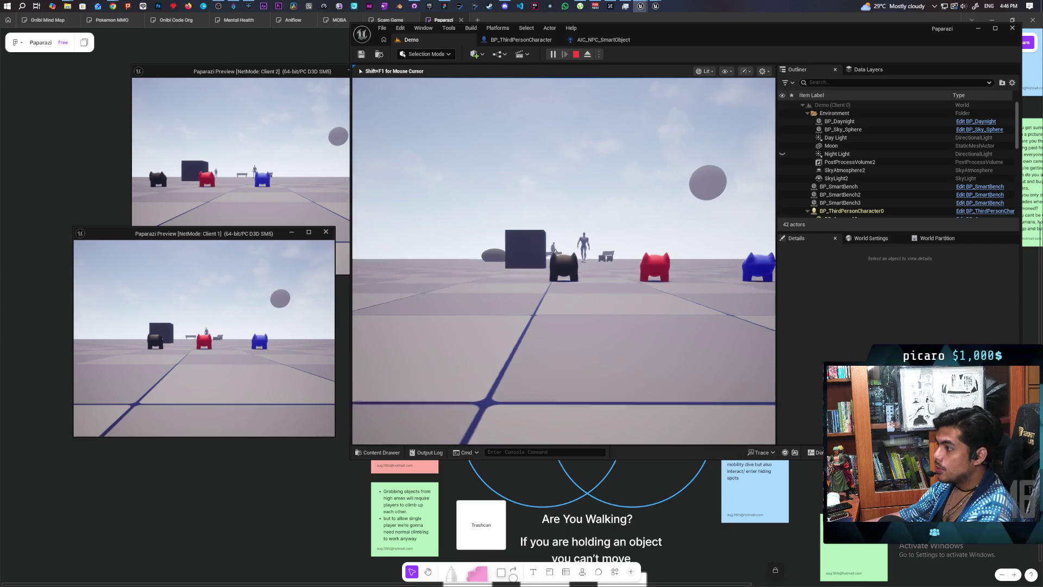
{"action": "key", "text": "w"}
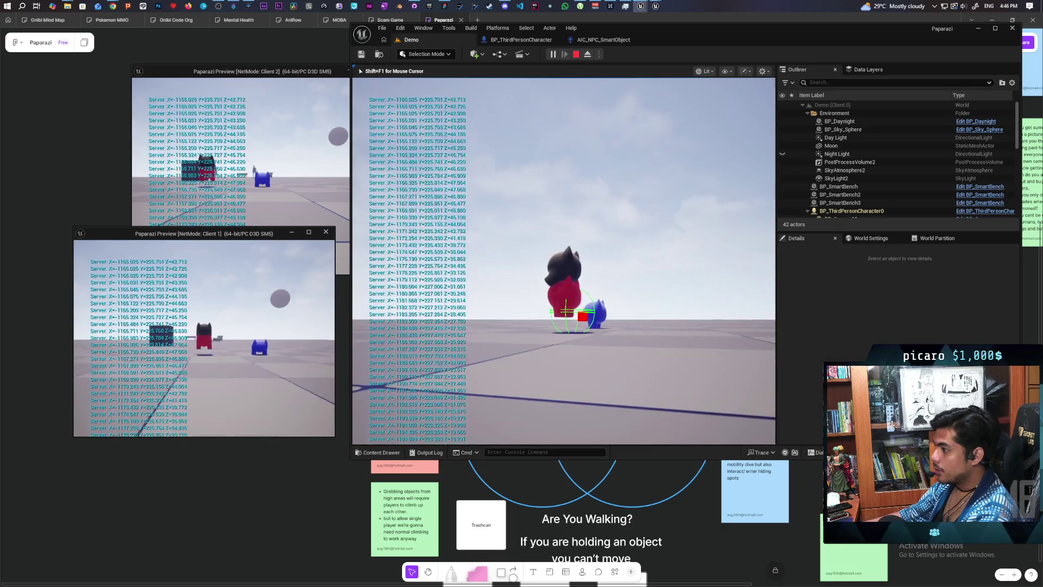
{"action": "key", "text": "space"}
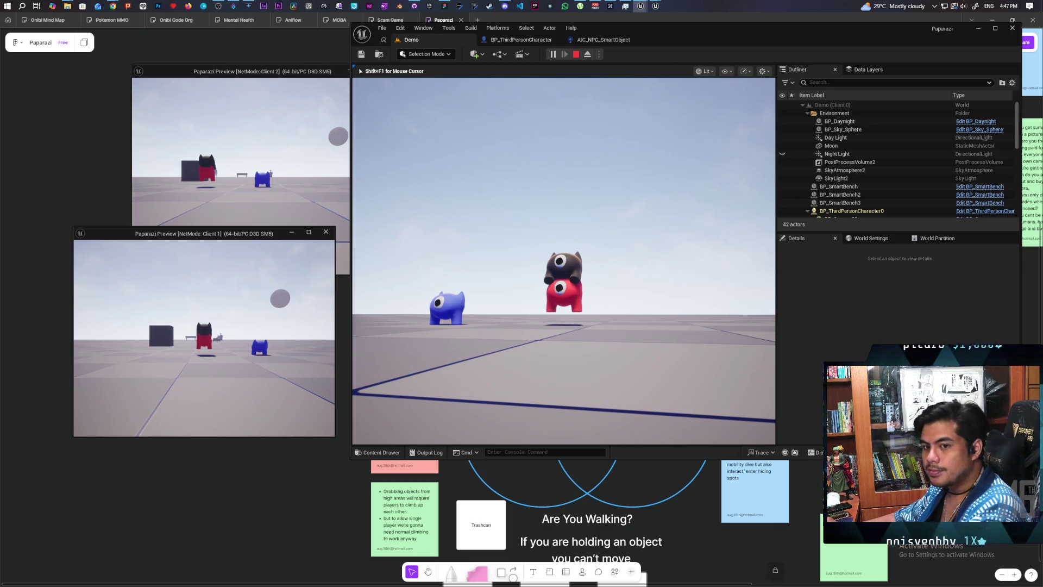
{"action": "key", "text": "Escape"}
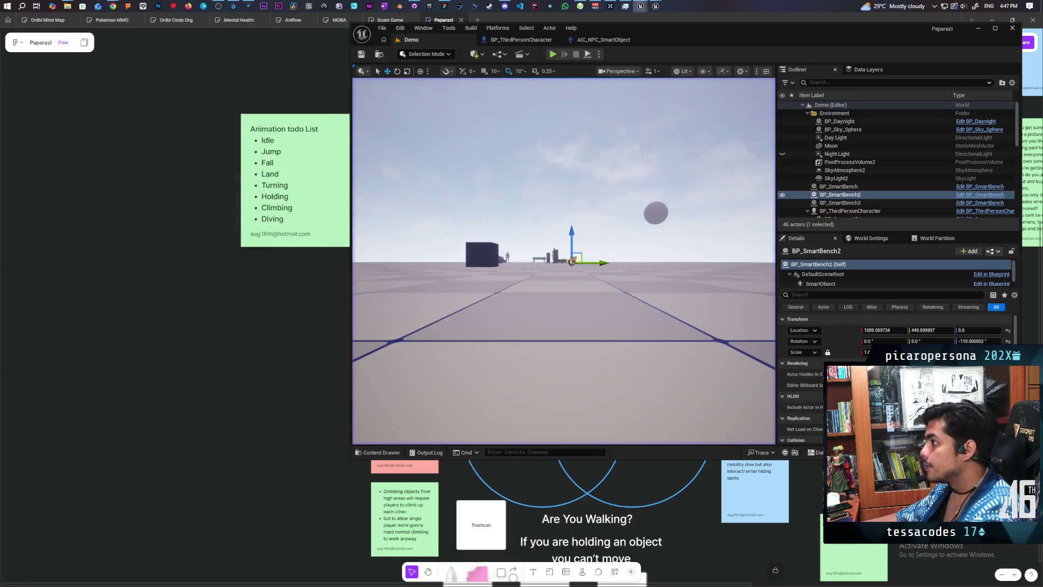
Add a Print String node in AttachToStack showing the mesh's Relative Location
{"action": "left_click", "coordinate": [521, 39]}
{"action": "mouse_move", "coordinate": [571, 181]}
{"action": "left_mouse_down"}
{"action": "mouse_move", "coordinate": [619, 204]}
{"action": "mouse_move", "coordinate": [641, 233]}
{"action": "mouse_move", "coordinate": [677, 245]}
{"action": "mouse_move", "coordinate": [622, 237]}
{"action": "left_mouse_up"}
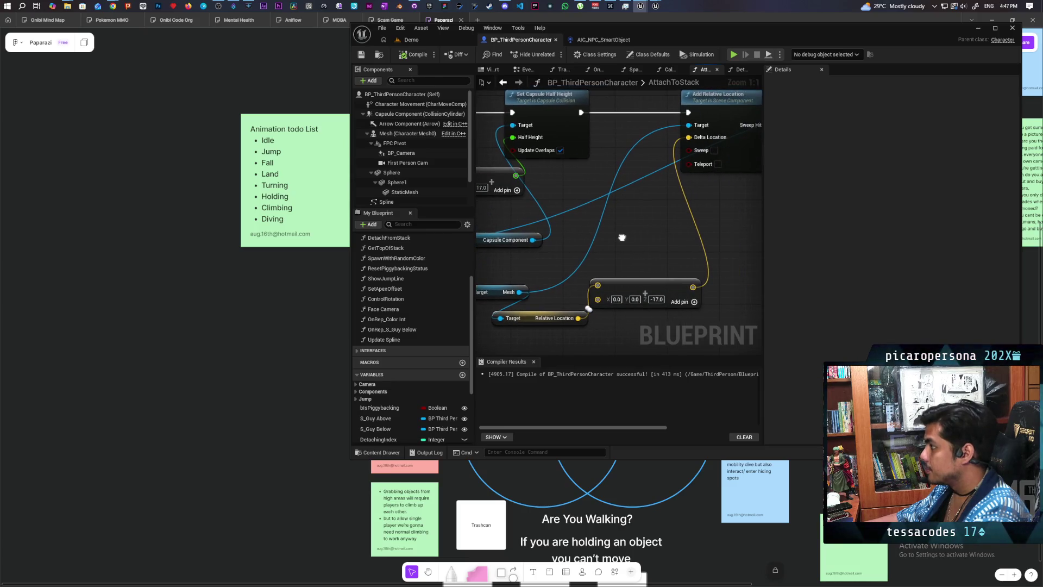
{"action": "key", "text": "ctrl+v"}
{"action": "mouse_move", "coordinate": [578, 318]}
{"action": "left_mouse_down"}
{"action": "mouse_move", "coordinate": [629, 245]}
{"action": "mouse_move", "coordinate": [643, 255]}
{"action": "mouse_move", "coordinate": [634, 210]}
{"action": "left_mouse_up"}
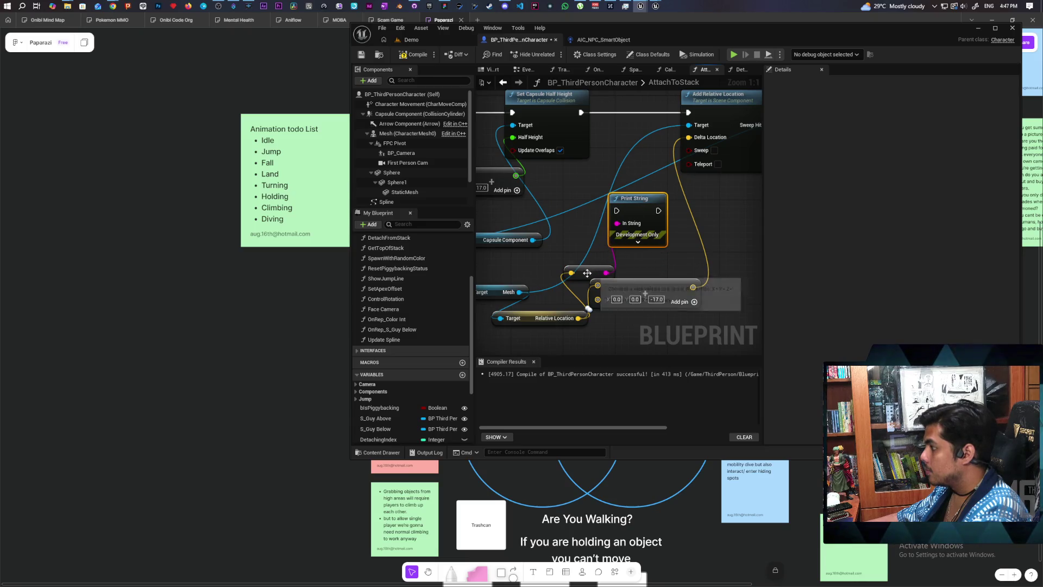
{"action": "left_click_drag", "start_coordinate": [586, 272], "coordinate": [573, 266]}
Add a second Print String for the 0, 0, -17 offset vector, then compile, save and return to Demo
{"action": "left_click_drag", "start_coordinate": [706, 239], "coordinate": [604, 246]}
{"action": "key", "text": "ctrl+v"}
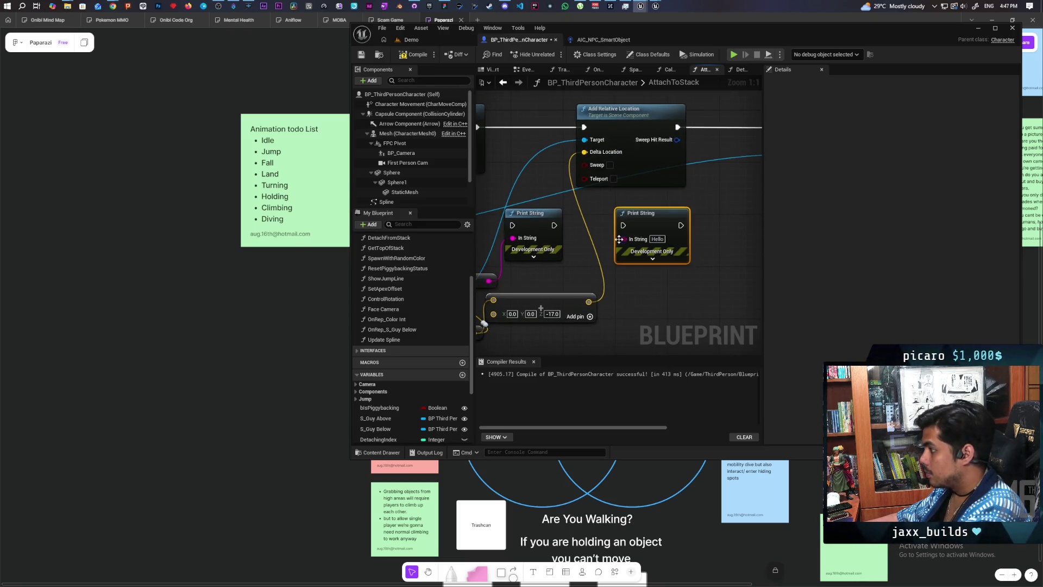
{"action": "mouse_move", "coordinate": [588, 302]}
{"action": "left_mouse_down"}
{"action": "mouse_move", "coordinate": [624, 239]}
{"action": "mouse_move", "coordinate": [620, 223]}
{"action": "left_mouse_up"}
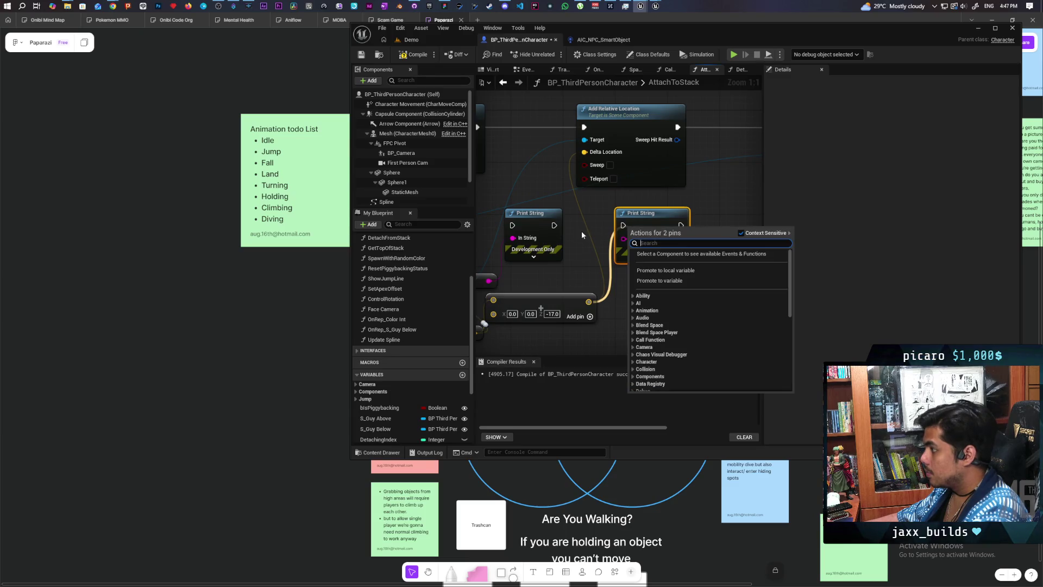
{"action": "left_click", "coordinate": [587, 286]}
{"action": "left_click_drag", "start_coordinate": [588, 302], "coordinate": [623, 239]}
{"action": "mouse_move", "coordinate": [522, 182]}
{"action": "left_mouse_down"}
{"action": "mouse_move", "coordinate": [563, 231]}
{"action": "mouse_move", "coordinate": [551, 269]}
{"action": "mouse_move", "coordinate": [587, 288]}
{"action": "mouse_move", "coordinate": [665, 274]}
{"action": "mouse_move", "coordinate": [622, 234]}
{"action": "mouse_move", "coordinate": [625, 177]}
{"action": "left_mouse_up"}
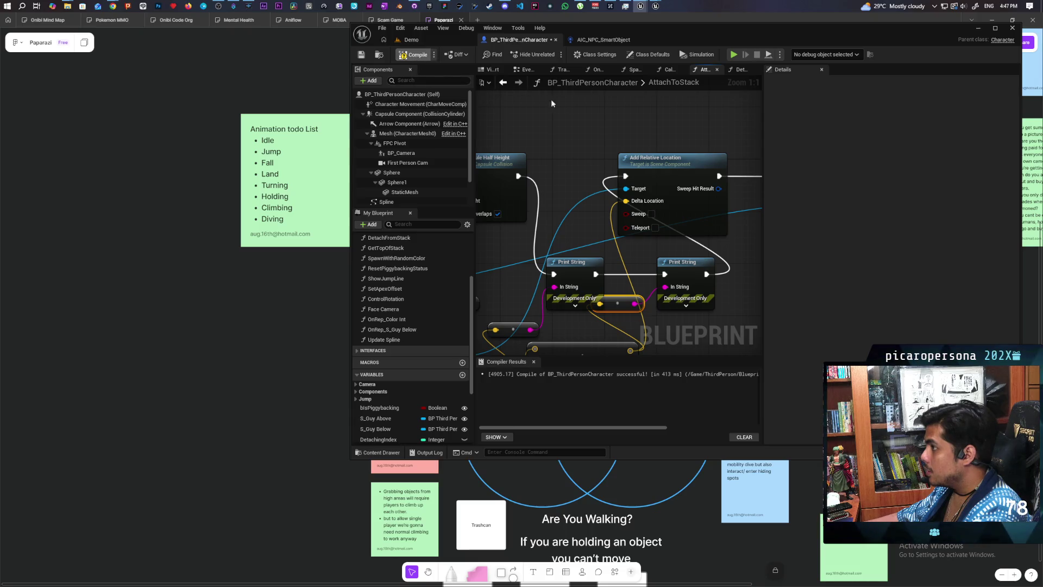
{"action": "key", "text": "ctrl+s"}
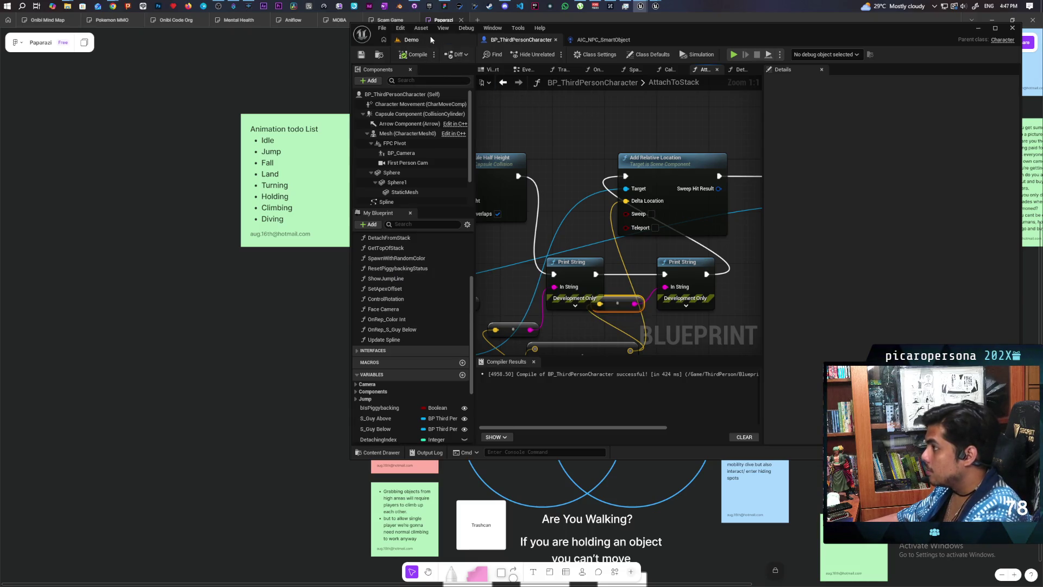
{"action": "left_click", "coordinate": [411, 40]}
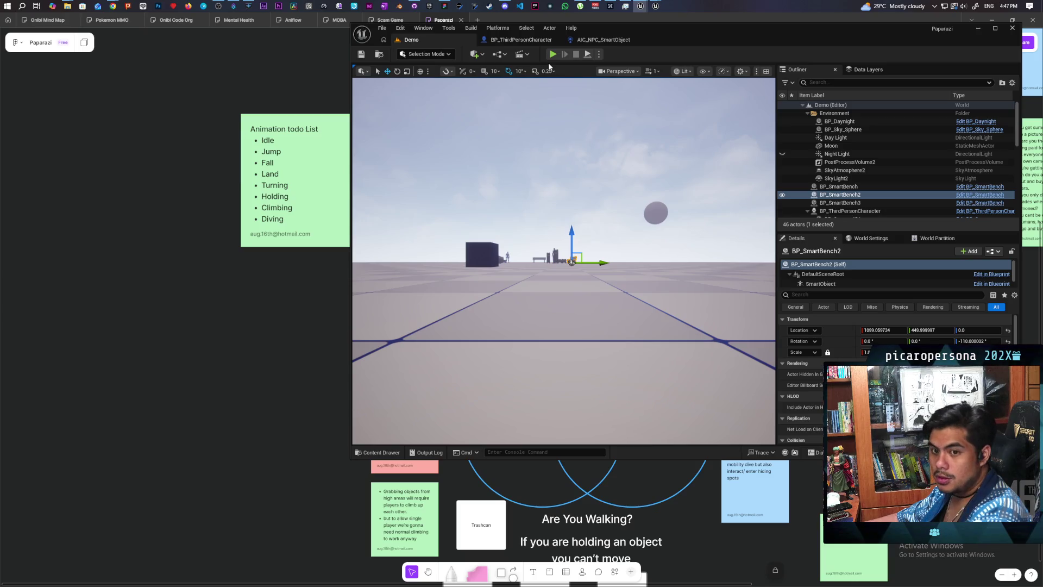
Play multiplayer, stack the black character onto the red one, then stop and reopen BP_ThirdPersonCharacter
{"action": "left_click", "coordinate": [552, 55]}
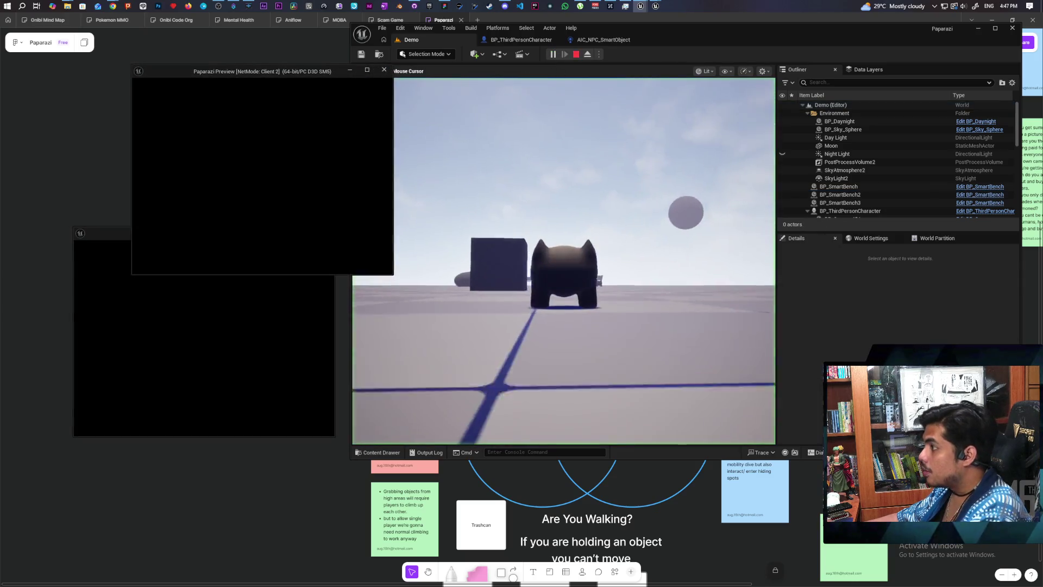
{"action": "key", "text": "alt+Tab"}
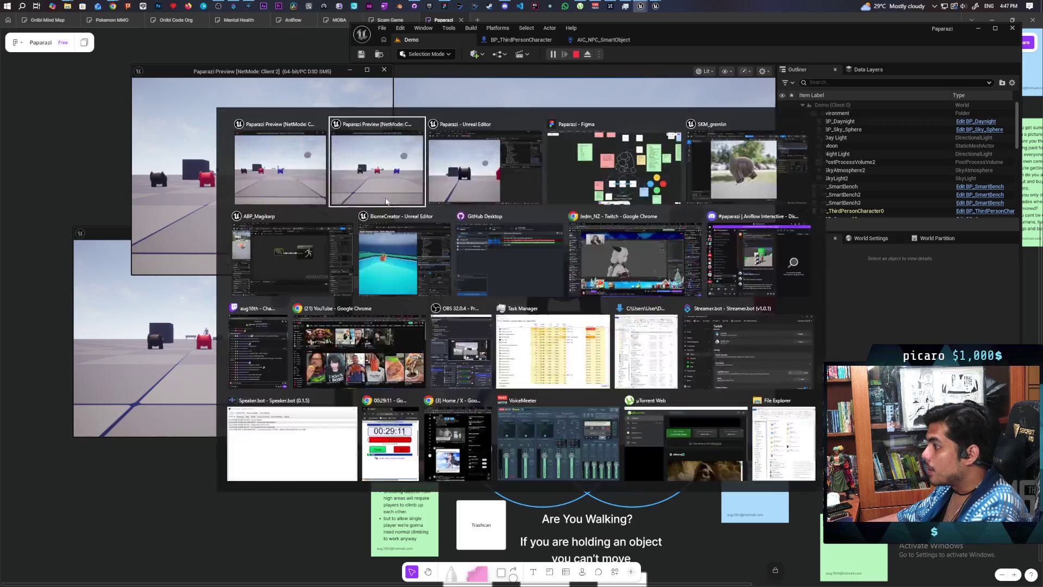
{"action": "key", "text": "w"}
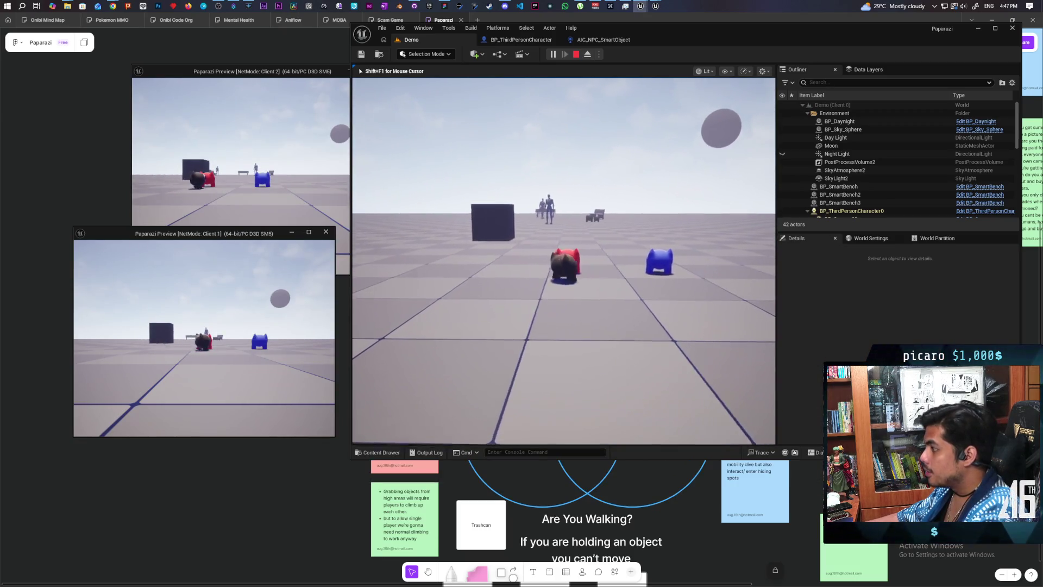
{"action": "key", "text": "w"}
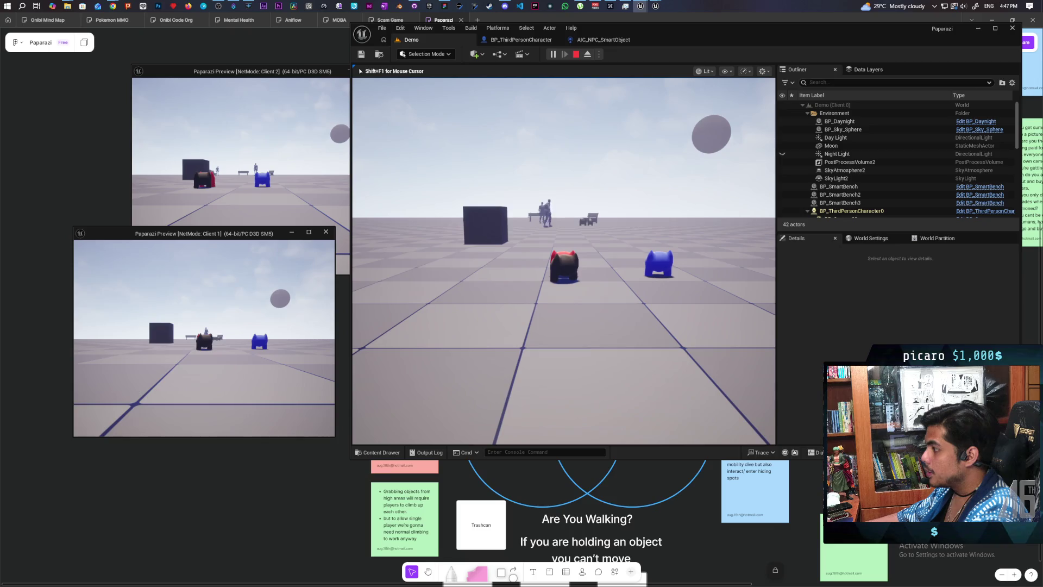
{"action": "key", "text": "e"}
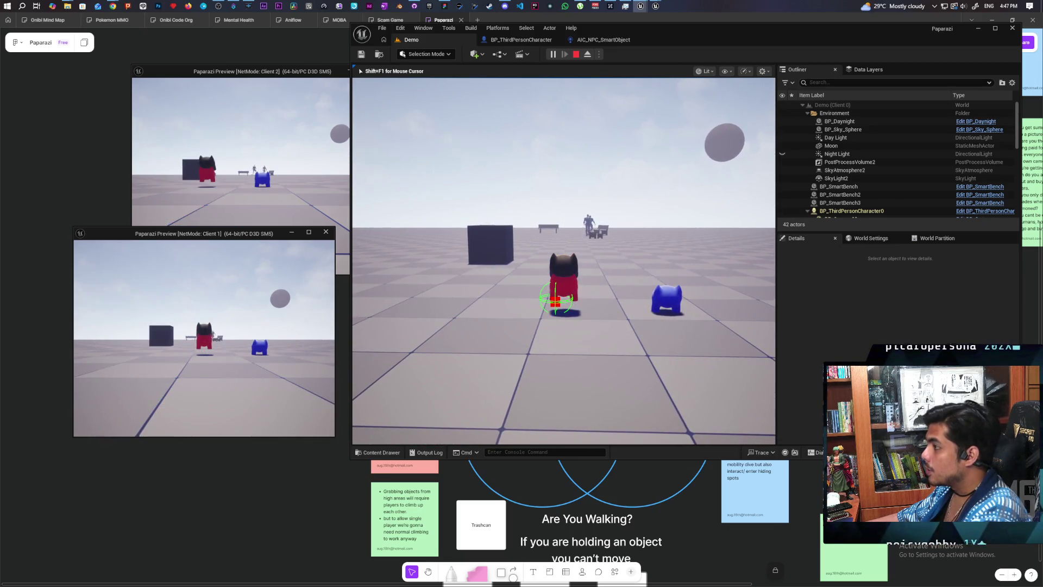
{"action": "left_click", "coordinate": [573, 55]}
{"action": "left_click", "coordinate": [509, 42]}
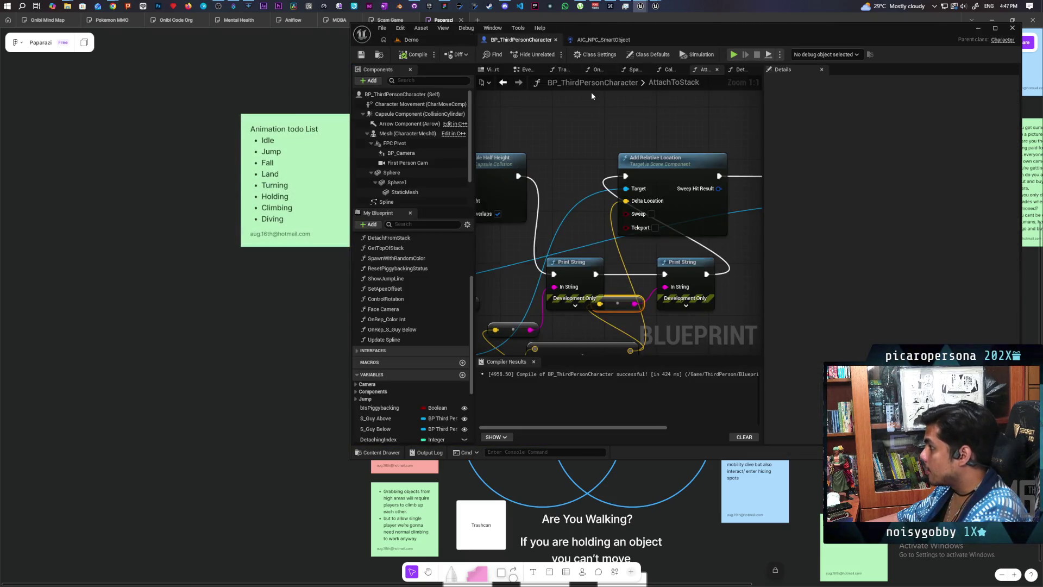
Open MoveAlongSpline from the EventGraph and delete its debug Print String node
{"action": "scroll", "coordinate": [576, 139], "scroll_direction": "down", "scroll_amount": 4}
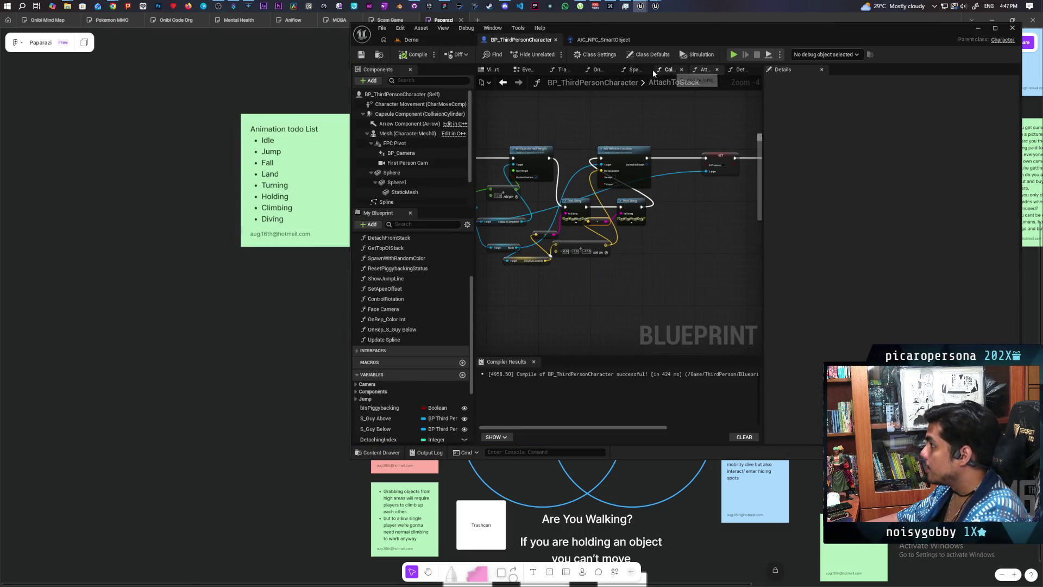
{"action": "left_click", "coordinate": [503, 82]}
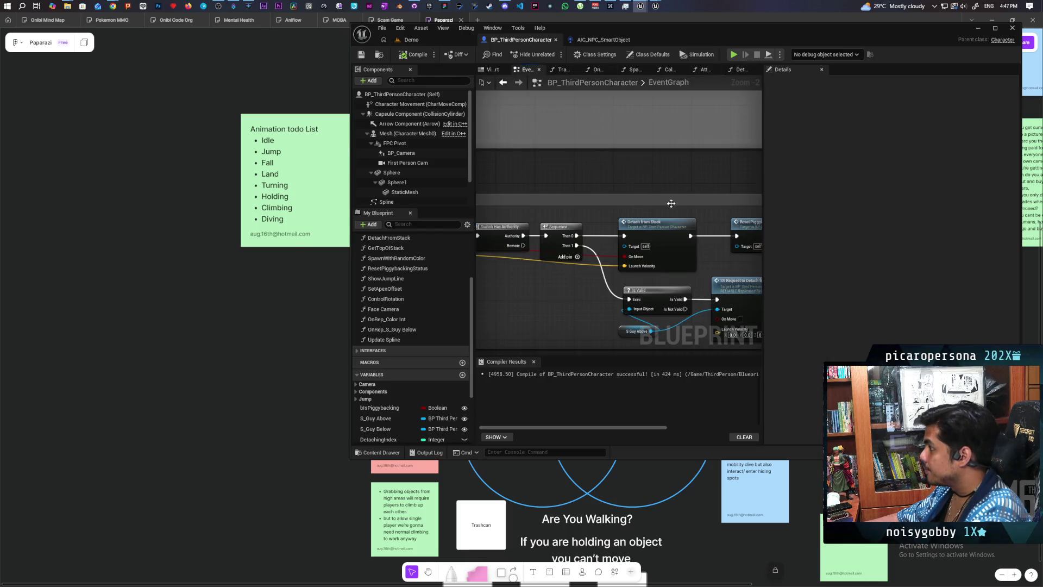
{"action": "scroll", "coordinate": [595, 237], "scroll_direction": "up", "scroll_amount": 2}
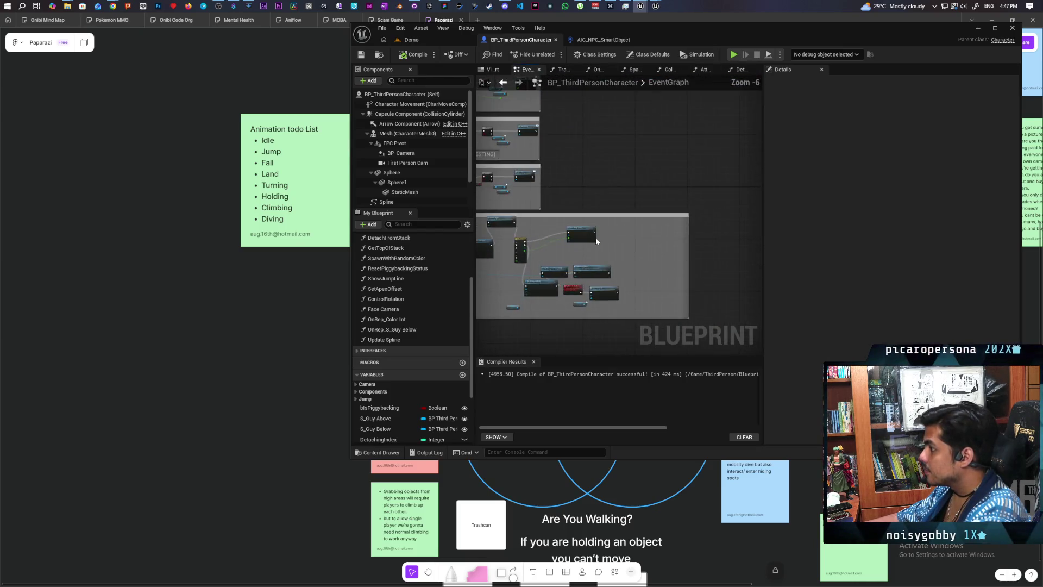
{"action": "double_click", "coordinate": [595, 237]}
{"action": "scroll", "coordinate": [645, 237], "scroll_direction": "up", "scroll_amount": 2}
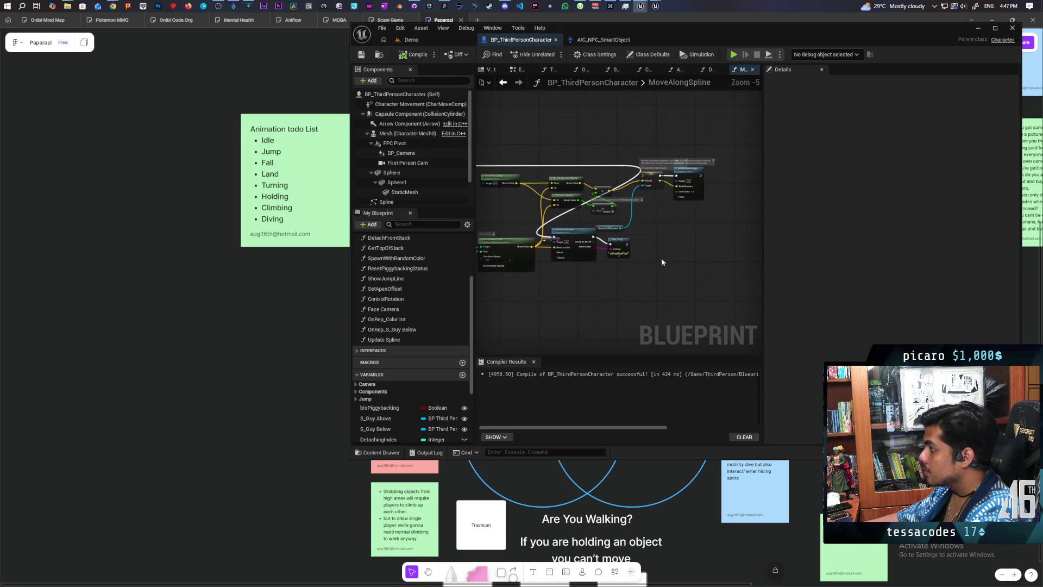
{"action": "left_click_drag", "start_coordinate": [663, 275], "coordinate": [668, 281]}
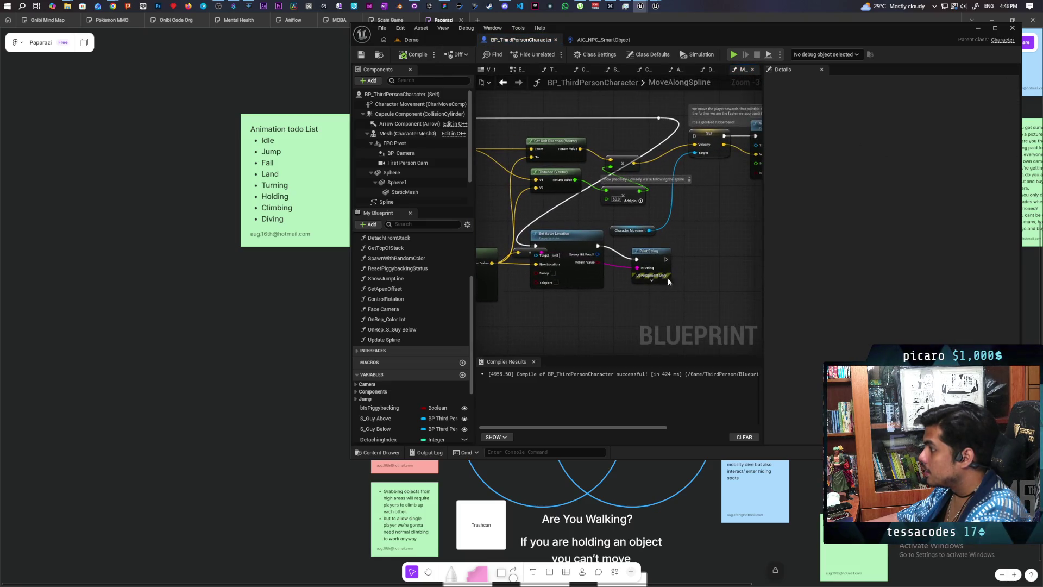
{"action": "key", "text": "Delete"}
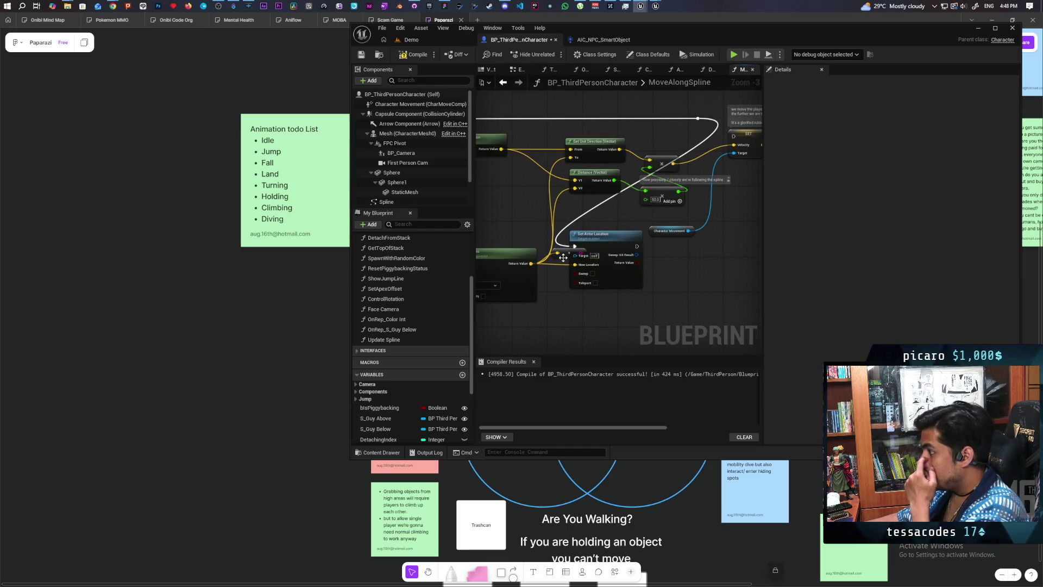
Recompile the character blueprint, check DetachFromStack and AttachToStack, and return to the Demo level
{"action": "scroll", "coordinate": [694, 255], "scroll_direction": "down", "scroll_amount": 2}
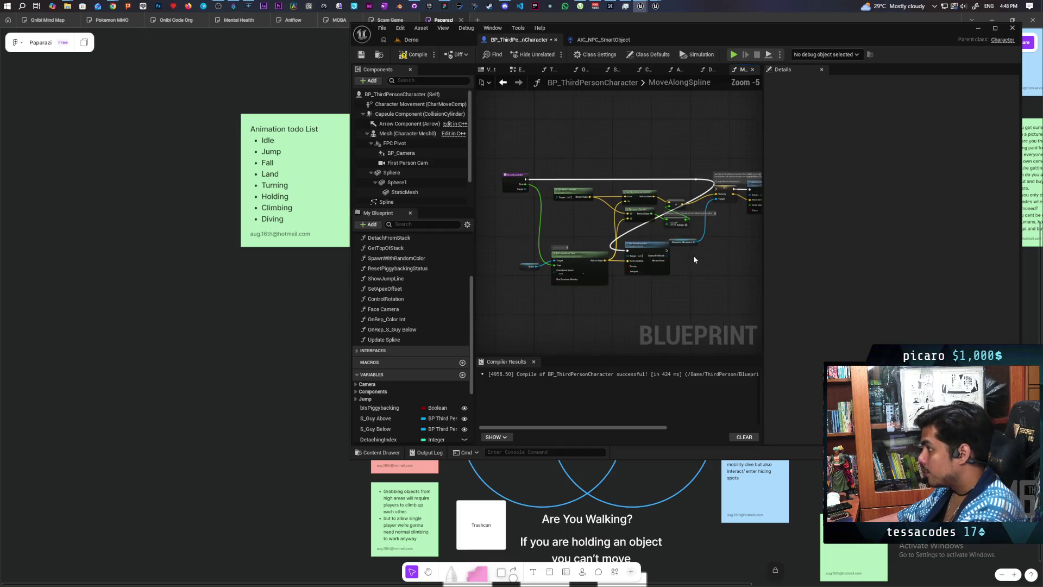
{"action": "left_click_drag", "start_coordinate": [693, 255], "coordinate": [662, 265]}
{"action": "mouse_move", "coordinate": [611, 221]}
{"action": "left_mouse_down"}
{"action": "mouse_move", "coordinate": [695, 221]}
{"action": "mouse_move", "coordinate": [601, 269]}
{"action": "mouse_move", "coordinate": [668, 206]}
{"action": "left_mouse_up"}
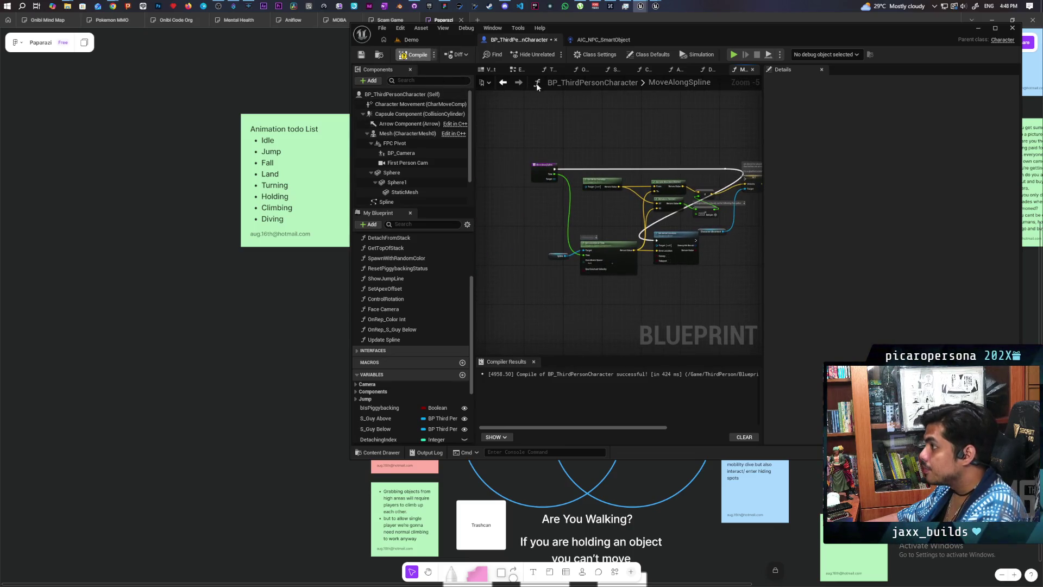
{"action": "key", "text": "F7"}
{"action": "left_click", "coordinate": [702, 71]}
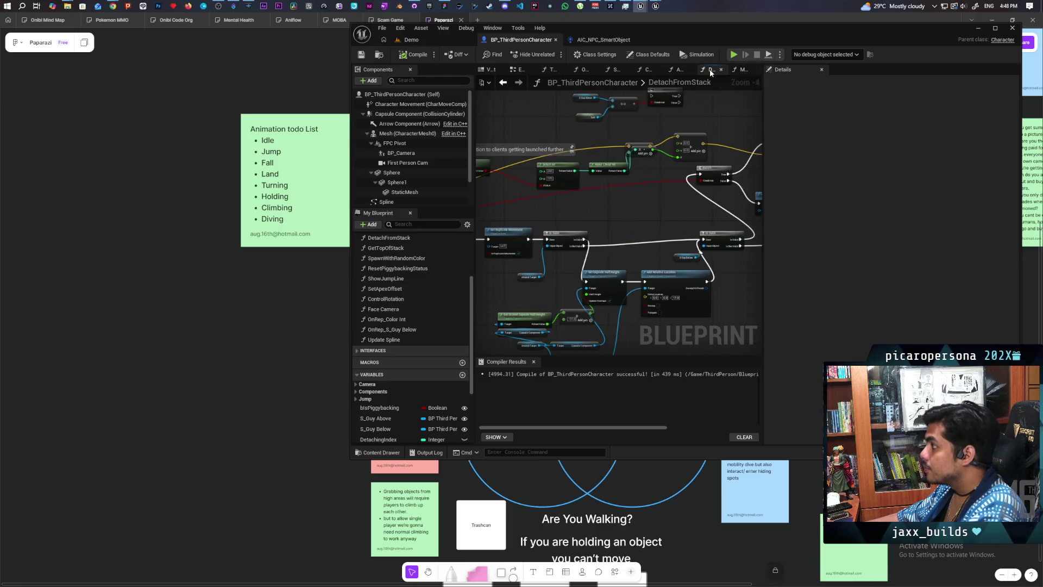
{"action": "left_click", "coordinate": [678, 71]}
{"action": "left_click", "coordinate": [431, 37]}
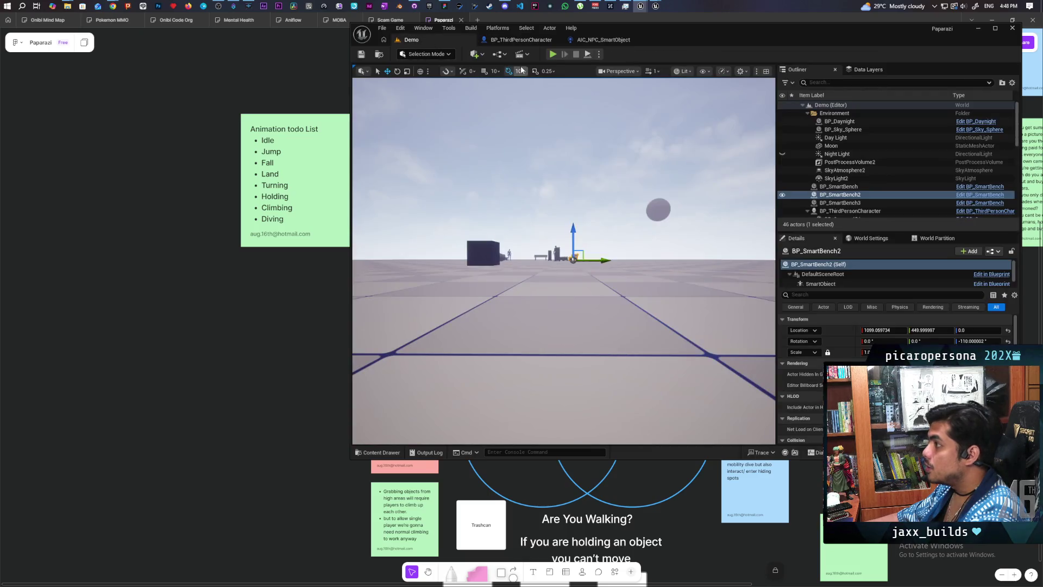
Start a multiplayer session and walk the black character onto the red one to stack
{"action": "key", "text": "alt+p"}
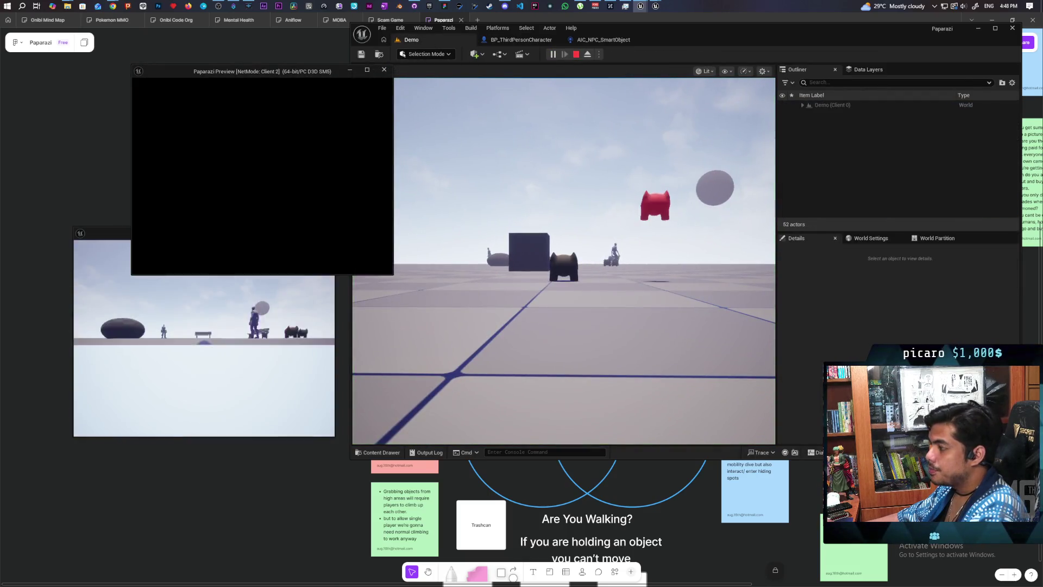
{"action": "key", "text": "w"}
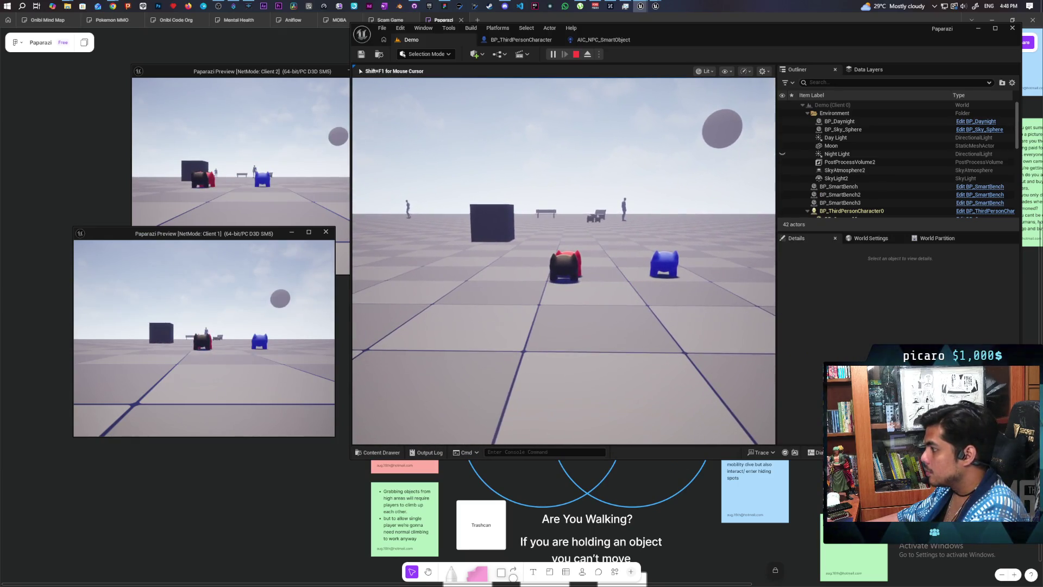
{"action": "key", "text": "e"}
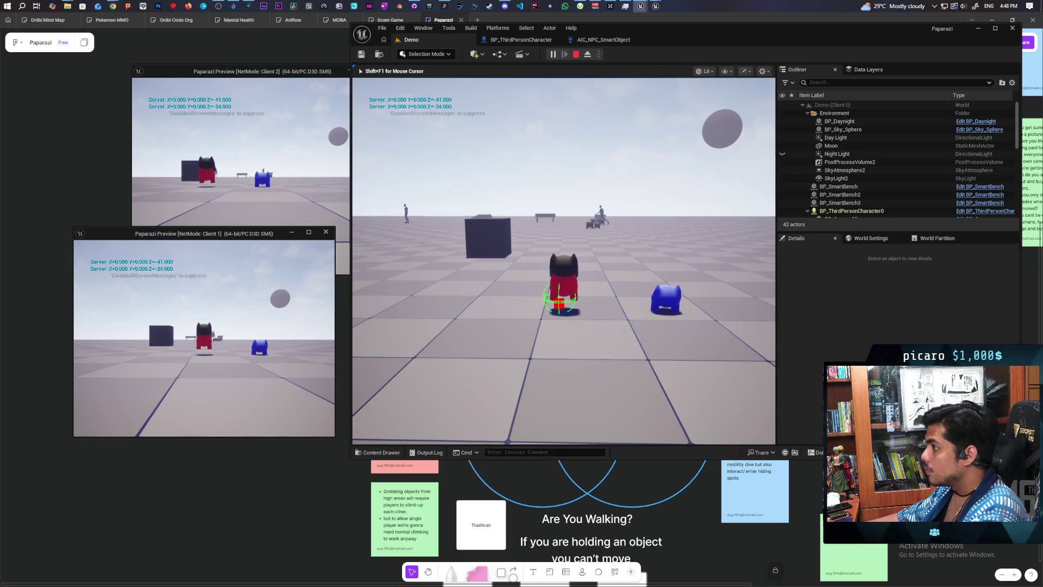